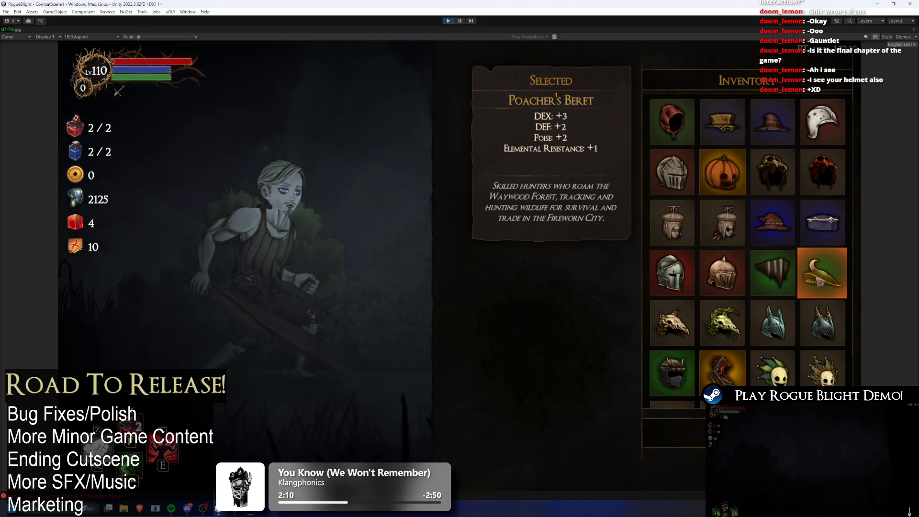
# Step: Browse the body armour inventory, stop Play mode, and switch to the Rogue_Blight_Localization sheet
pyautogui.press('Escape')
pyautogui.click(599, 349)
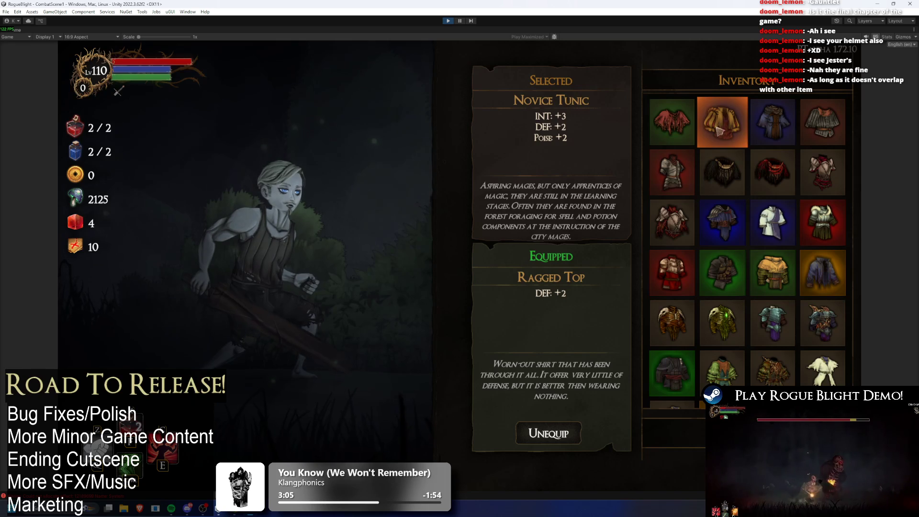
pyautogui.click(446, 22)
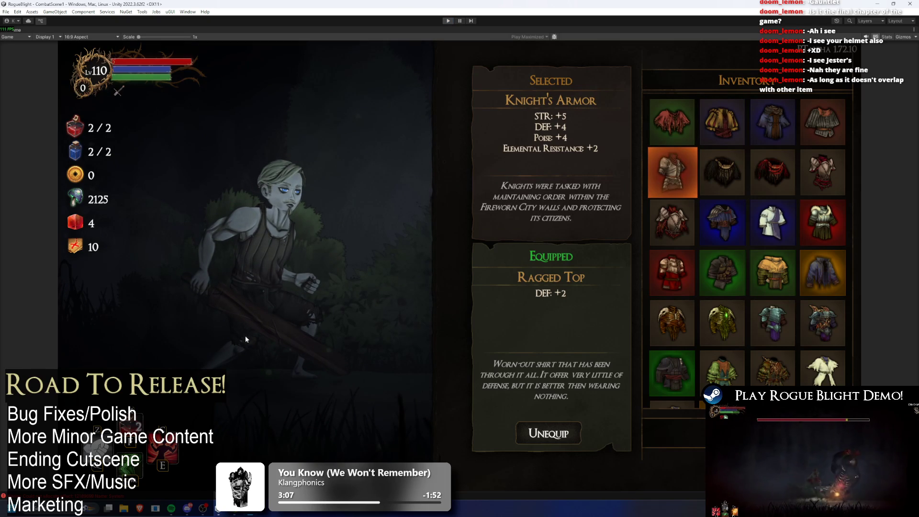
pyautogui.hotkey('alt', 'Tab')
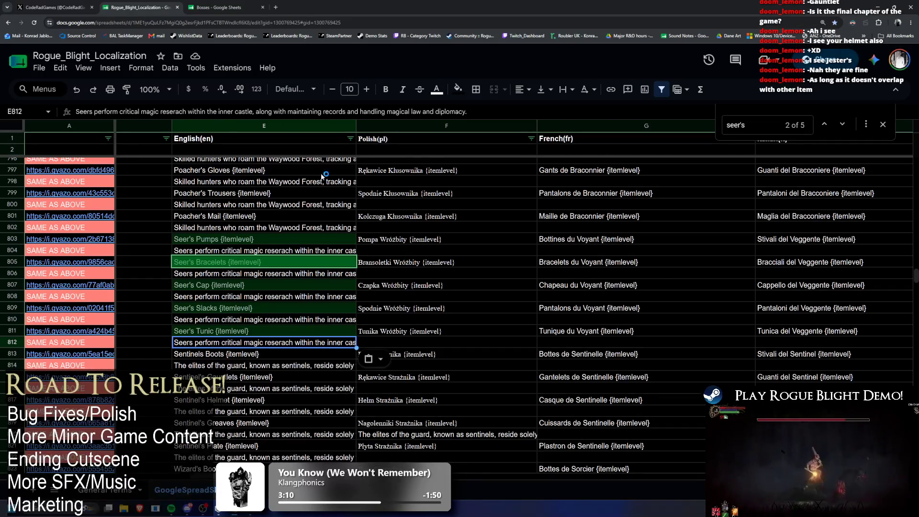
# Step: In the Bosses sheet, delete the trailing phrase so D13's Novice description ends at 'components'
pyautogui.hotkey('ctrl', 'Tab')
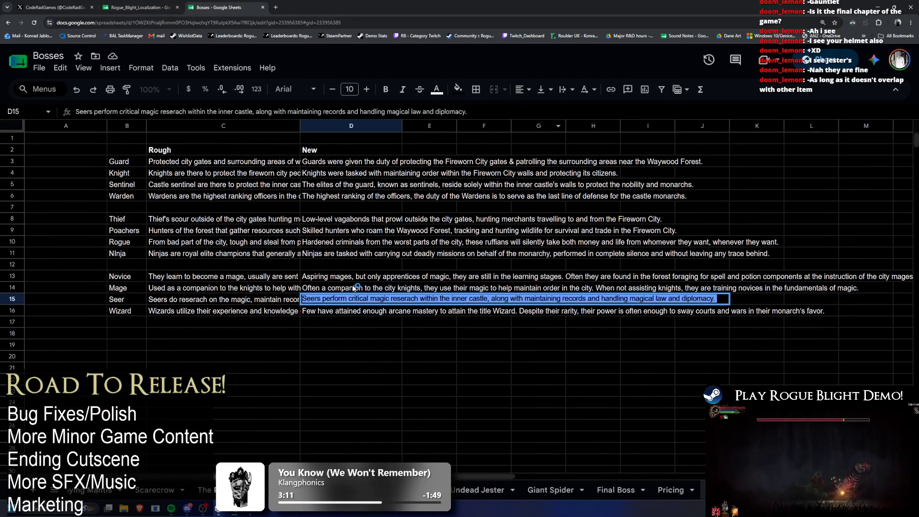
pyautogui.doubleClick(356, 282)
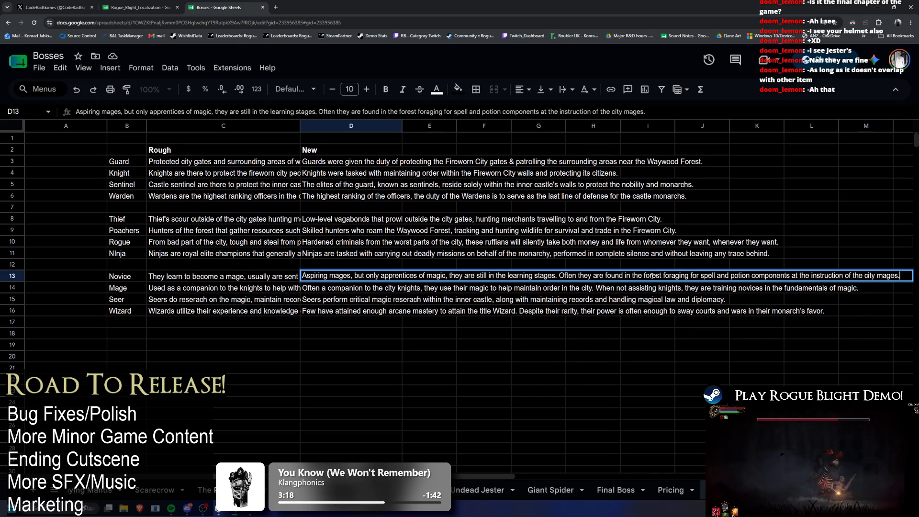
pyautogui.doubleClick(768, 276)
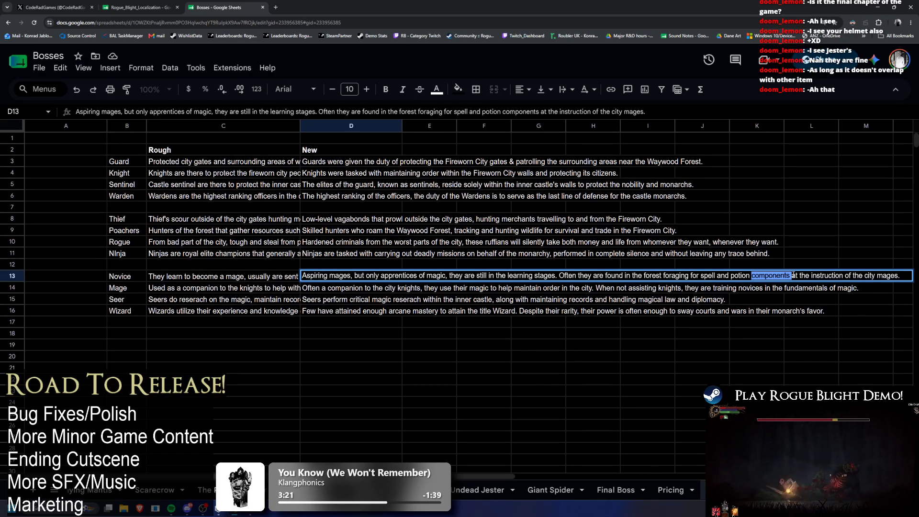
pyautogui.click(793, 276)
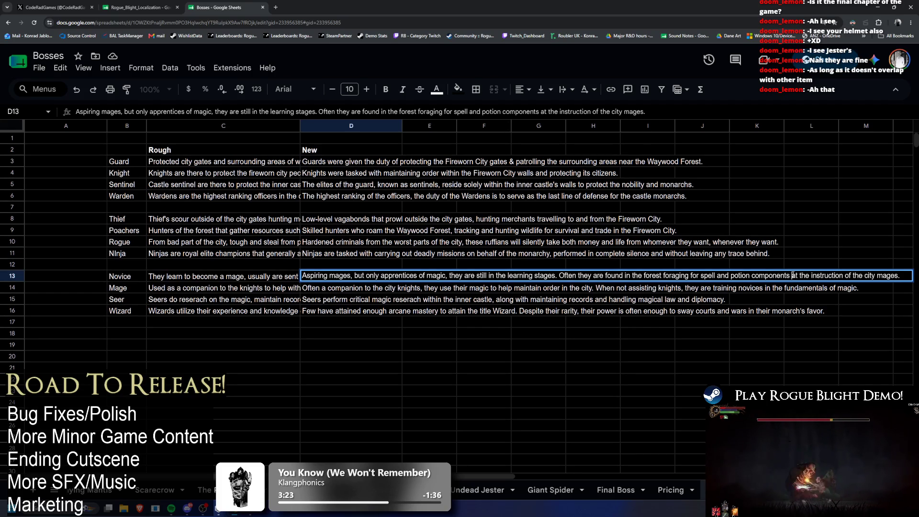
pyautogui.moveTo(792, 276); pyautogui.dragTo(900, 276)
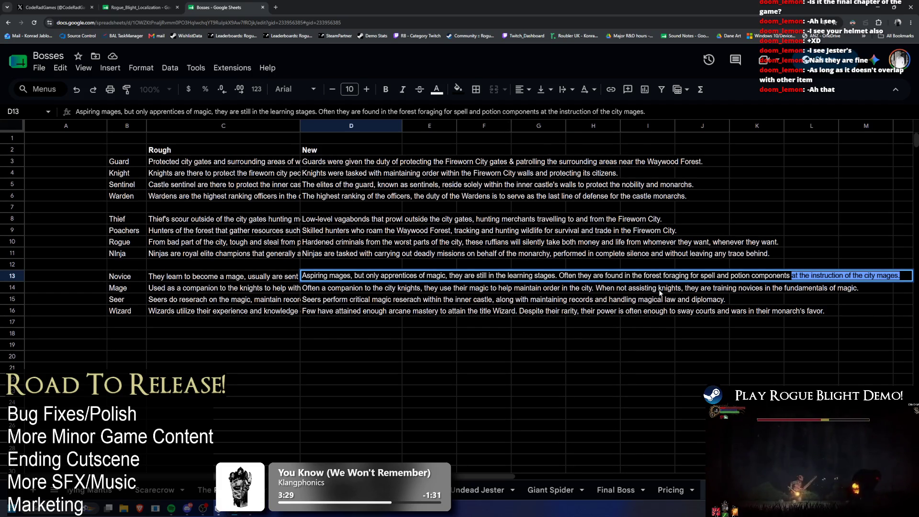
pyautogui.doubleClick(709, 276)
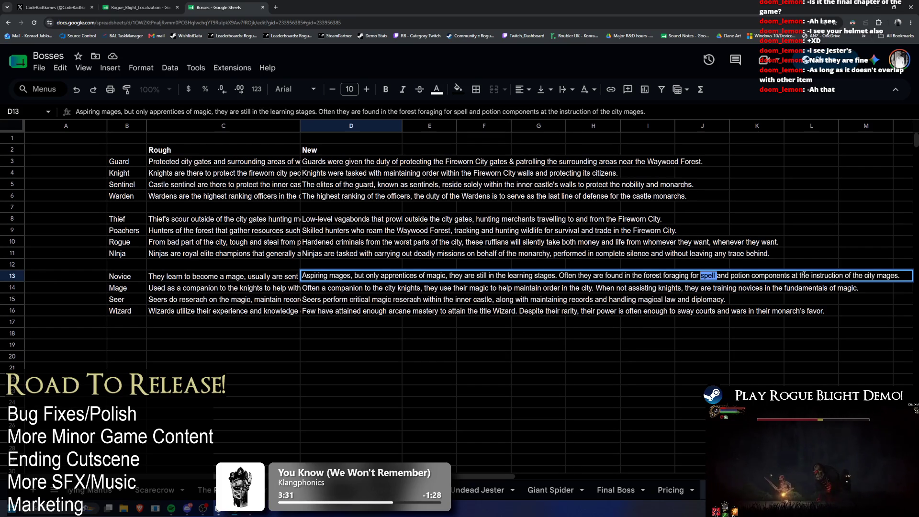
pyautogui.moveTo(789, 275); pyautogui.dragTo(900, 276)
pyautogui.press('BackSpace')
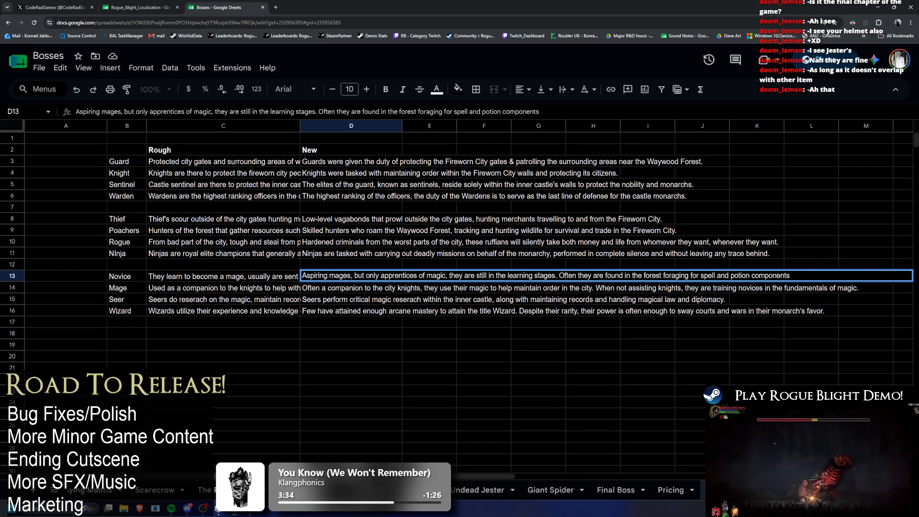
pyautogui.hotkey('ctrl', 'z')
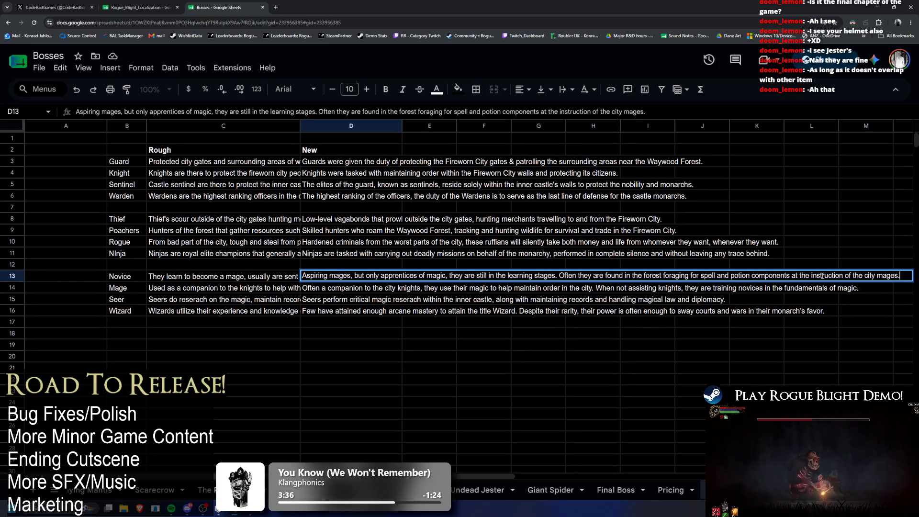
pyautogui.moveTo(791, 276); pyautogui.dragTo(900, 276)
pyautogui.press('BackSpace')
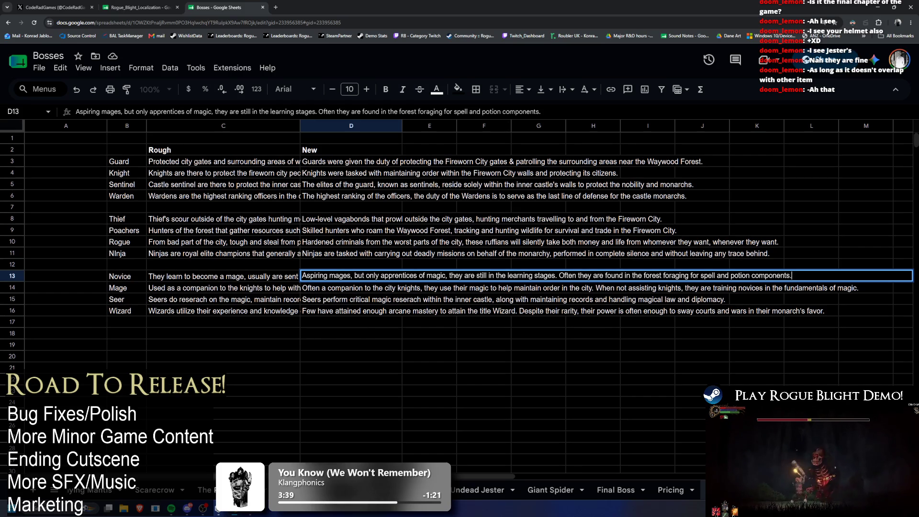
pyautogui.press('Return')
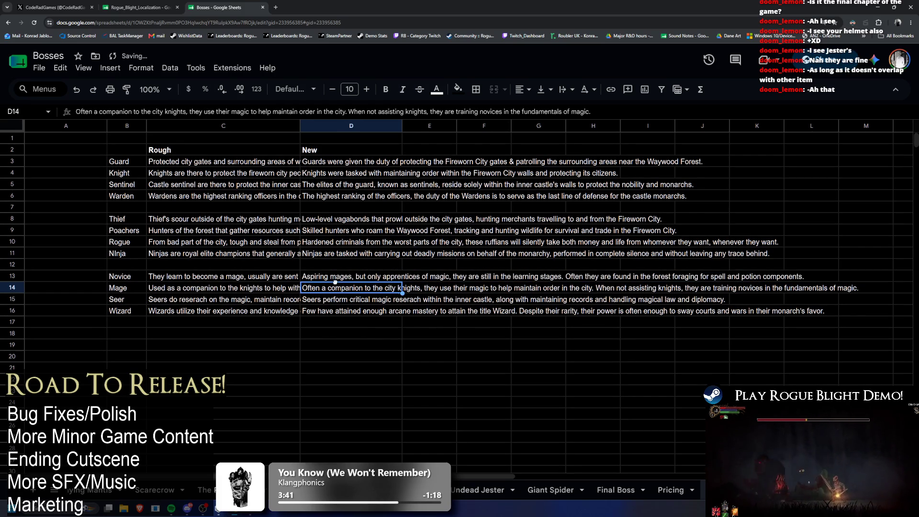
# Step: Take the shortened D13 description and return to the localization spreadsheet
pyautogui.doubleClick(334, 280)
pyautogui.hotkey('ctrl', 'a')
pyautogui.hotkey('ctrl', 'c')
pyautogui.hotkey('ctrl', 'shift', 'Tab')
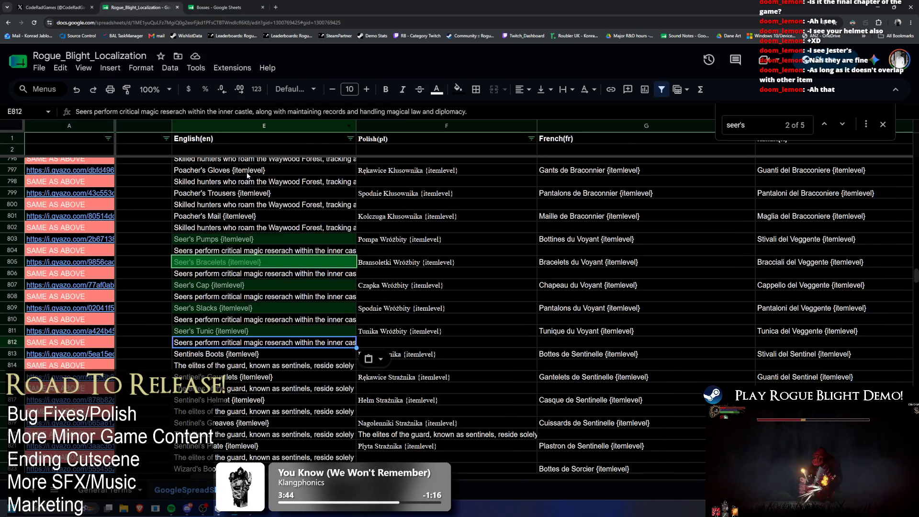
# Step: Search the localization sheet for 'novice'
pyautogui.hotkey('ctrl', 'f')
pyautogui.write('novi')
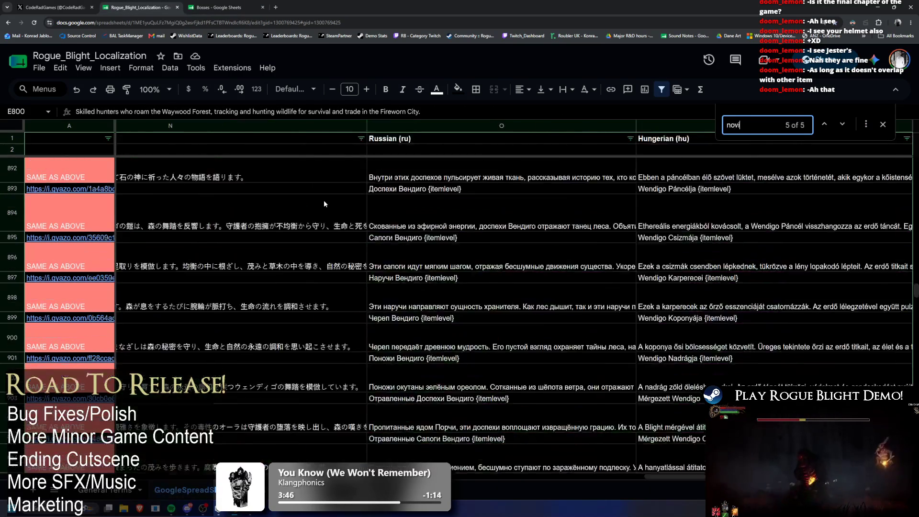
pyautogui.write('ce')
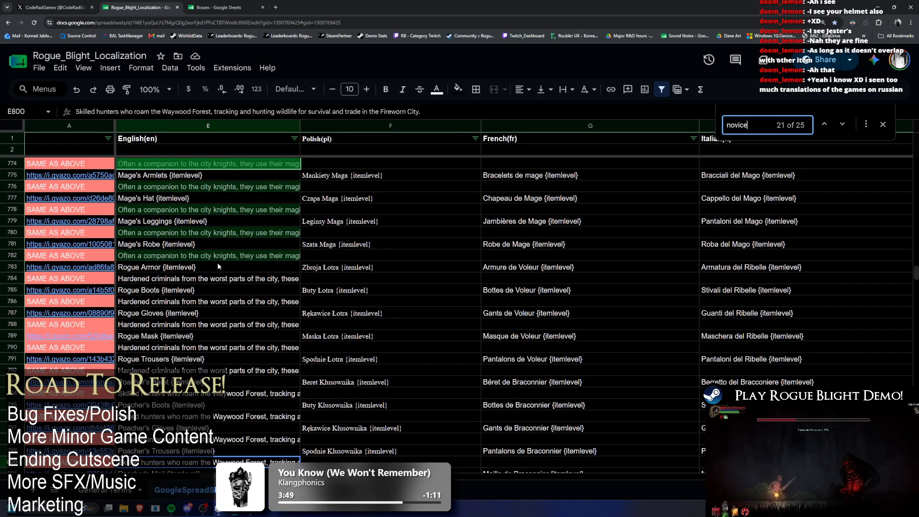
pyautogui.scroll(1, 232, 260)
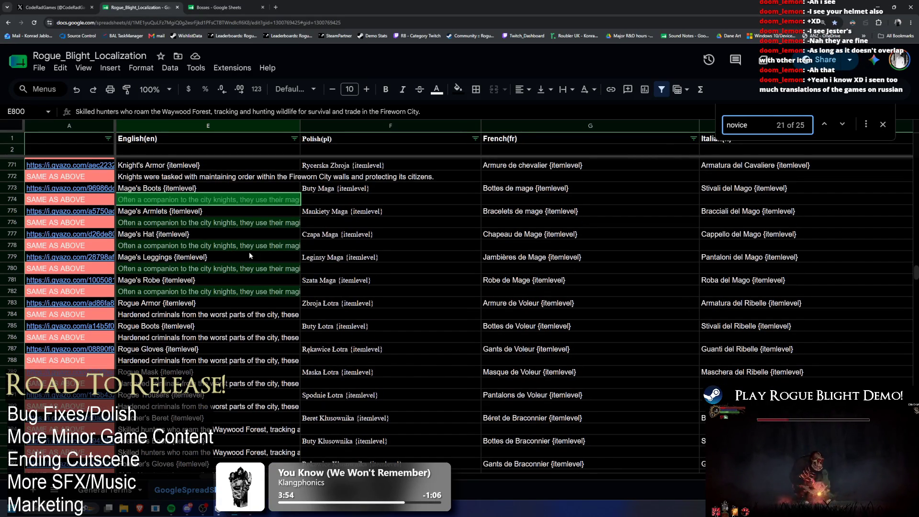
# Step: Paste the Novice description into the Mage item cells E774, E776 and E778
pyautogui.click(187, 200)
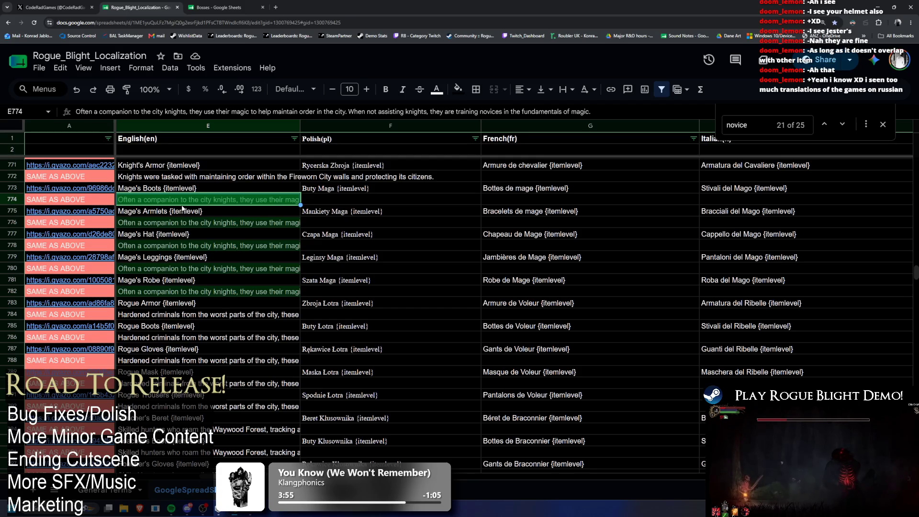
pyautogui.doubleClick(183, 203)
pyautogui.hotkey('ctrl', 'a')
pyautogui.hotkey('ctrl', 'v')
pyautogui.click(165, 221)
pyautogui.doubleClick(166, 222)
pyautogui.hotkey('ctrl', 'a')
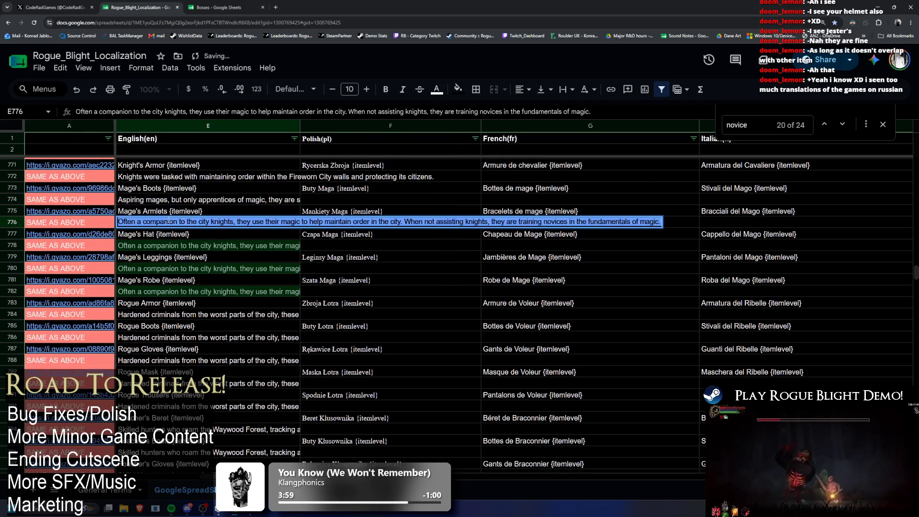
pyautogui.hotkey('ctrl', 'v')
pyautogui.click(157, 245)
pyautogui.doubleClick(158, 245)
pyautogui.hotkey('ctrl', 'a')
pyautogui.hotkey('ctrl', 'v')
# Step: Undo the pasted descriptions and search for 'novices', jumping to the previous match
pyautogui.doubleClick(154, 268)
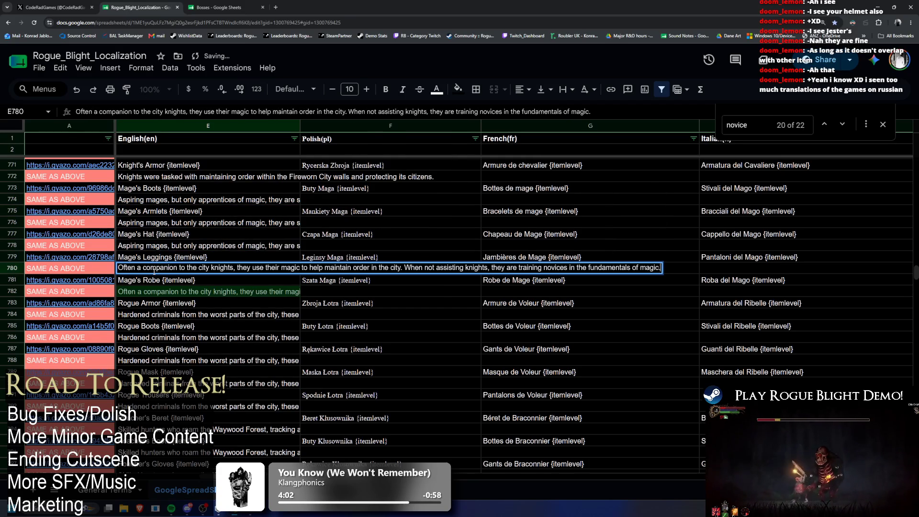
pyautogui.press('Escape')
pyautogui.hotkey('ctrl', 'z')
pyautogui.hotkey('ctrl', 'z')
pyautogui.hotkey('ctrl', 'z')
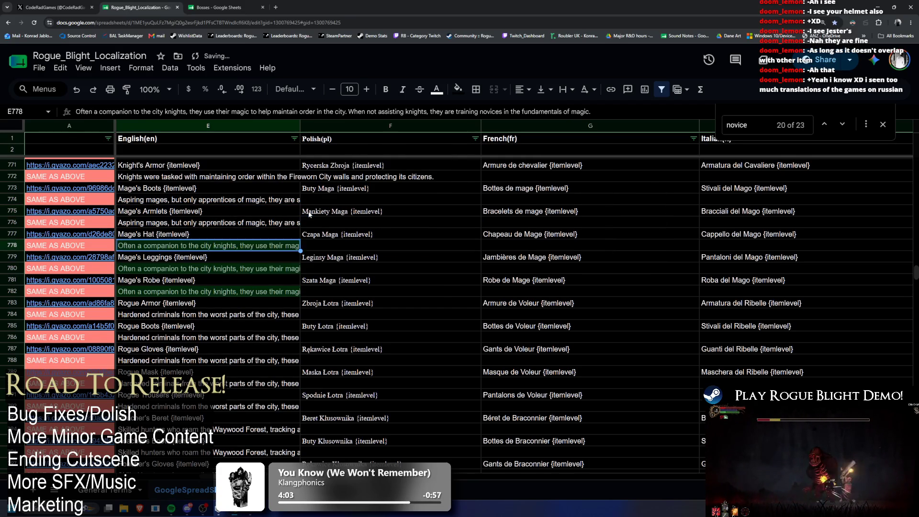
pyautogui.hotkey('ctrl', 'f')
pyautogui.write('no')
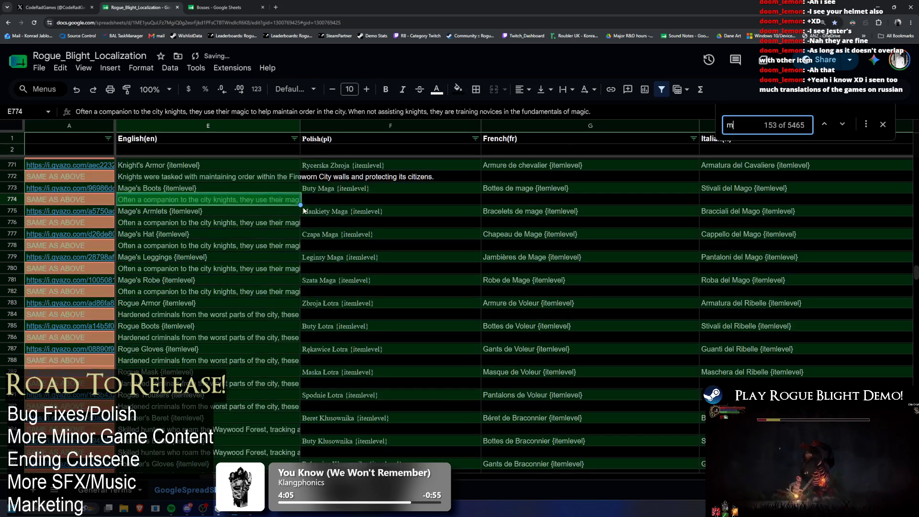
pyautogui.write('vice')
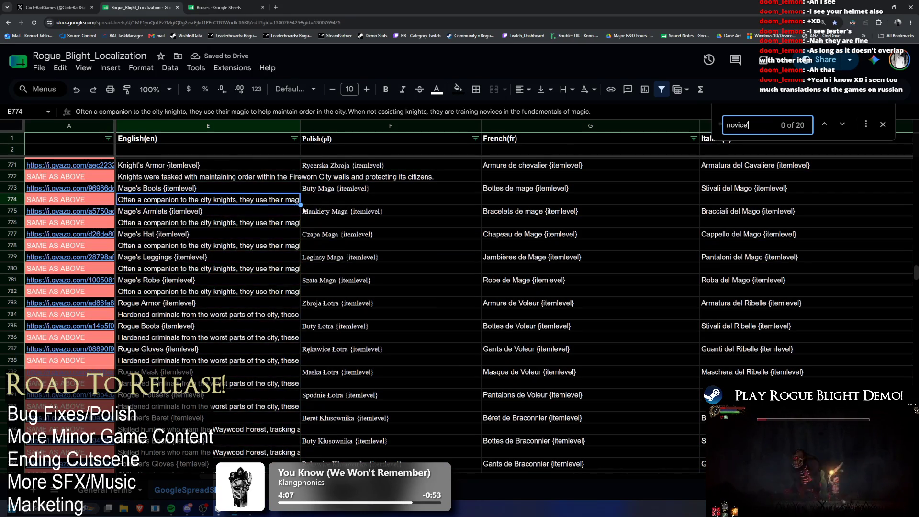
pyautogui.write('s')
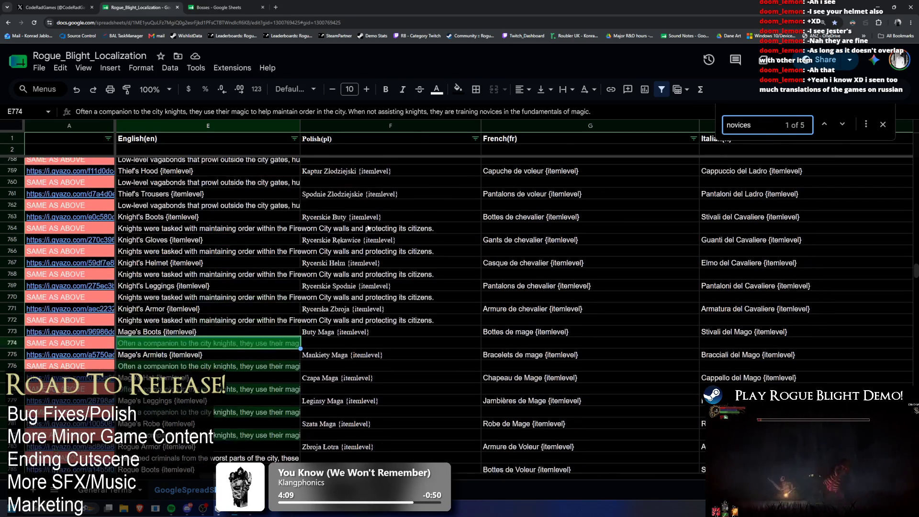
pyautogui.click(824, 125)
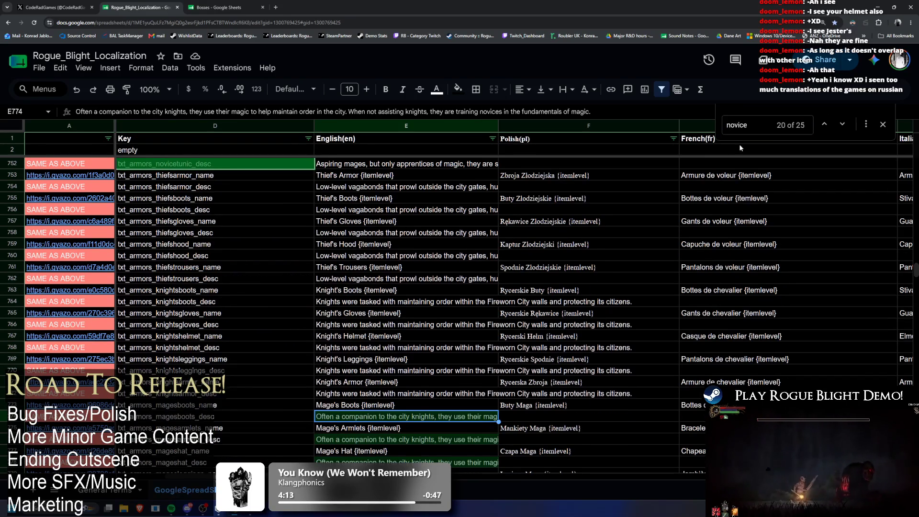
# Step: Replace the E744 description with the shortened Novice description
pyautogui.scroll(3, 449, 195)
pyautogui.click(358, 272)
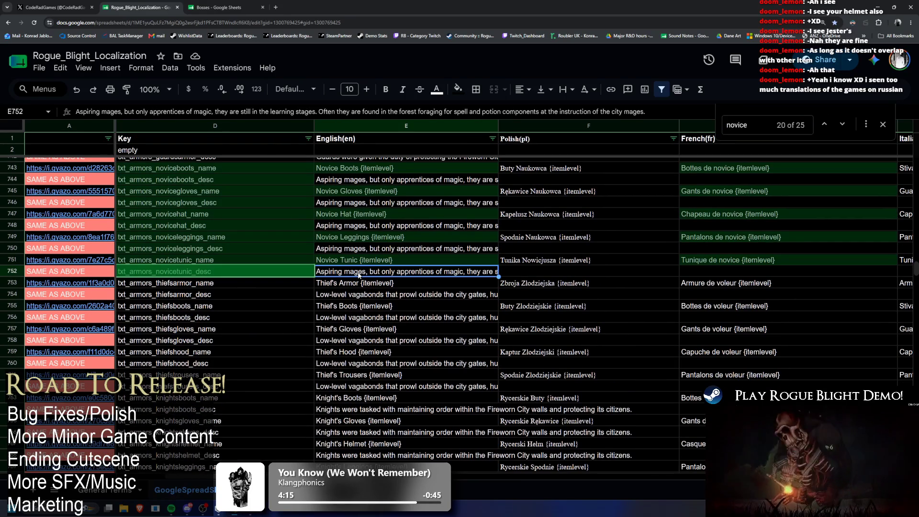
pyautogui.doubleClick(359, 273)
pyautogui.doubleClick(362, 249)
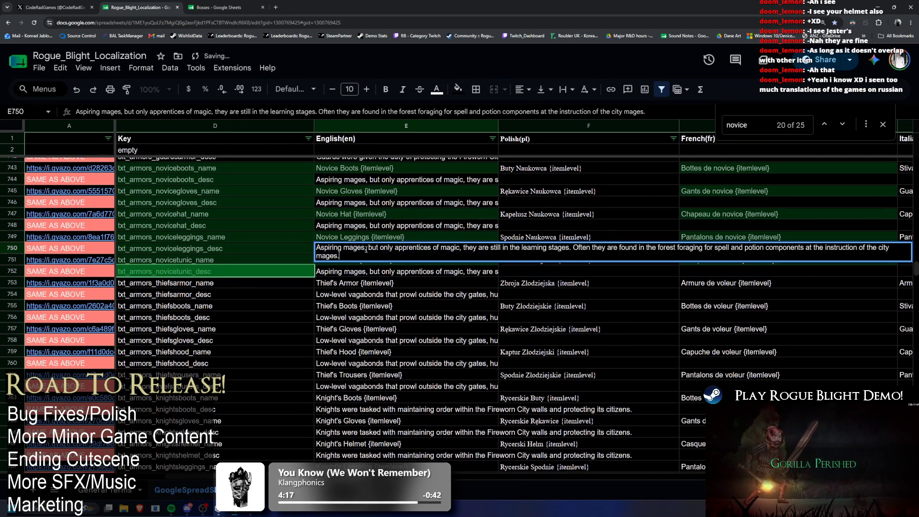
pyautogui.doubleClick(346, 225)
pyautogui.doubleClick(347, 202)
pyautogui.tripleClick(360, 178)
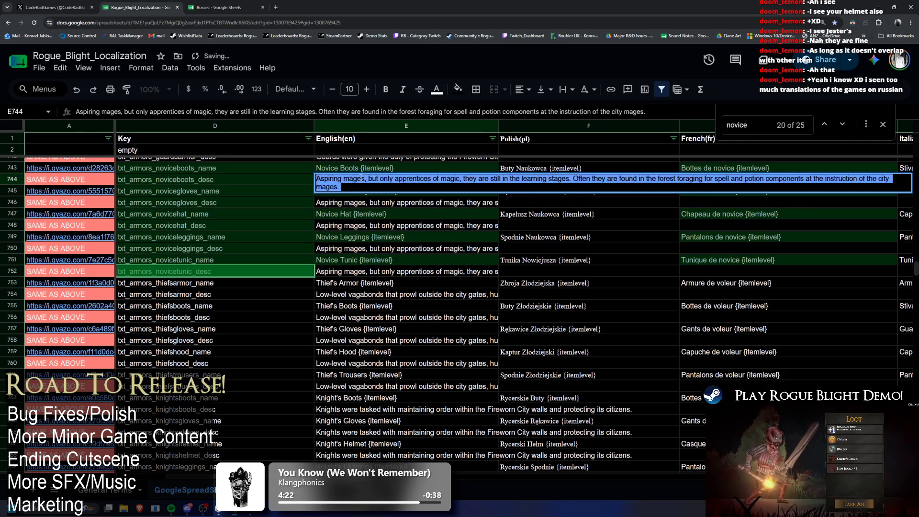
pyautogui.hotkey('ctrl', 'v')
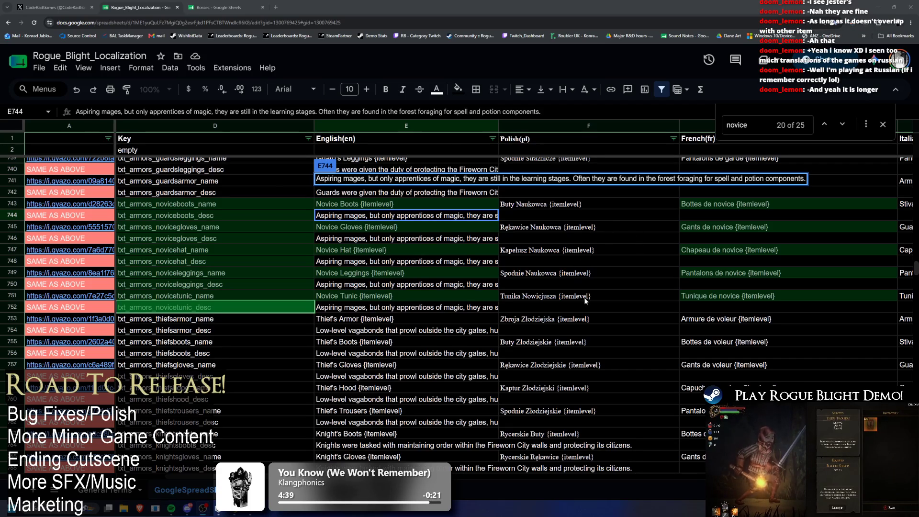
# Step: Commit the E744 edit and minimize Chrome to reveal the running game
pyautogui.scroll(1, 523, 283)
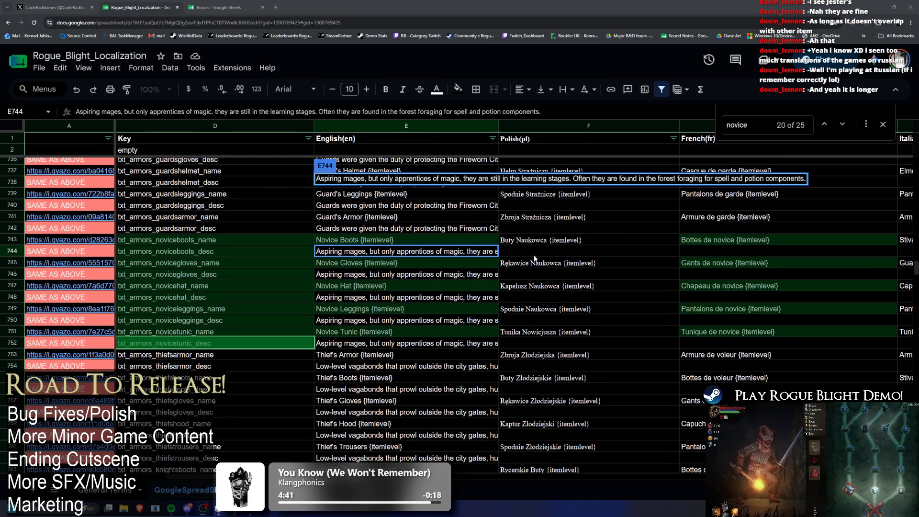
pyautogui.click(425, 253)
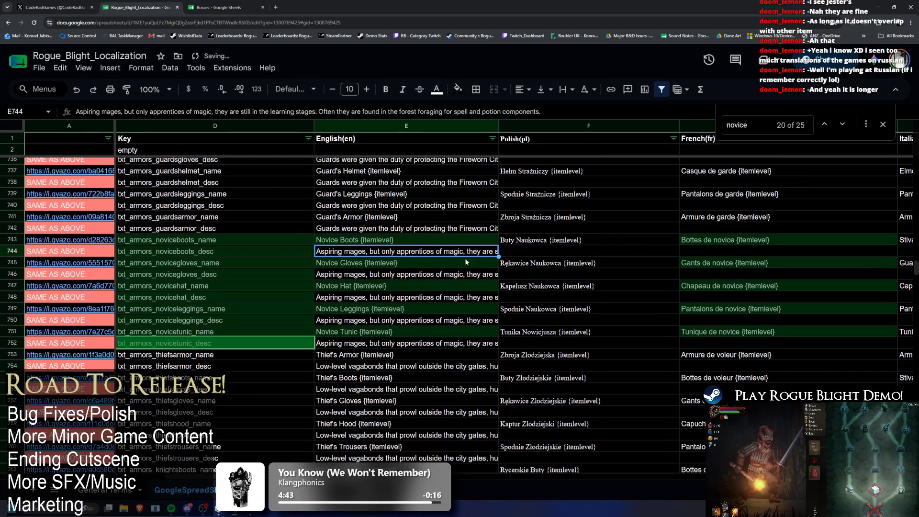
pyautogui.click(877, 5)
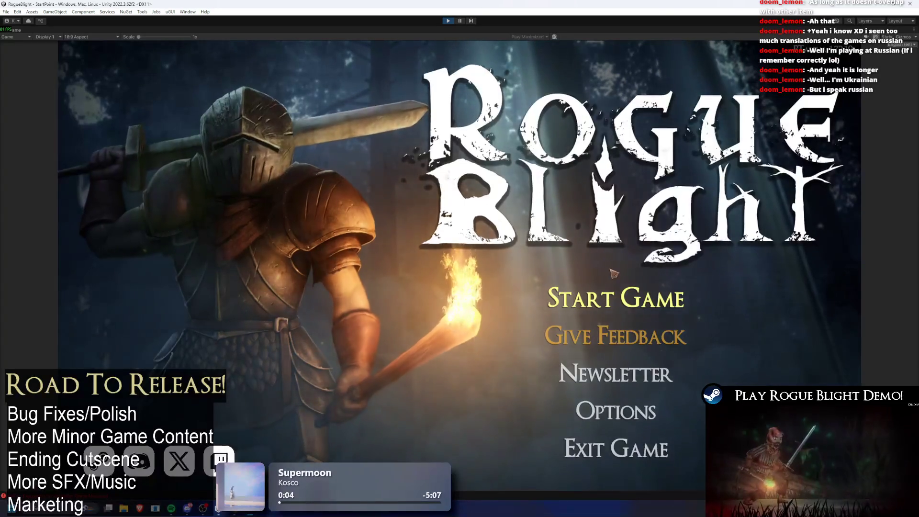
# Step: Start a game from the existing save slot and pause it
pyautogui.click(615, 298)
pyautogui.click(640, 267)
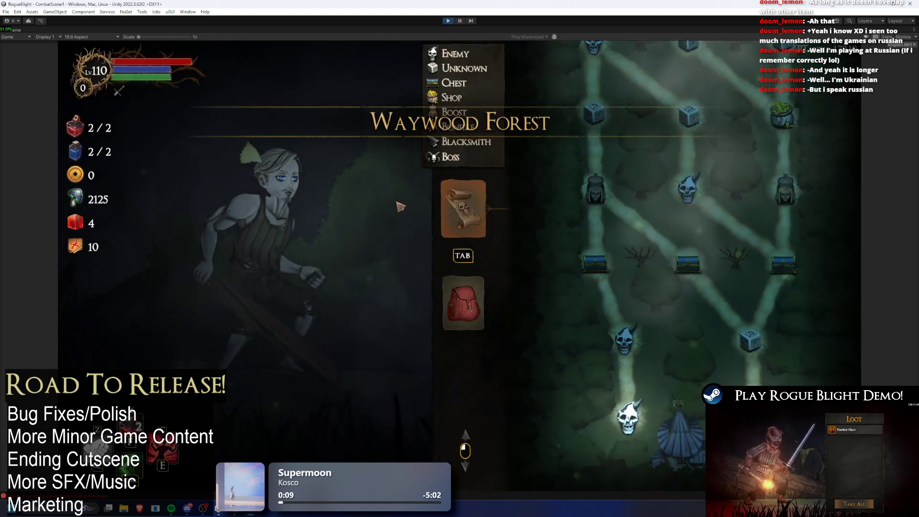
pyautogui.press('Escape')
# Step: Lower the Master Volume in Options > Audio to near minimum
pyautogui.click(466, 235)
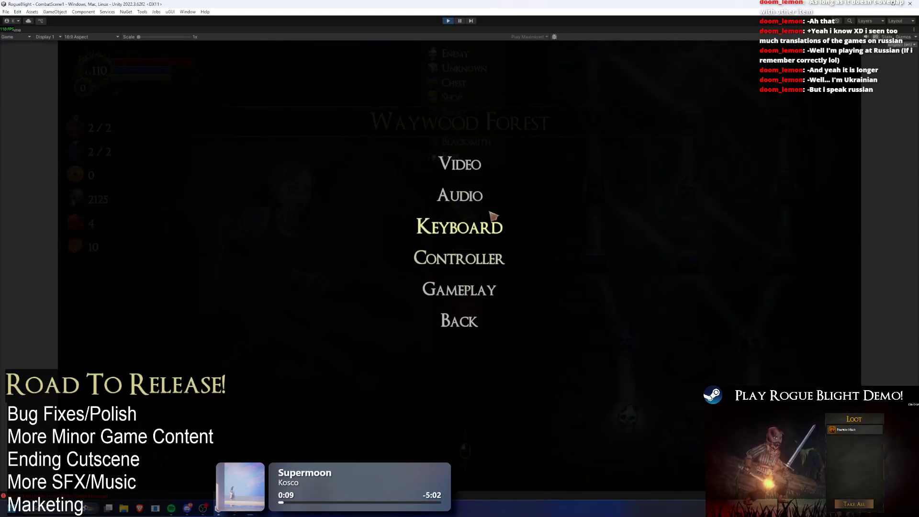
pyautogui.click(485, 187)
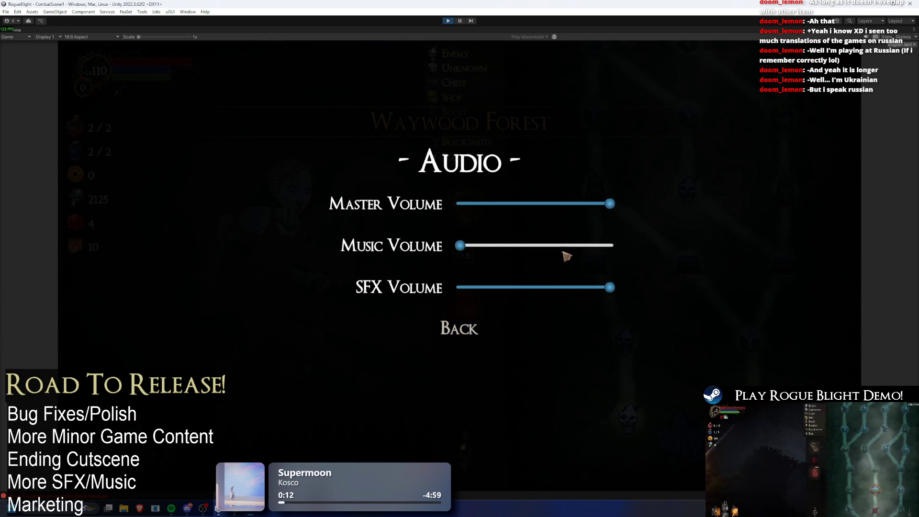
pyautogui.press('Escape')
pyautogui.press('Escape')
pyautogui.click(457, 234)
pyautogui.click(464, 159)
pyautogui.press('Escape')
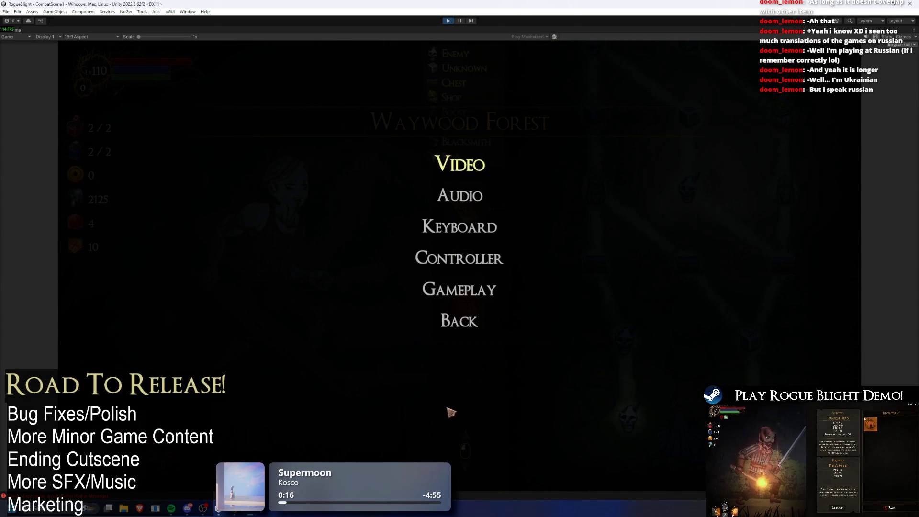
pyautogui.click(488, 194)
pyautogui.moveTo(496, 209)
pyautogui.mouseDown()
pyautogui.moveTo(470, 207)
pyautogui.moveTo(475, 242)
pyautogui.moveTo(647, 236)
pyautogui.mouseUp()
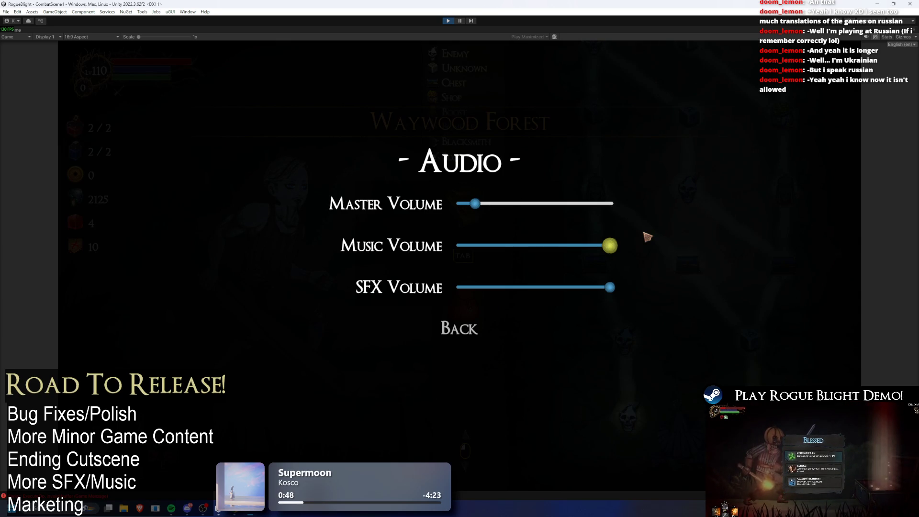
pyautogui.click(463, 329)
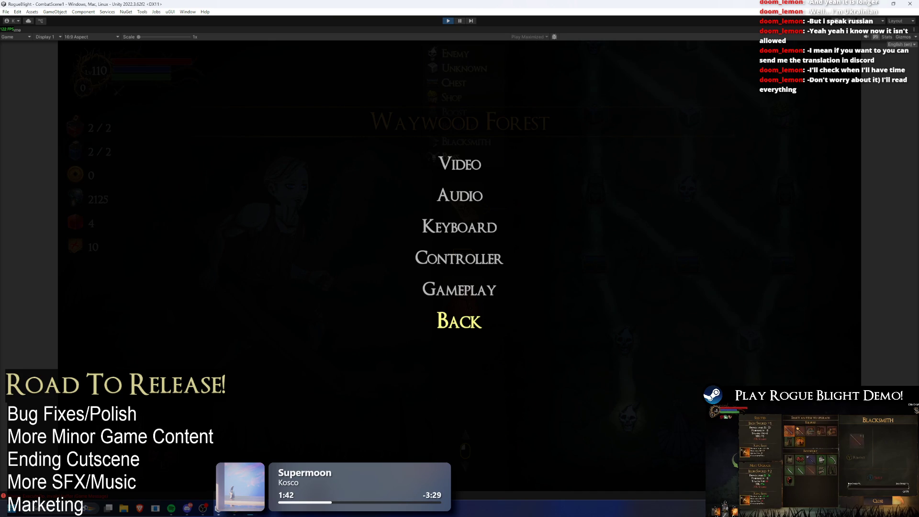
pyautogui.hotkey('alt', 'Tab')
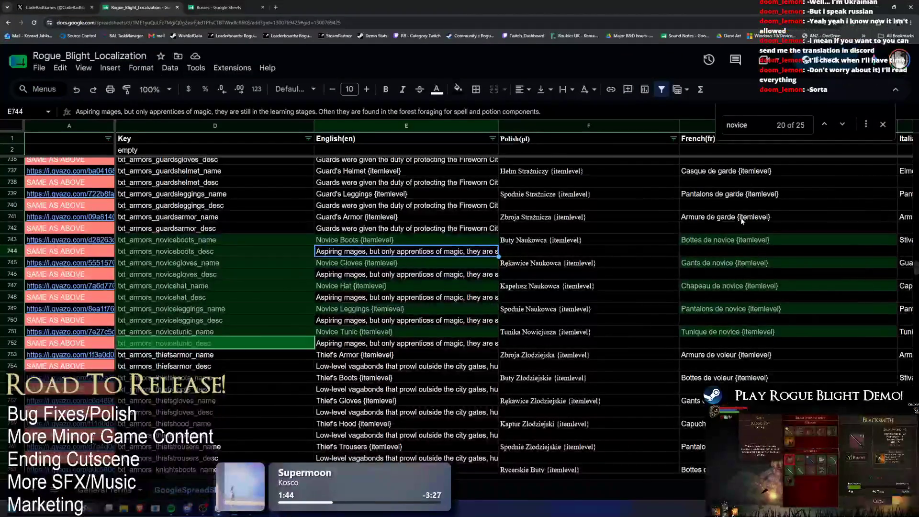
pyautogui.scroll(-12, 723, 218)
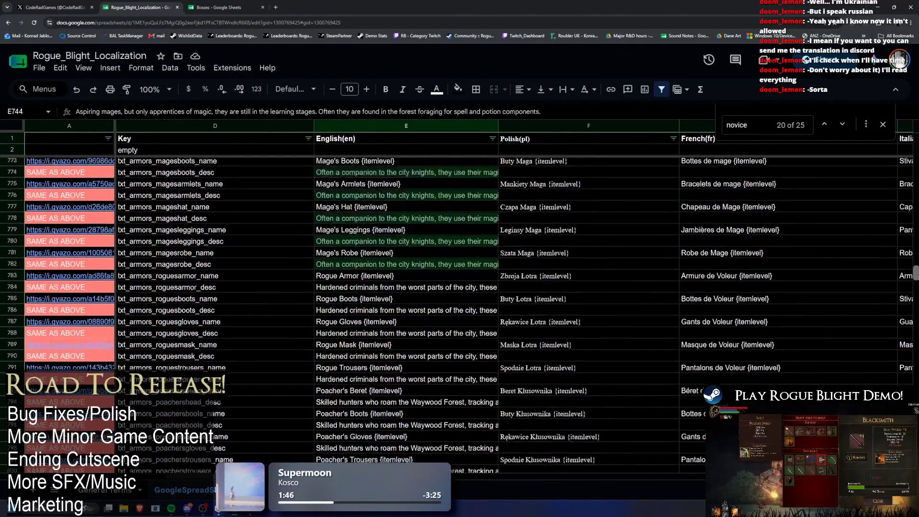
pyautogui.scroll(-20, 722, 219)
pyautogui.scroll(20, 913, 378)
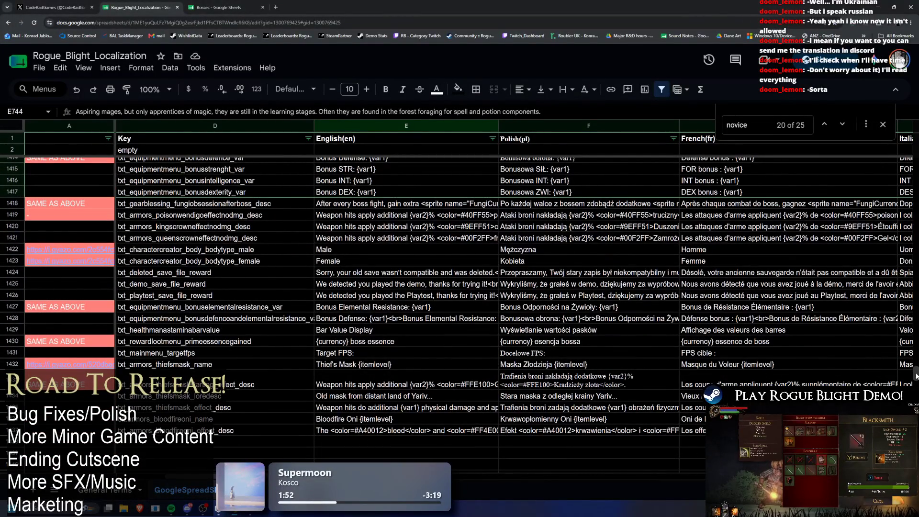
pyautogui.moveTo(914, 381)
pyautogui.mouseDown()
pyautogui.moveTo(885, 166)
pyautogui.moveTo(889, 144)
pyautogui.mouseUp()
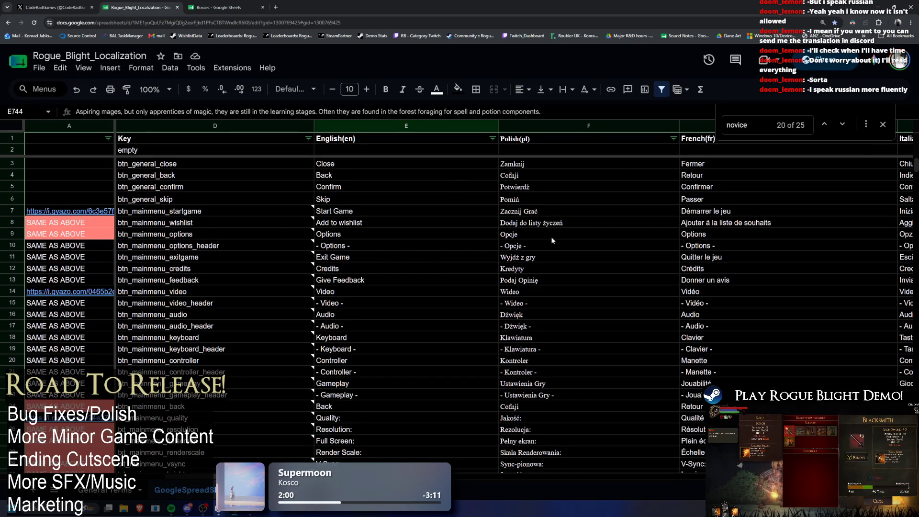
pyautogui.hscroll(15, 459, 421)
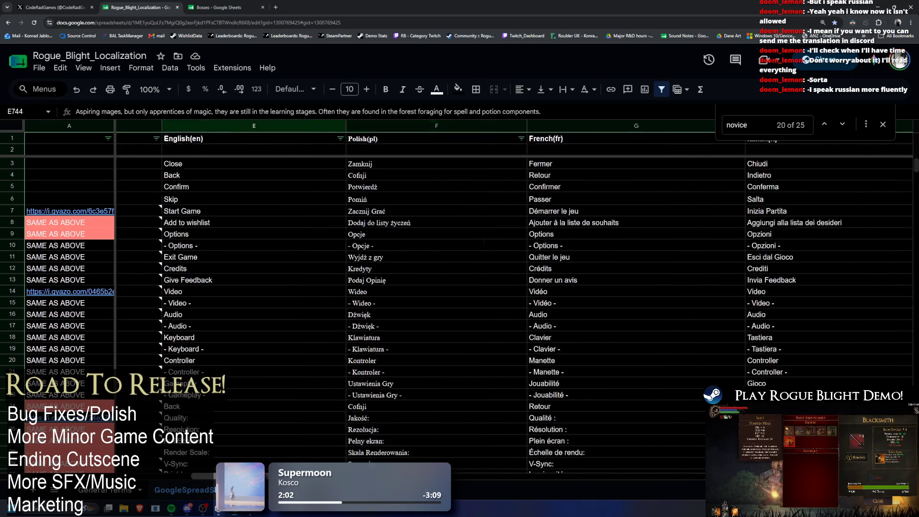
pyautogui.hscroll(5, 460, 297)
pyautogui.hscroll(-15, 459, 297)
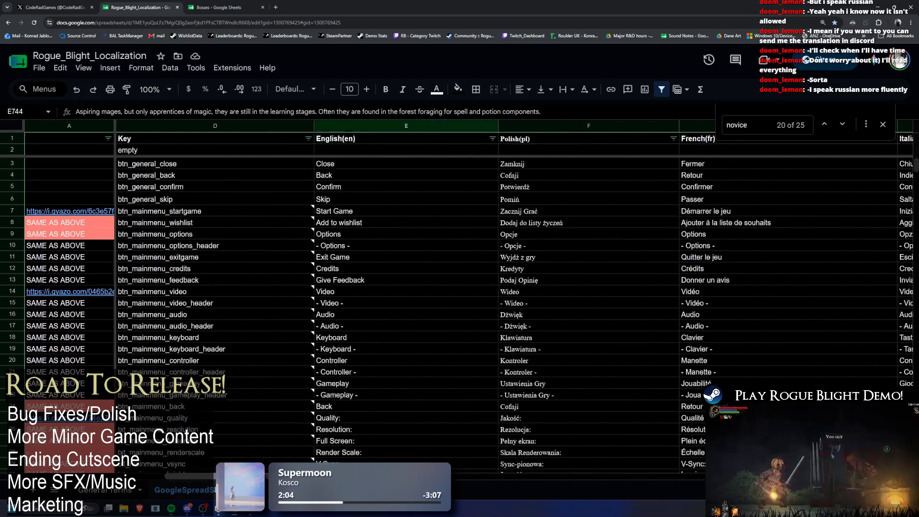
pyautogui.hscroll(15, 459, 296)
pyautogui.hscroll(2, 644, 318)
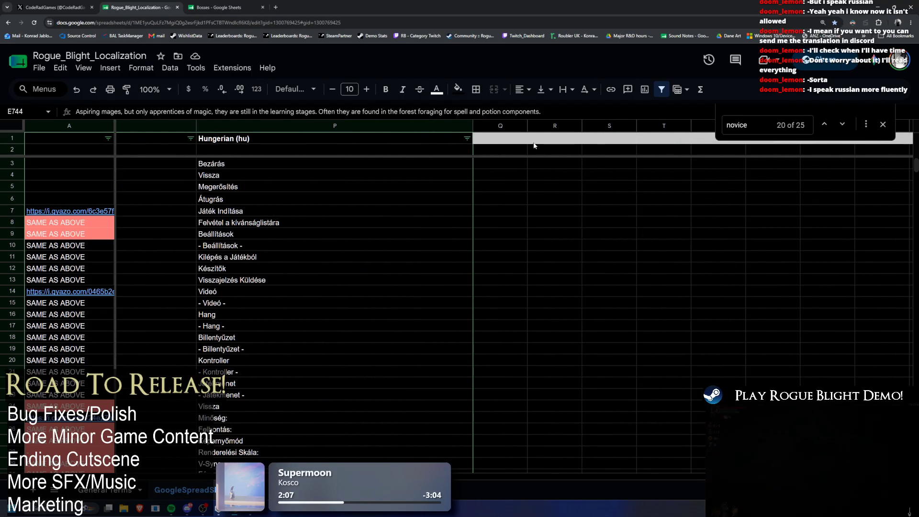
pyautogui.click(517, 138)
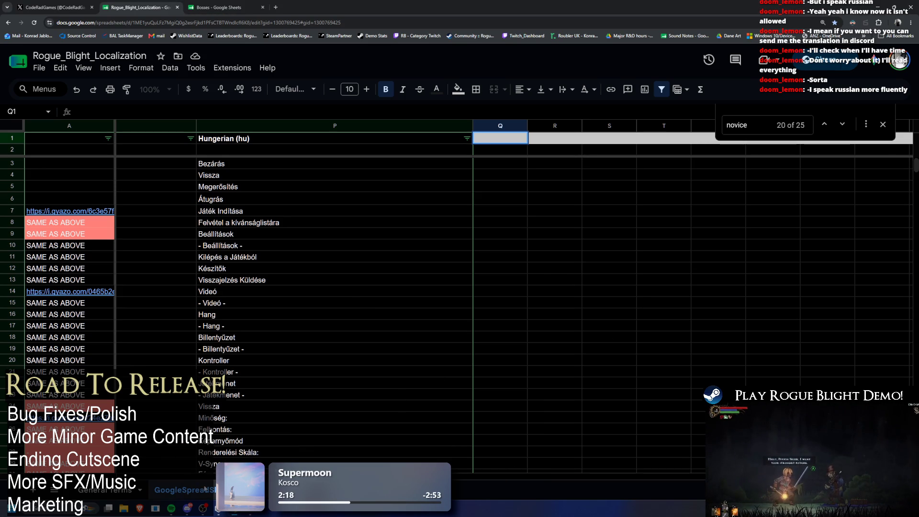
pyautogui.click(572, 211)
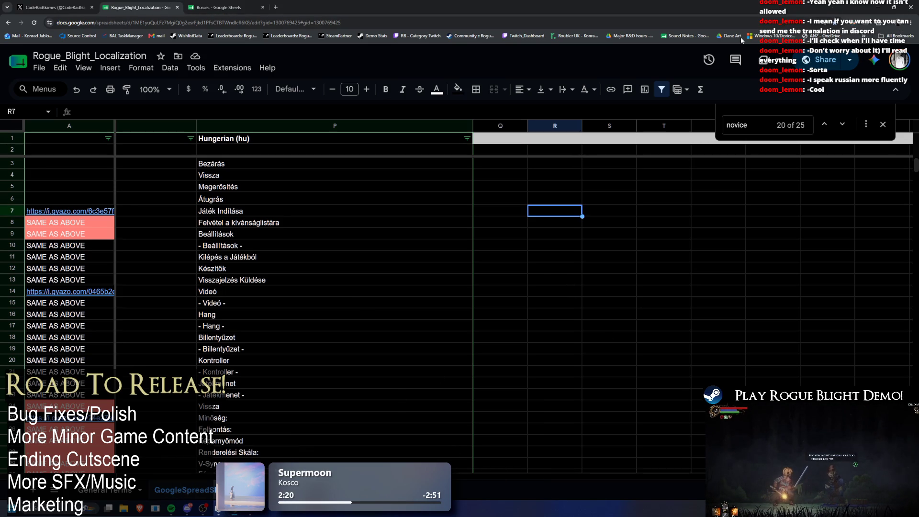
pyautogui.click(877, 7)
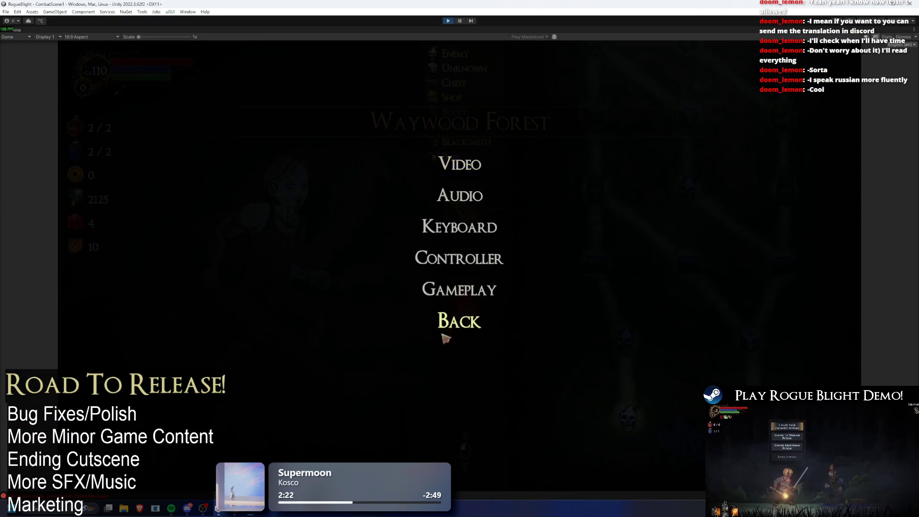
# Step: Leave Play mode, pull the latest Google Sheet data, and search the Project for 'langa'
pyautogui.click(453, 323)
pyautogui.click(452, 21)
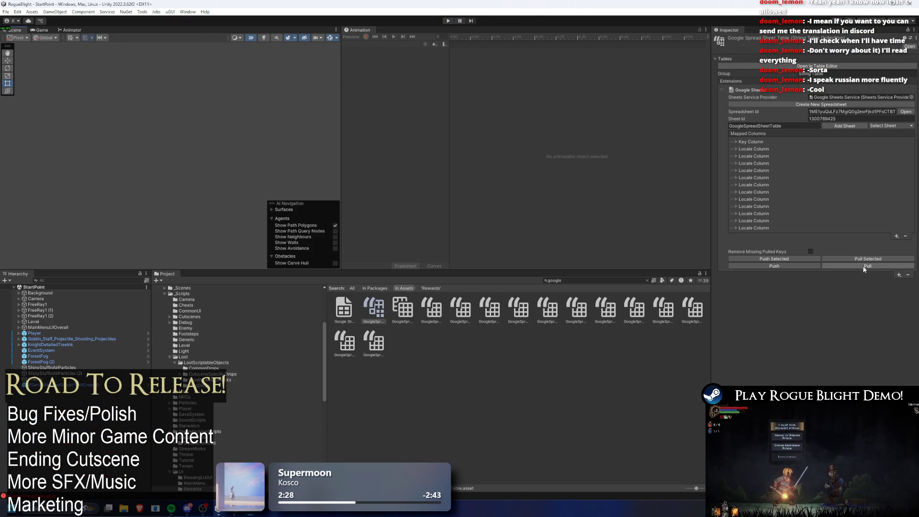
pyautogui.click(864, 267)
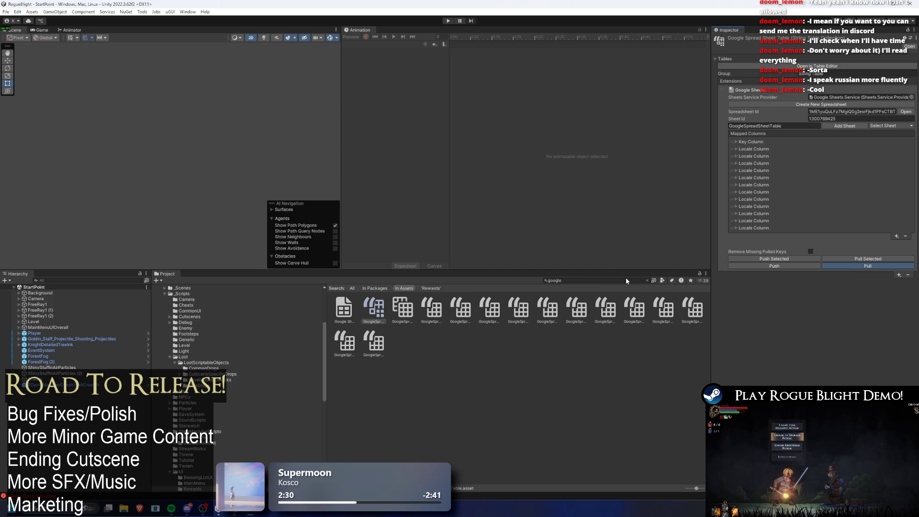
pyautogui.click(587, 281)
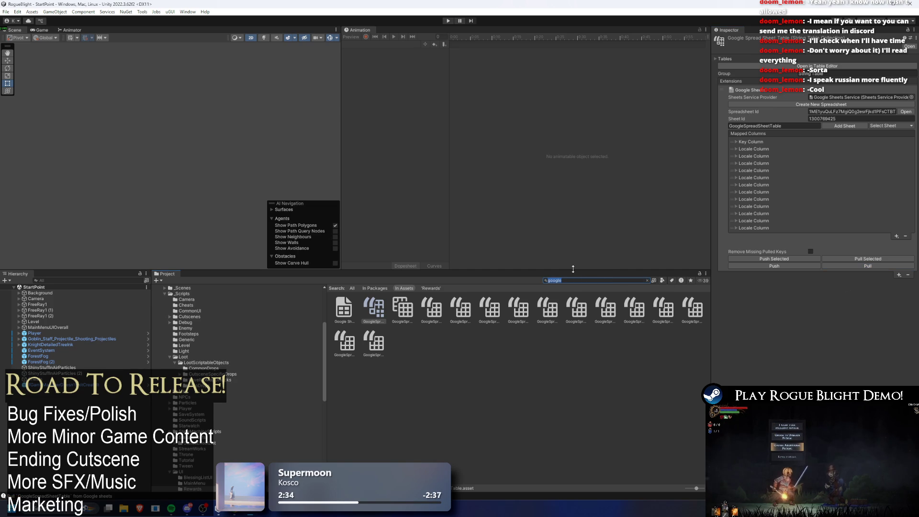
pyautogui.write('Lolanga')
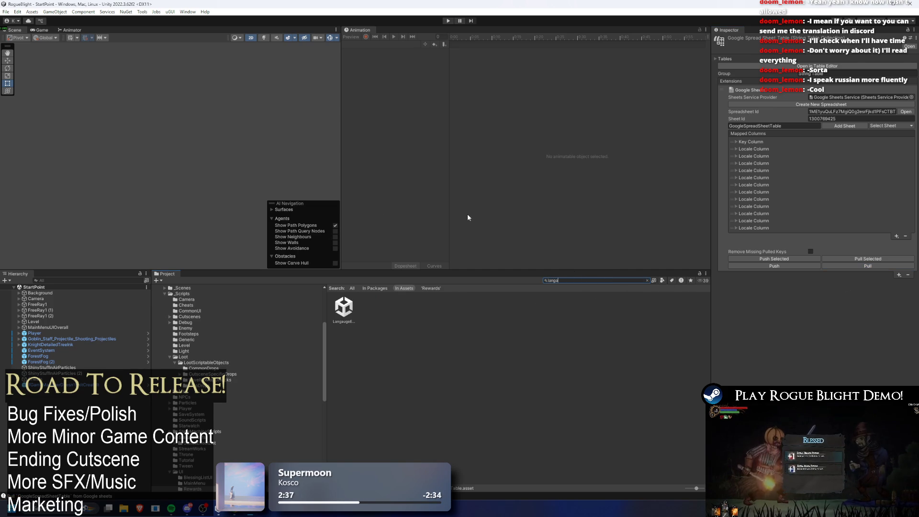
# Step: Search the Project for 'google' and select the Google Sheets string table asset
pyautogui.press('Down')
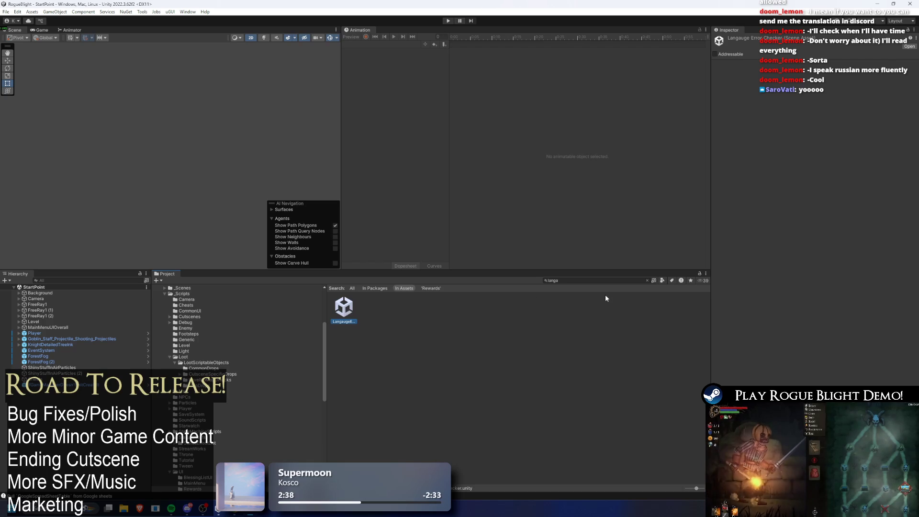
pyautogui.click(590, 282)
pyautogui.press('BackSpace')
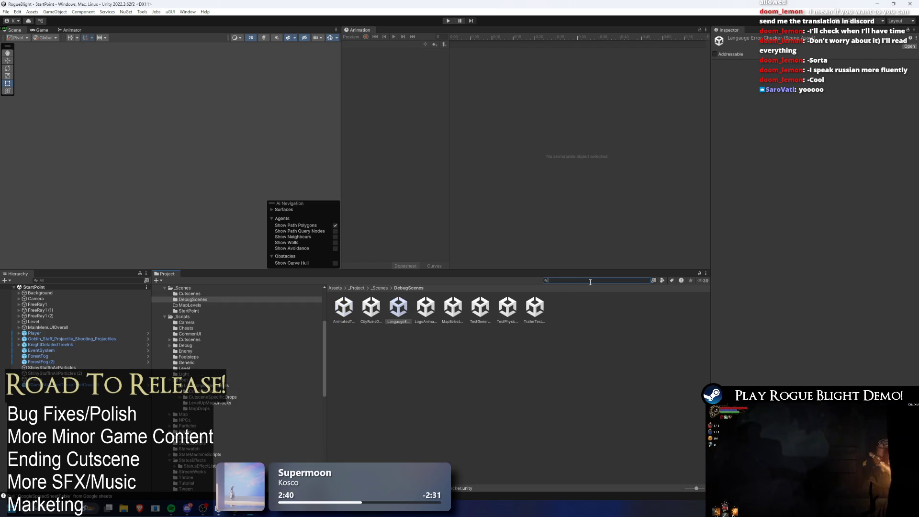
pyautogui.write('google')
pyautogui.click(378, 310)
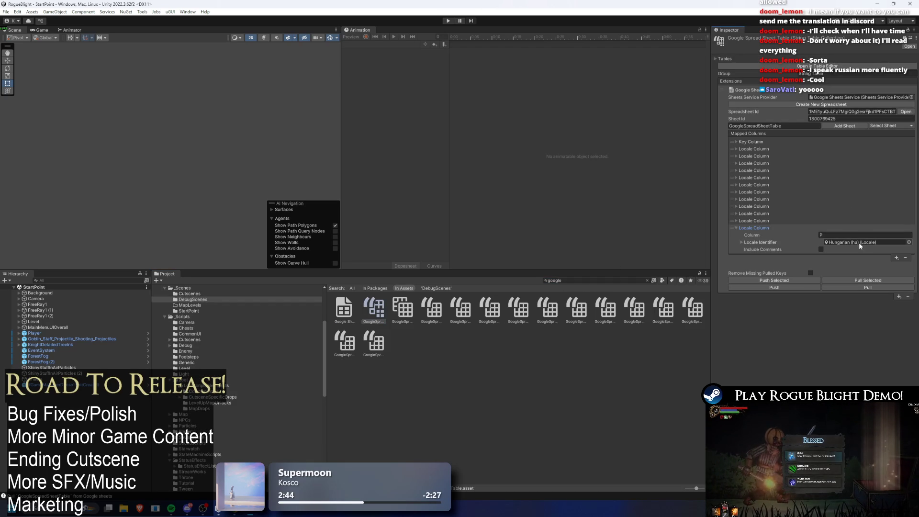
# Step: Locate the Hungarian locale mapped to column P, open its settings, and duplicate it
pyautogui.click(858, 242)
pyautogui.click(480, 306)
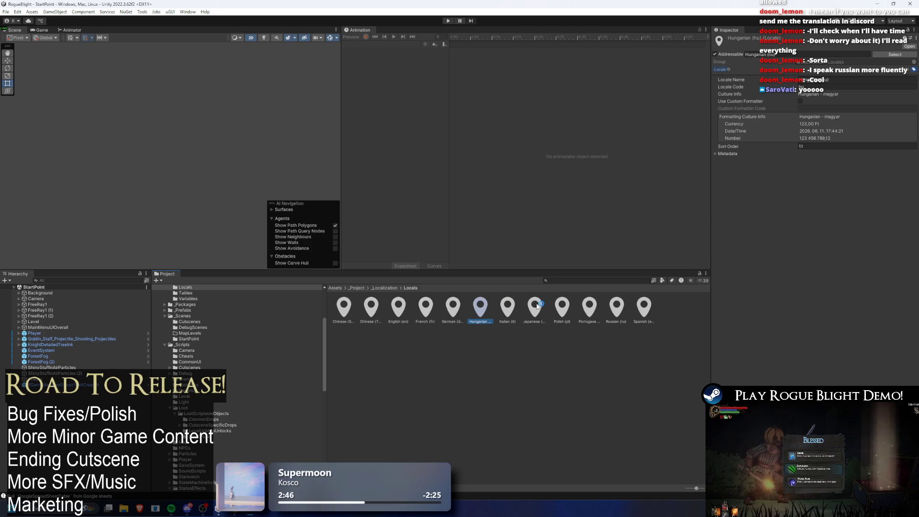
pyautogui.hotkey('ctrl', 'd')
# Step: Rename the duplicated Hungarian locale asset to SouthKorean
pyautogui.rightClick(499, 316)
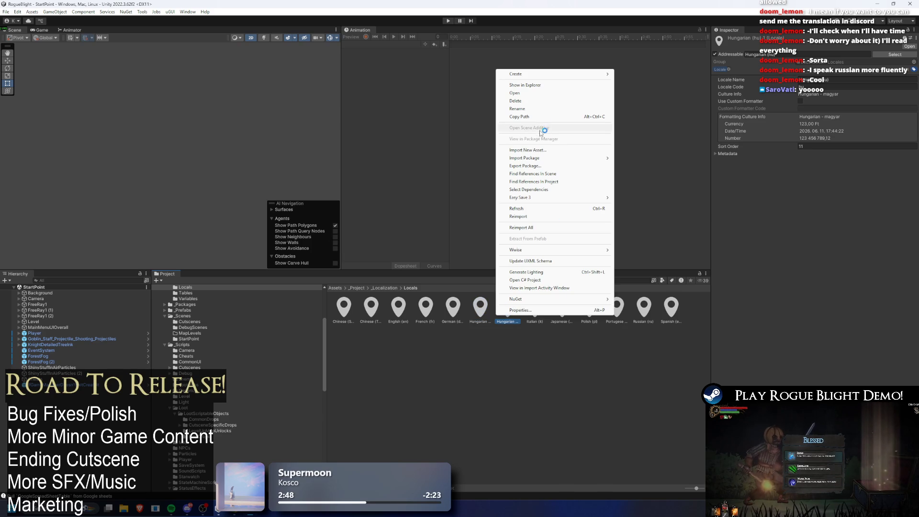
pyautogui.click(545, 108)
pyautogui.write('s')
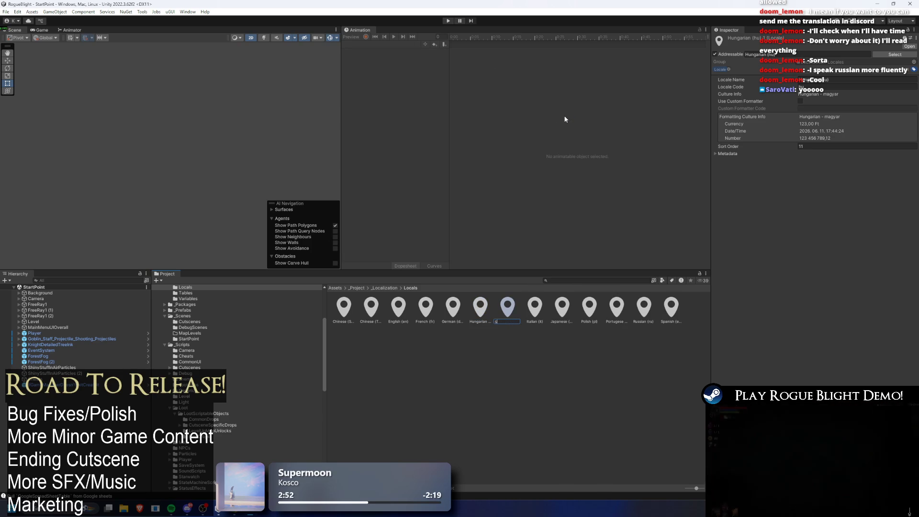
pyautogui.write('outhKore')
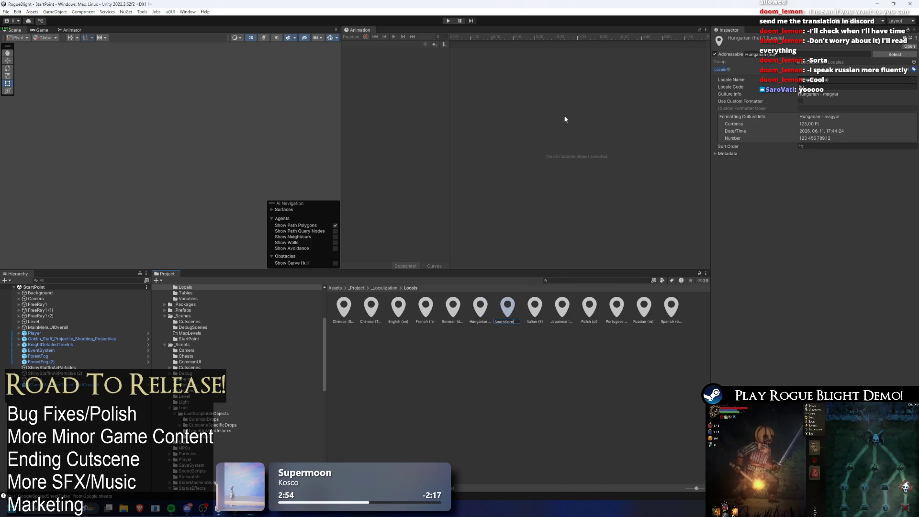
pyautogui.write('an')
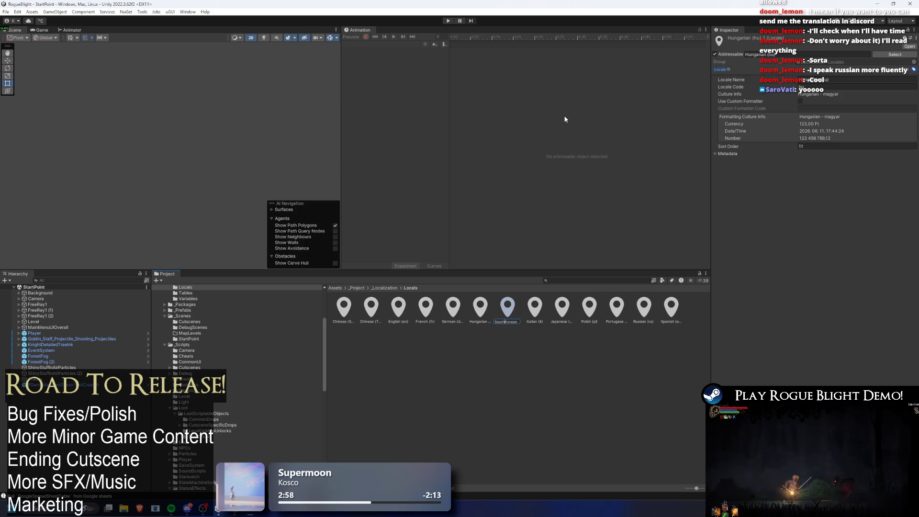
pyautogui.press('Return')
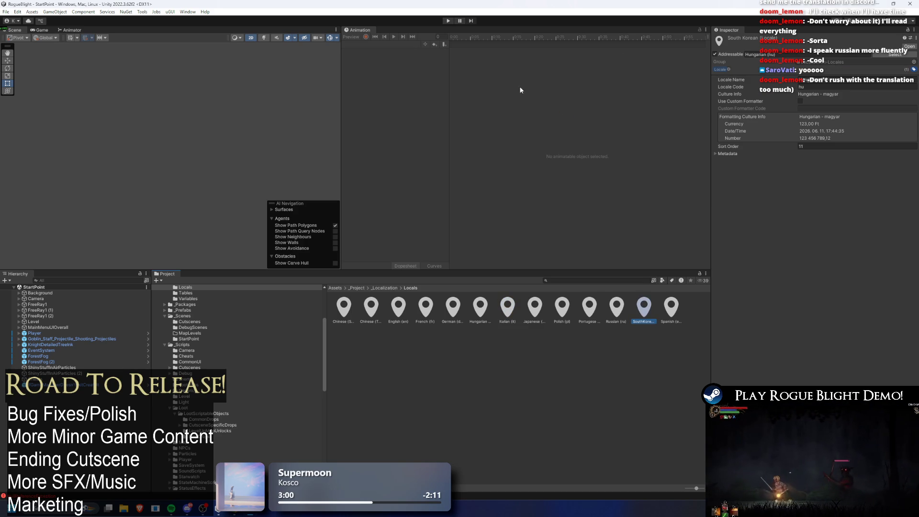
# Step: Inspect the SouthKorean locale code, compare Polish and Italian locales, then reselect SouthKorean
pyautogui.click(811, 86)
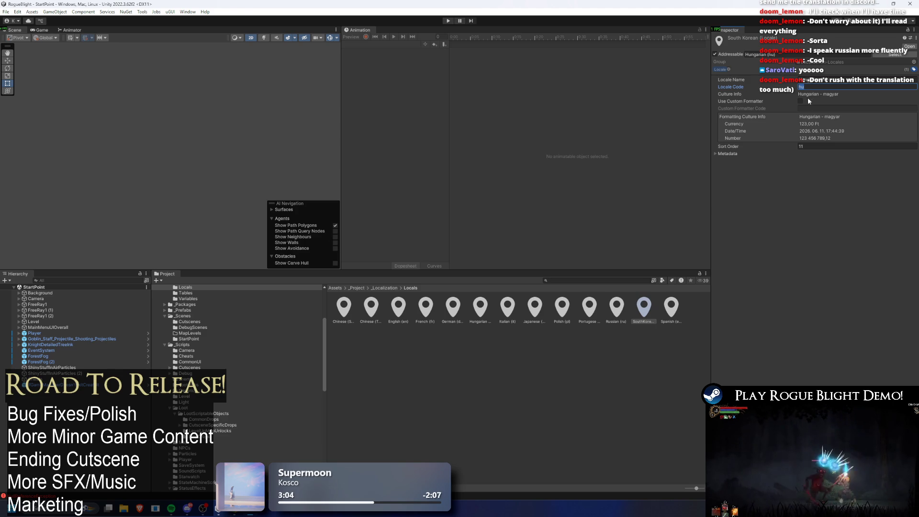
pyautogui.click(892, 56)
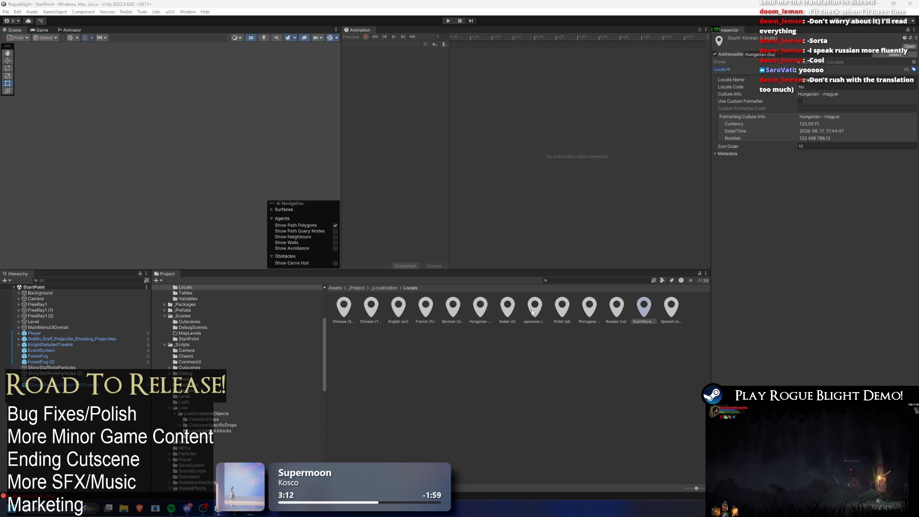
pyautogui.click(557, 315)
pyautogui.click(507, 310)
pyautogui.click(643, 313)
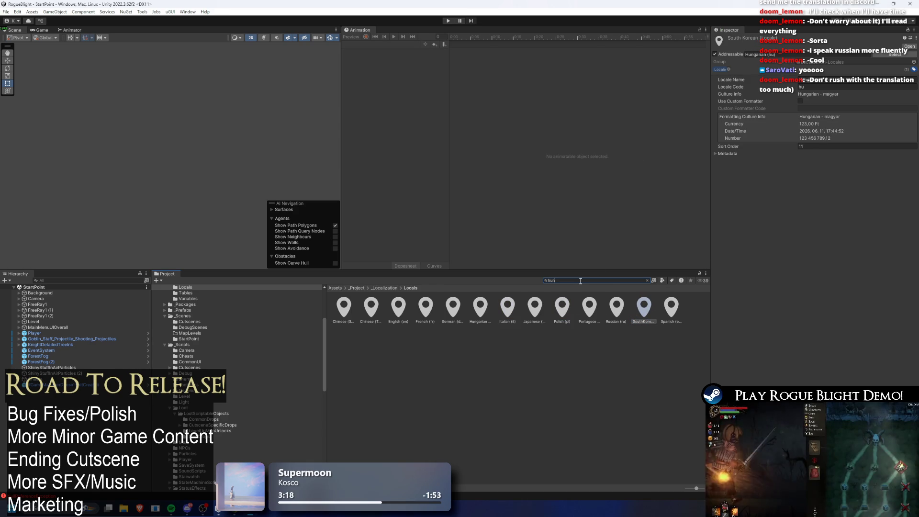
pyautogui.write('hunga')
pyautogui.press('BackSpace')
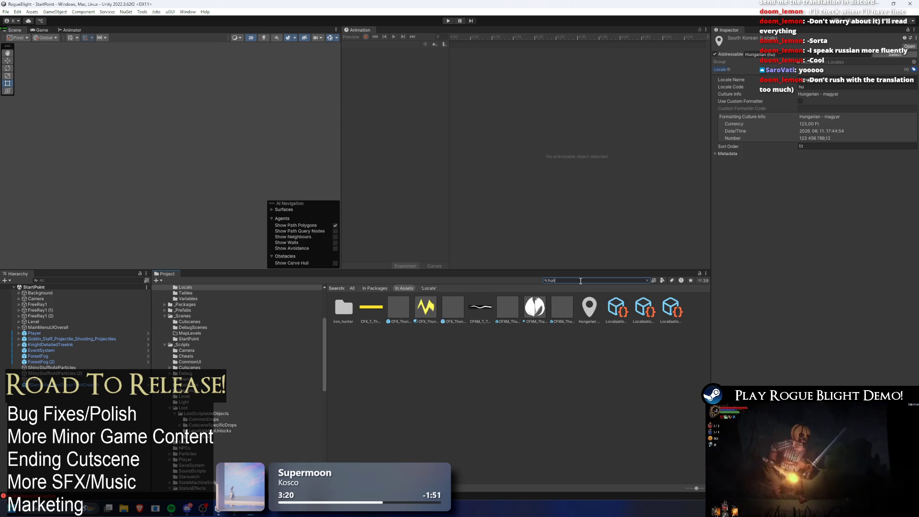
pyautogui.write('g')
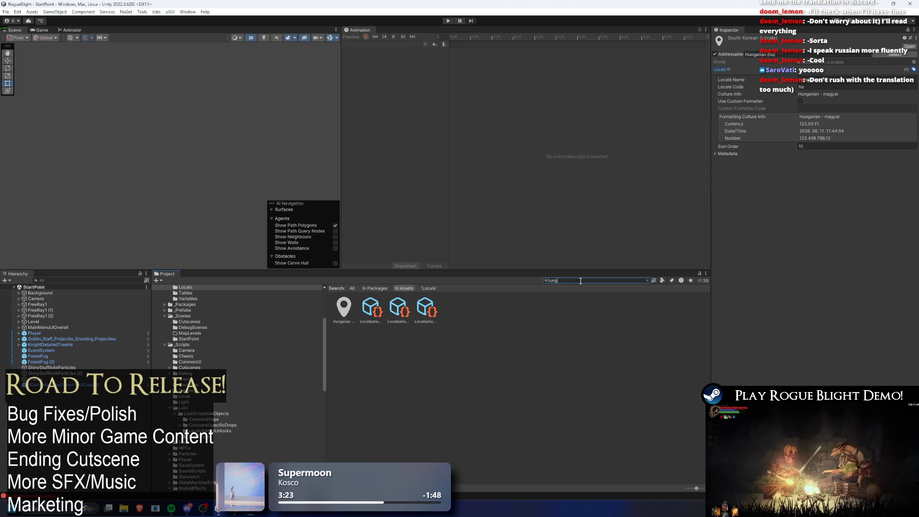
pyautogui.click(368, 309)
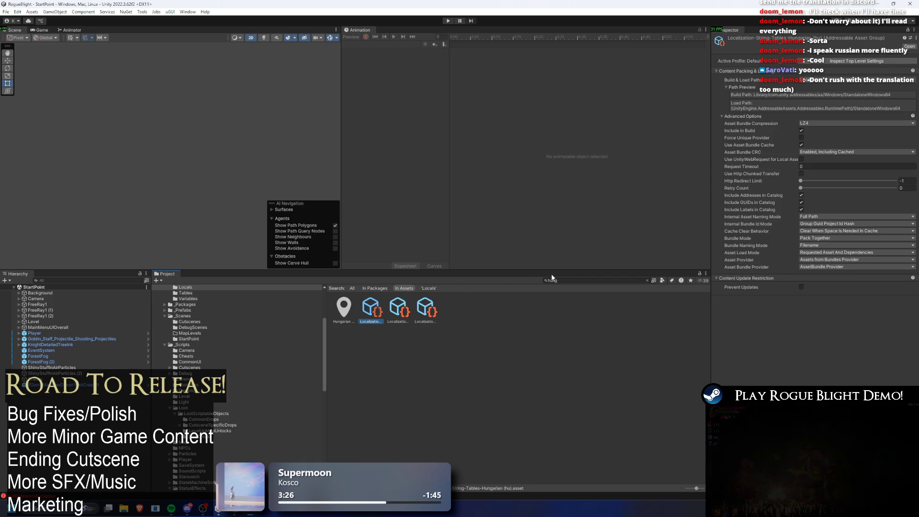
pyautogui.press('Right')
pyautogui.press('Right')
pyautogui.press('Left')
pyautogui.press('Left')
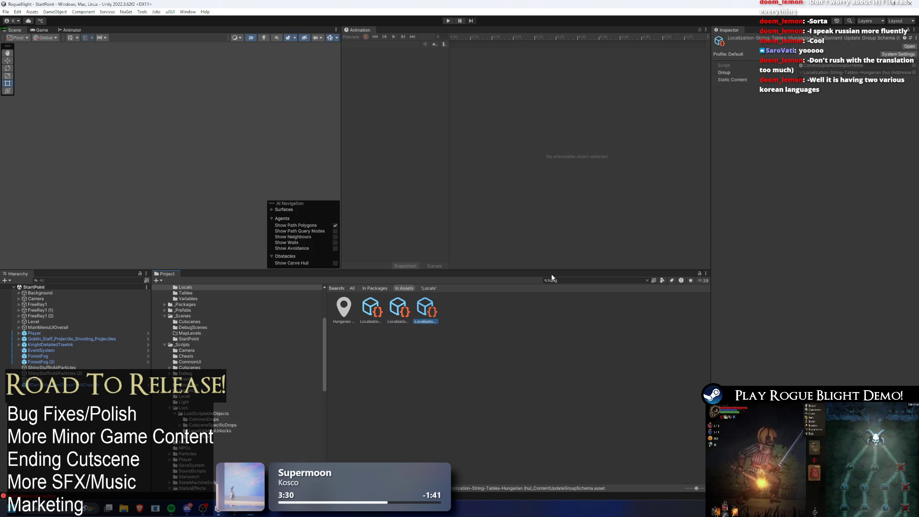
pyautogui.press('Left')
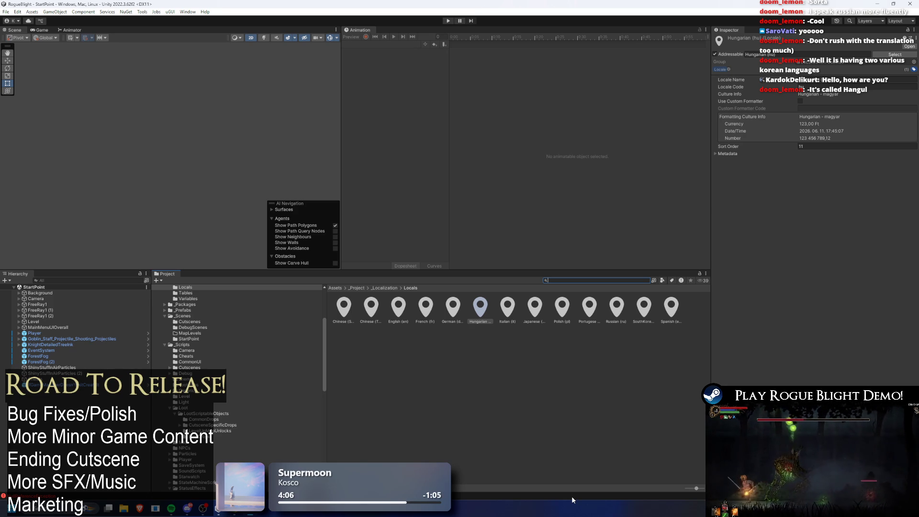
# Step: View the Polish locale, then search the Project for 'google'
pyautogui.click(561, 308)
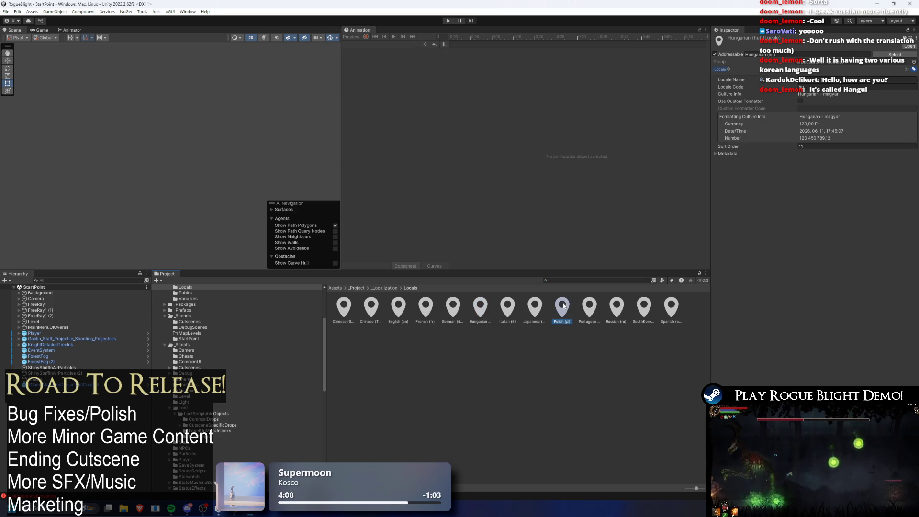
pyautogui.click(585, 281)
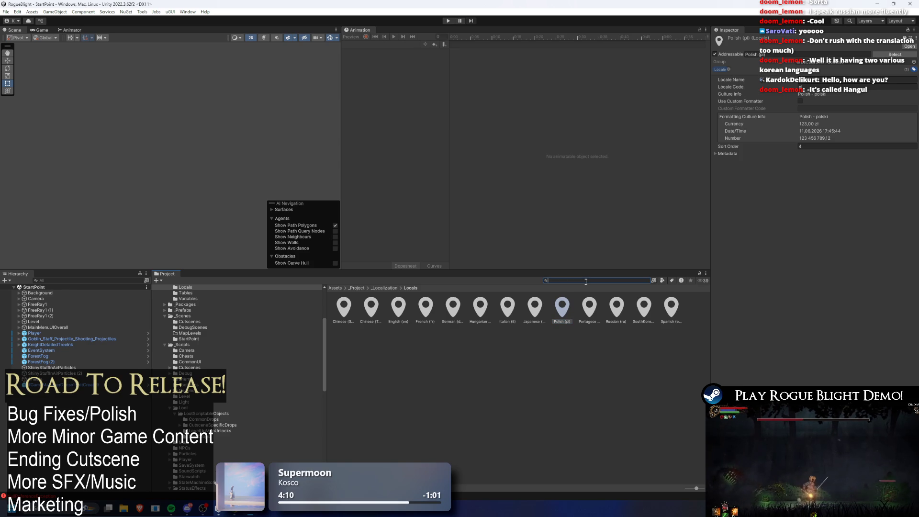
pyautogui.write('l')
pyautogui.press('BackSpace')
pyautogui.write('google')
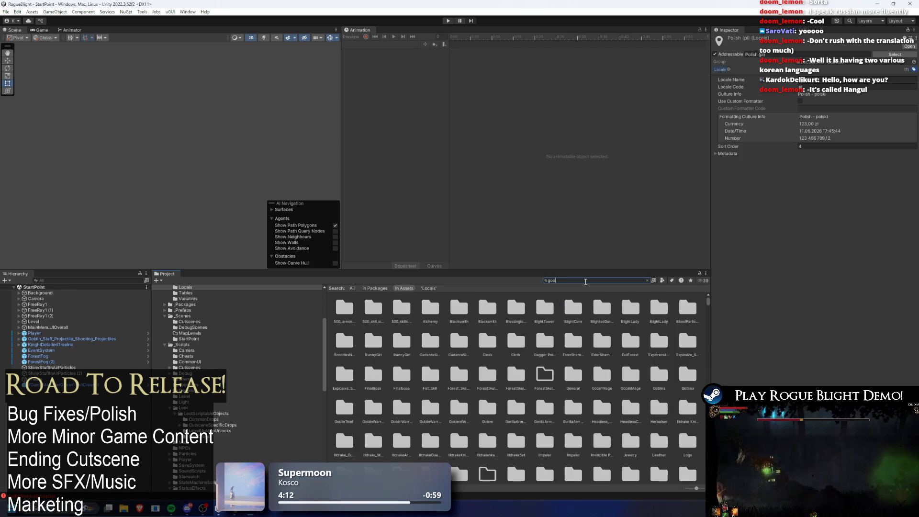
# Step: Compare the Google Sheets string tables' column mappings and view the Sheets service settings
pyautogui.click(373, 308)
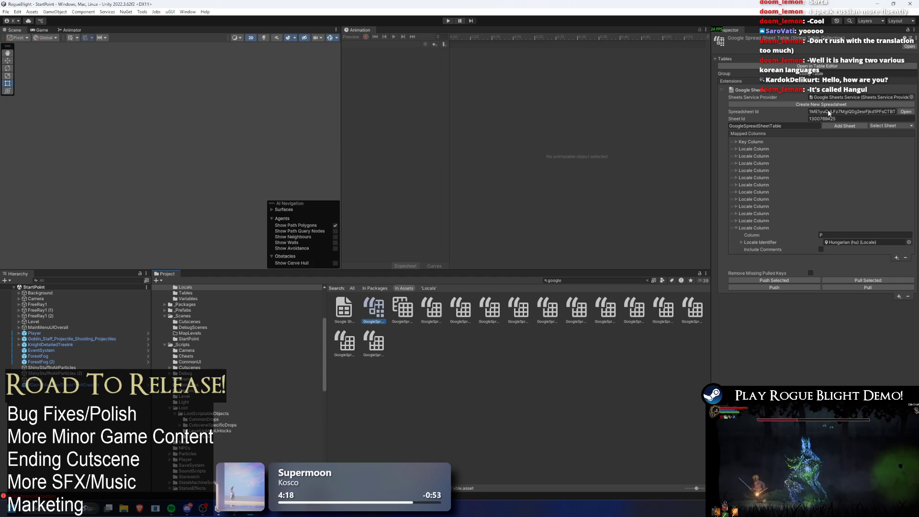
pyautogui.click(403, 308)
pyautogui.click(377, 308)
pyautogui.click(403, 307)
pyautogui.click(377, 309)
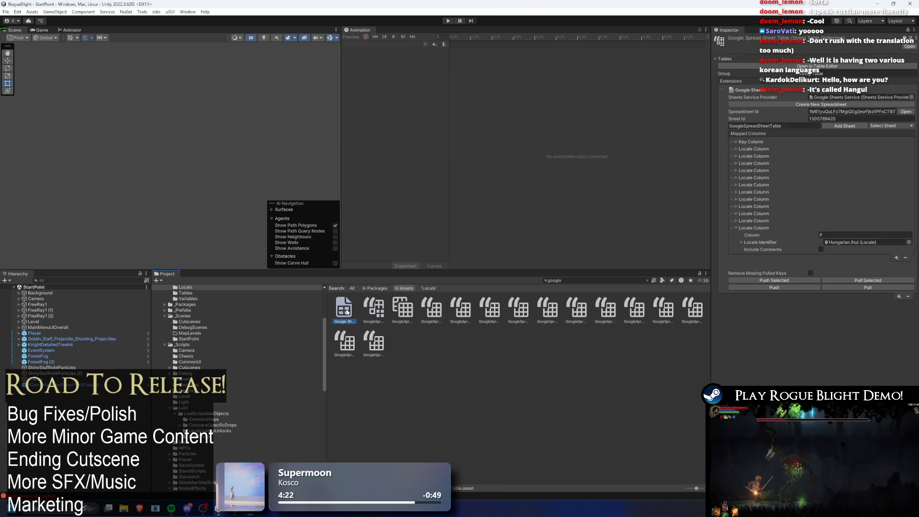
pyautogui.click(352, 312)
pyautogui.click(730, 118)
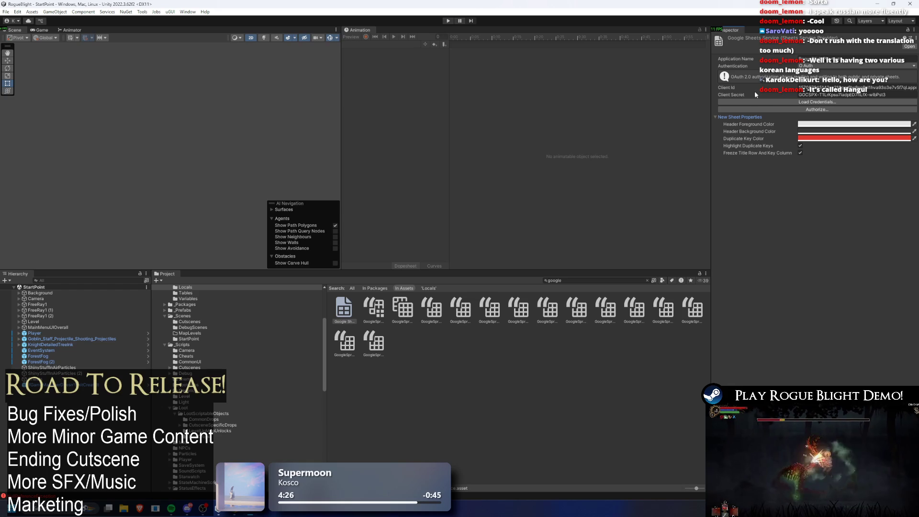
# Step: Step from the zh-TW table to the Spanish table and locate its locale
pyautogui.click(374, 342)
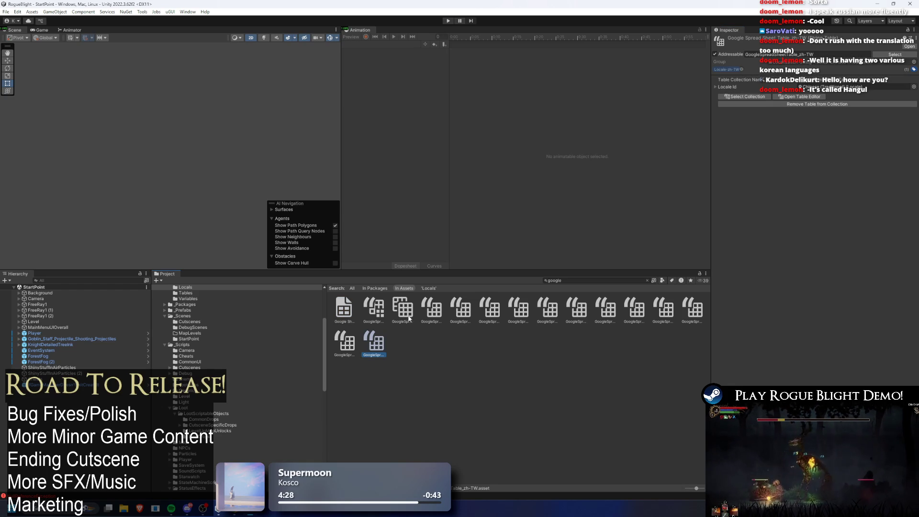
pyautogui.press('Left')
pyautogui.press('Left')
pyautogui.press('Left')
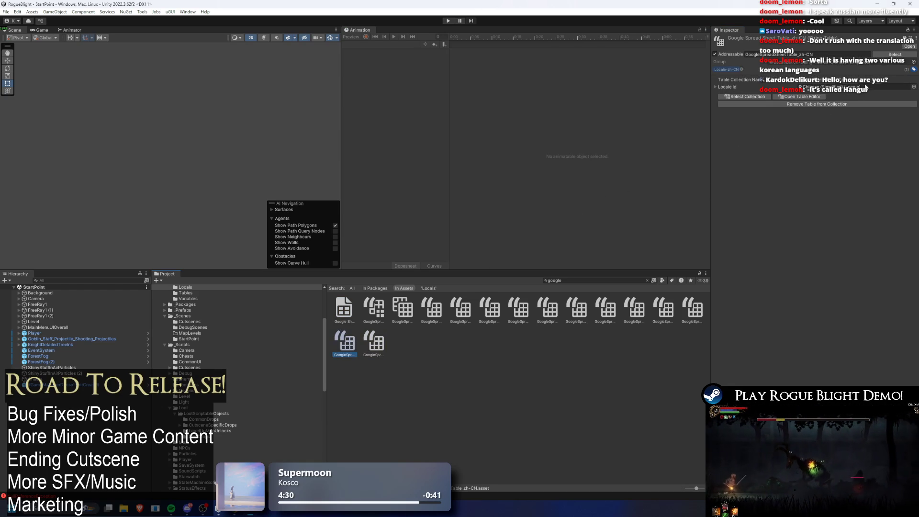
pyautogui.press('Left')
pyautogui.press('Left')
pyautogui.press('Left')
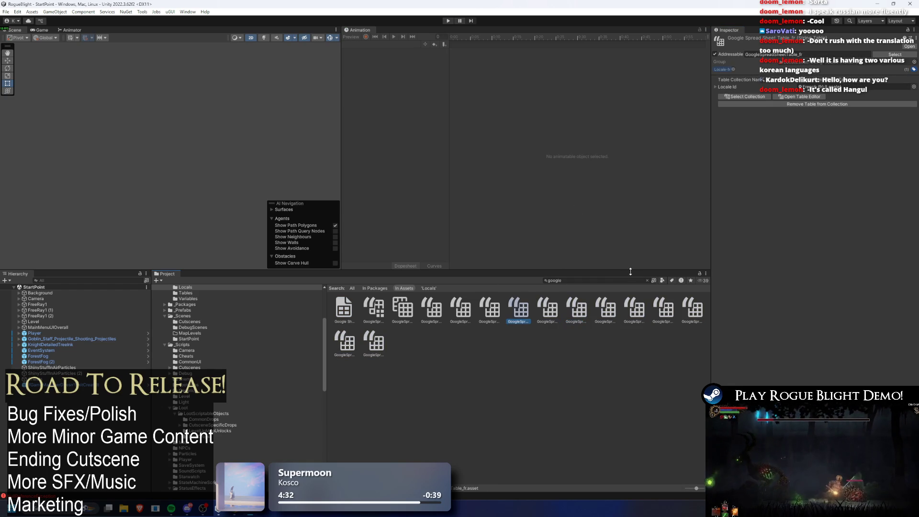
pyautogui.click(842, 87)
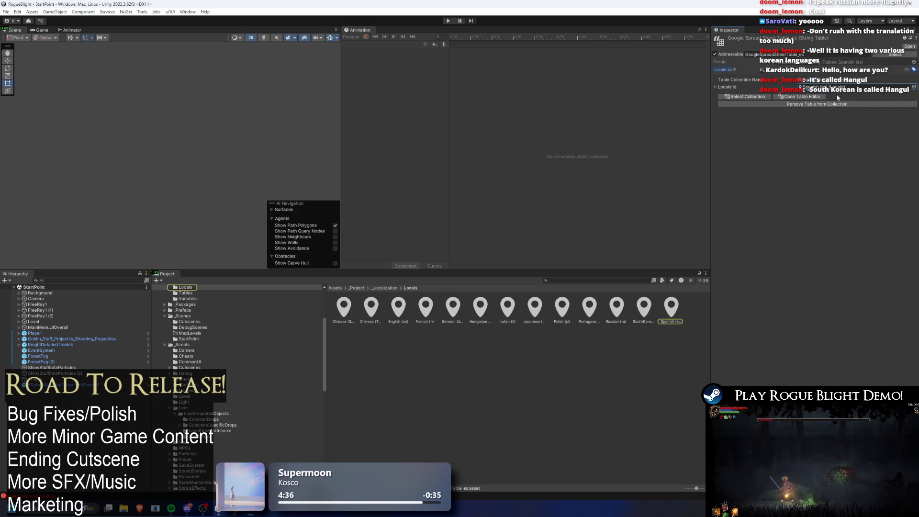
# Step: Check the Spanish locale's settings and confirm its locale code 'es'
pyautogui.click(716, 87)
pyautogui.rightClick(522, 355)
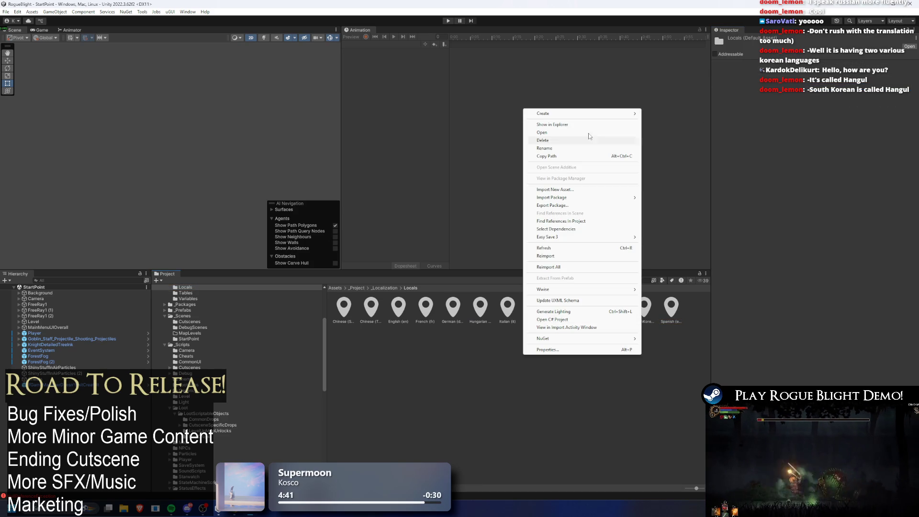
pyautogui.moveTo(596, 114)
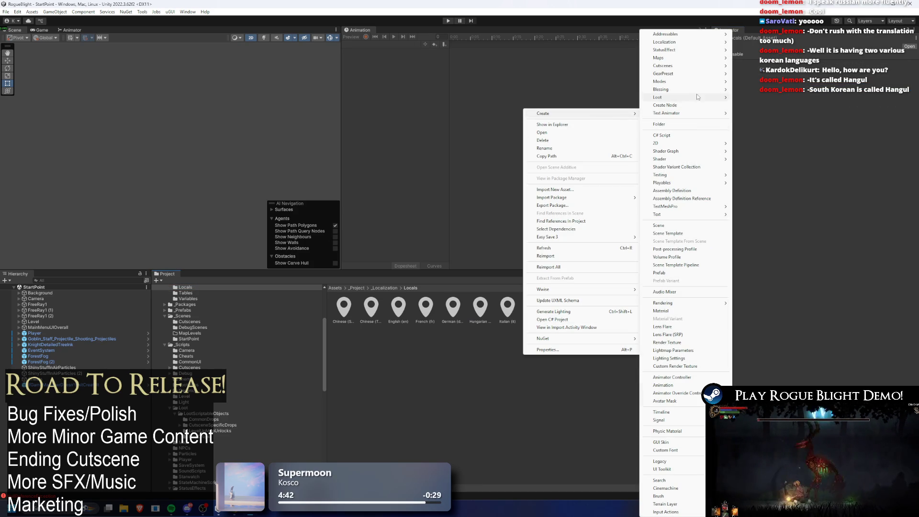
pyautogui.click(481, 342)
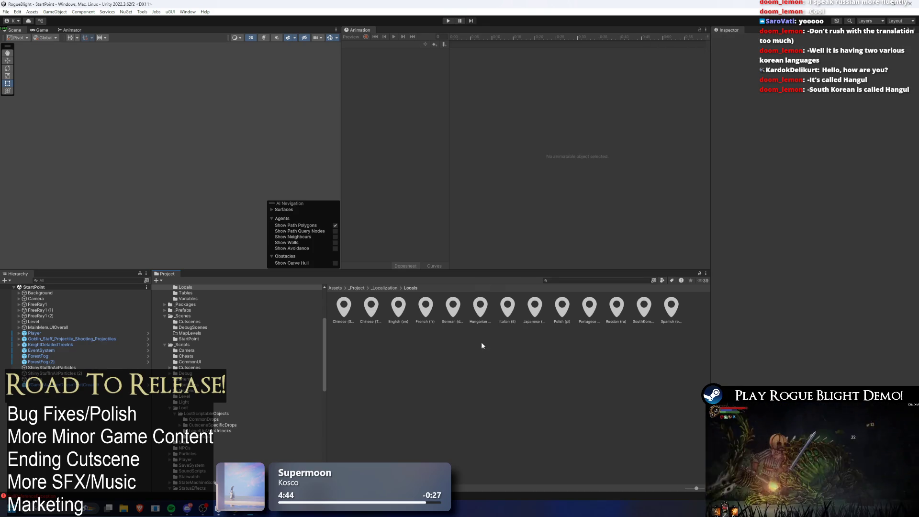
pyautogui.click(671, 306)
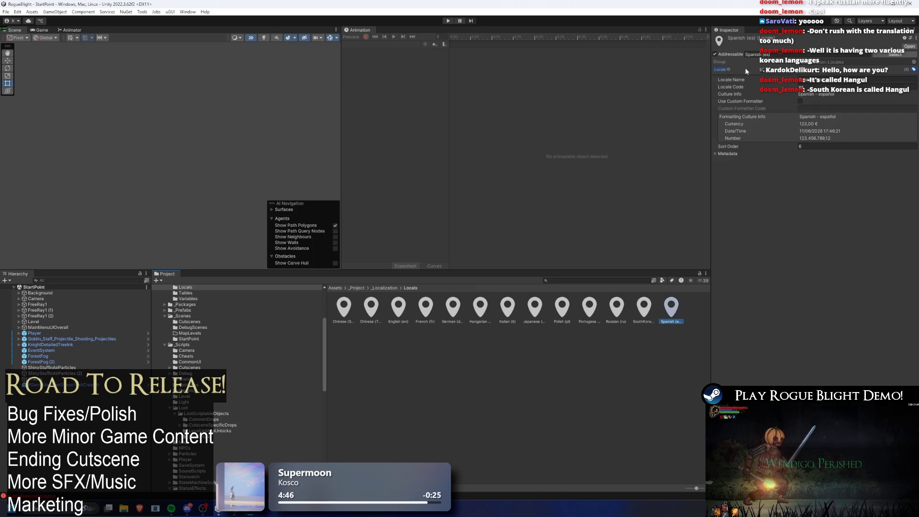
pyautogui.click(794, 56)
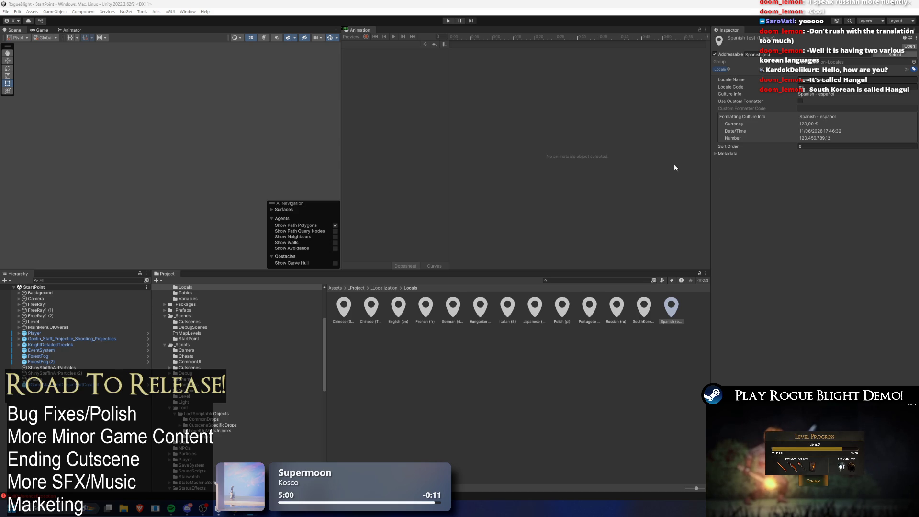
pyautogui.click(842, 88)
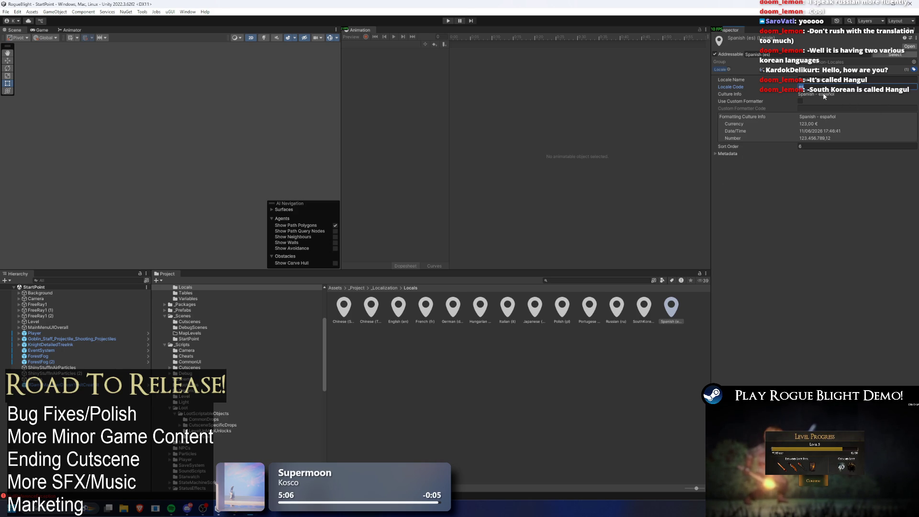
# Step: Search Windows for 'go', then view the SouthKorean locale's settings
pyautogui.press('super')
pyautogui.write('go')
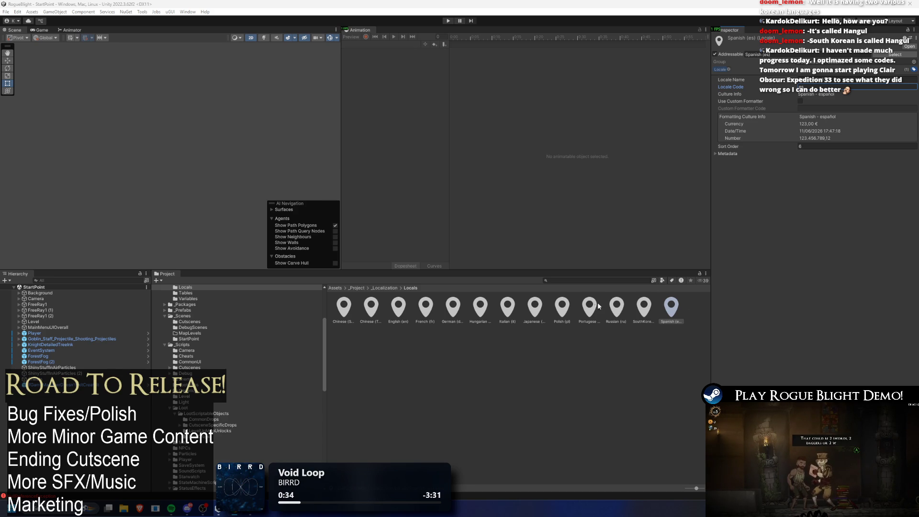
pyautogui.click(641, 309)
# Step: Set the South Korean locale's code to ko-KR and its name to 'Korean (South Korean)'
pyautogui.click(824, 86)
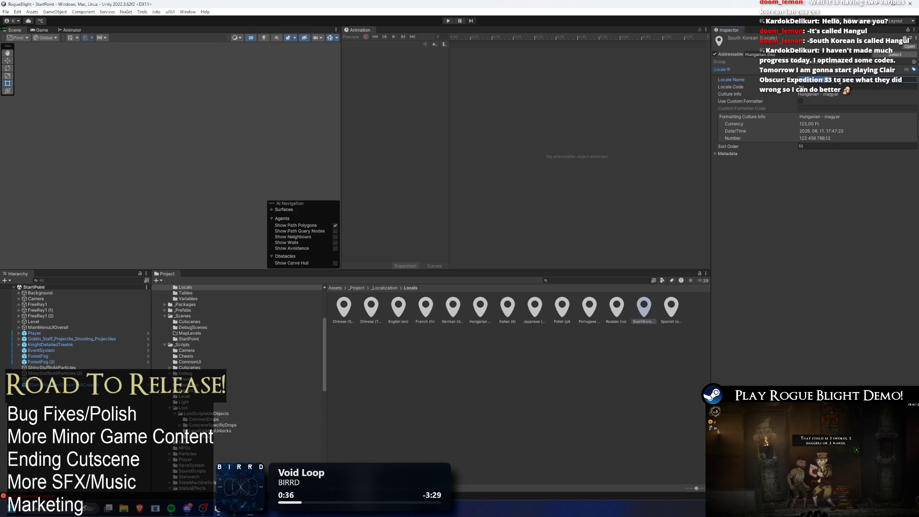
pyautogui.write('k')
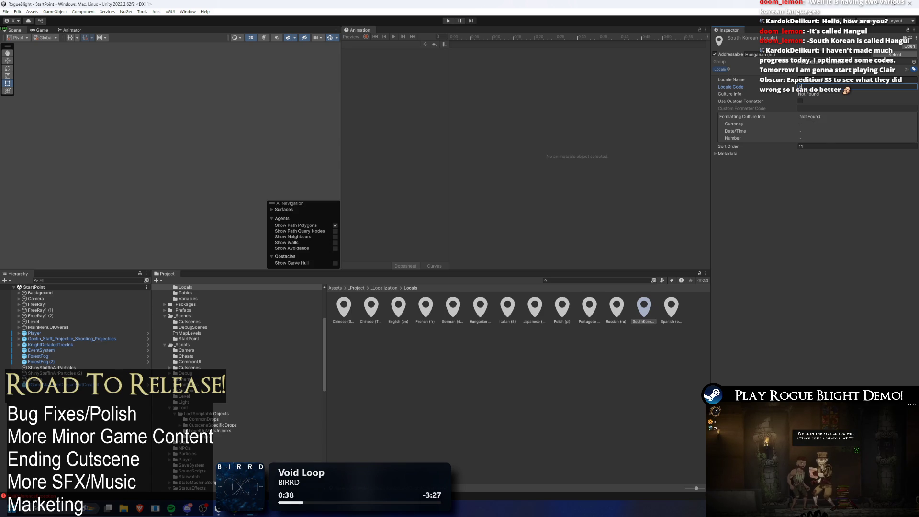
pyautogui.write('o-KR')
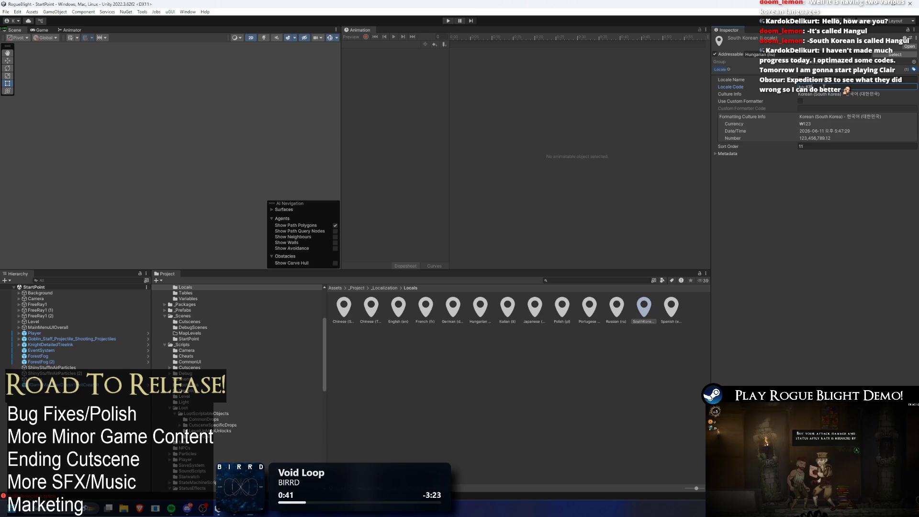
pyautogui.click(839, 79)
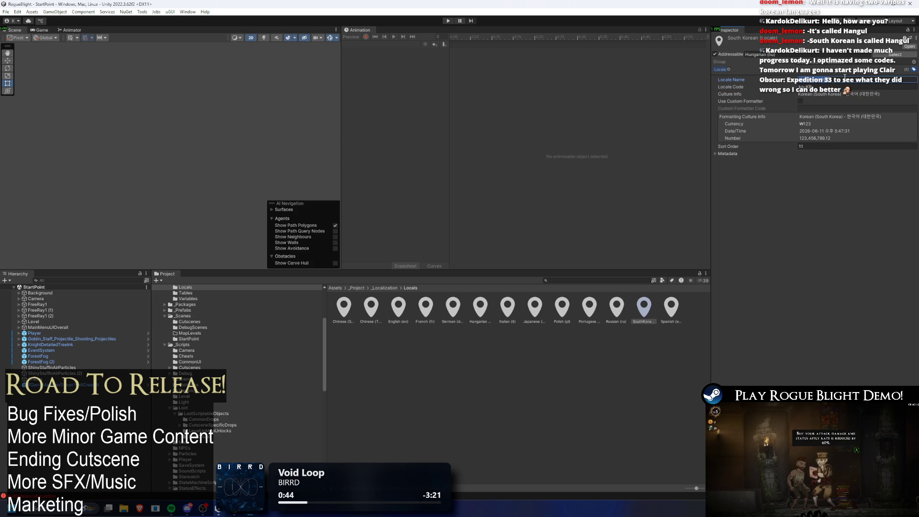
pyautogui.click(899, 76)
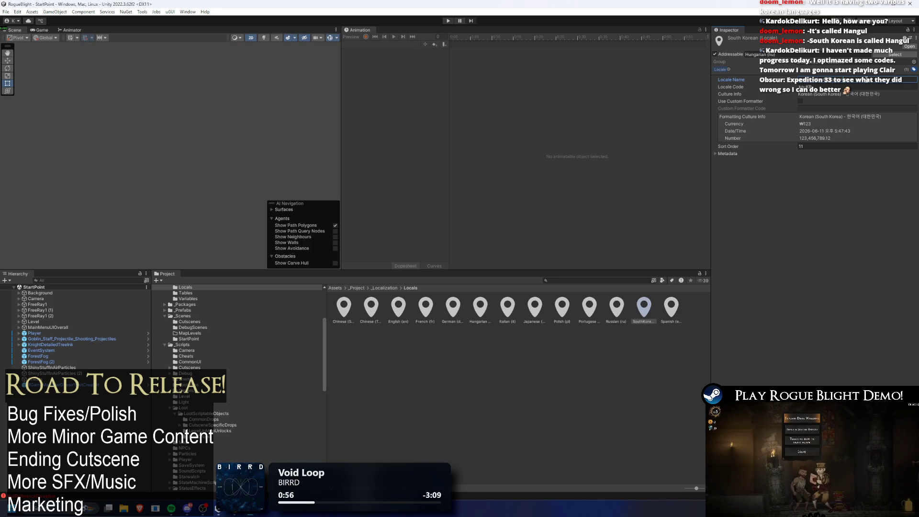
pyautogui.press('Return')
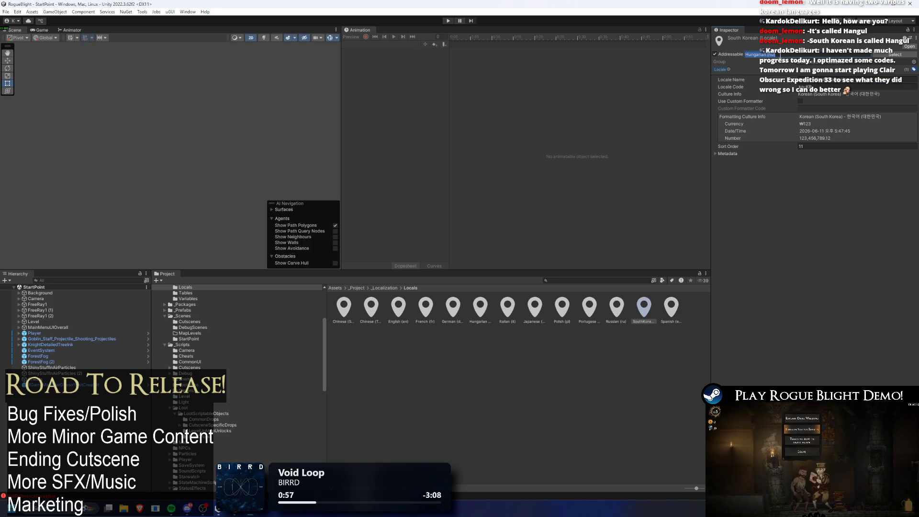
pyautogui.click(630, 394)
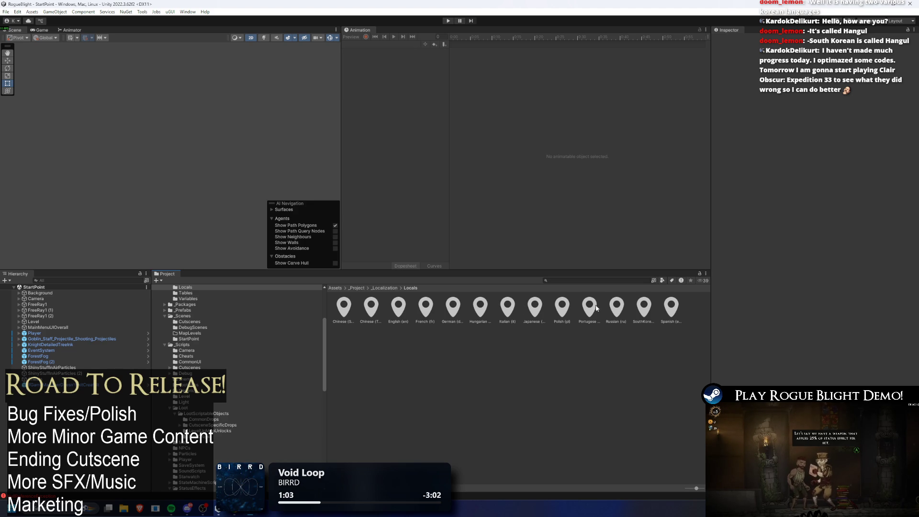
pyautogui.click(645, 308)
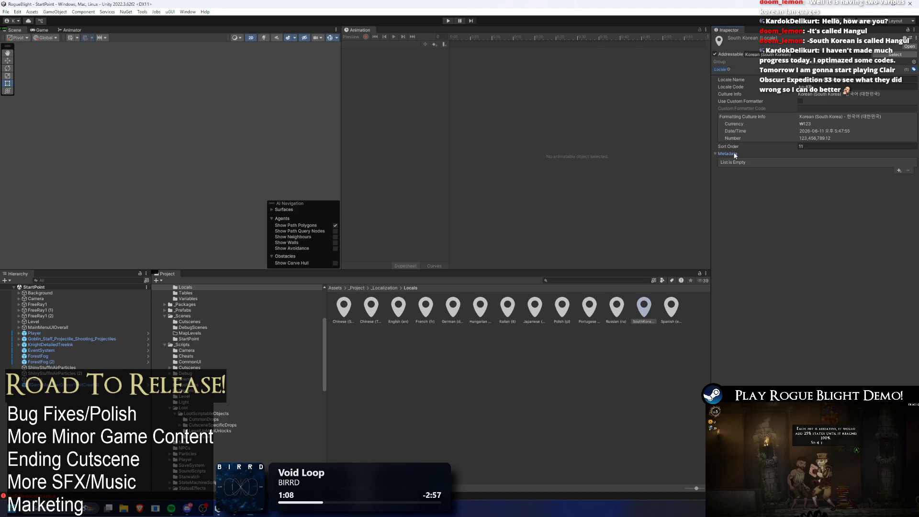
# Step: Rename the duplicated locale asset to Ukrainian(UK) and change its locale code to uk-UA
pyautogui.rightClick(692, 308)
pyautogui.click(736, 106)
pyautogui.press('BackSpace')
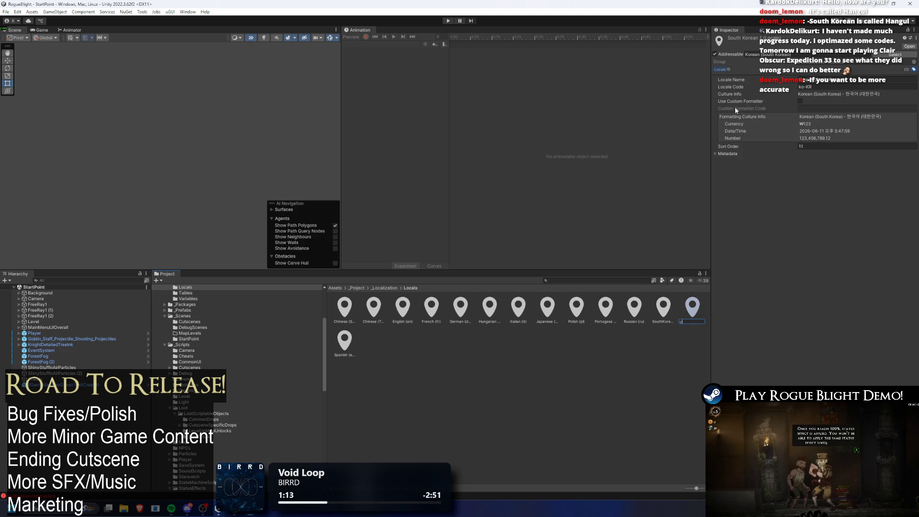
pyautogui.write('ranian')
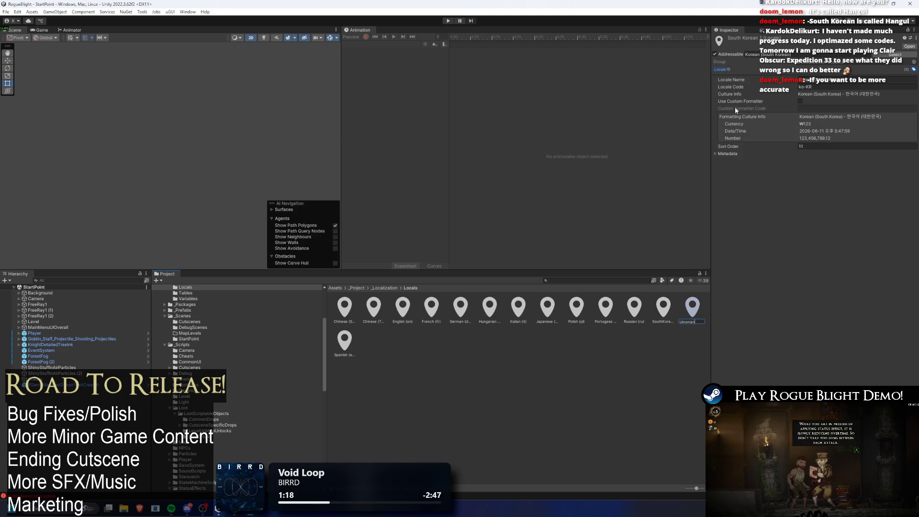
pyautogui.write('(UK')
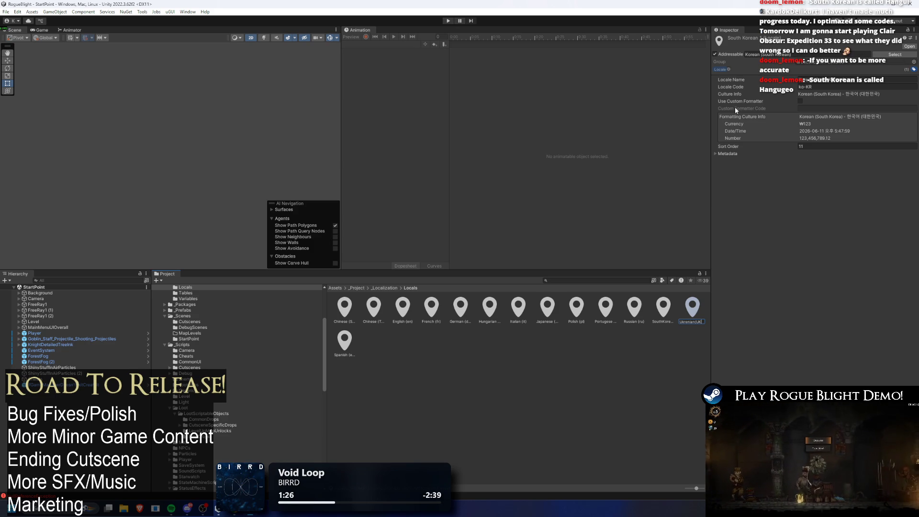
pyautogui.press('BackSpace')
pyautogui.write('R)')
pyautogui.press('Return')
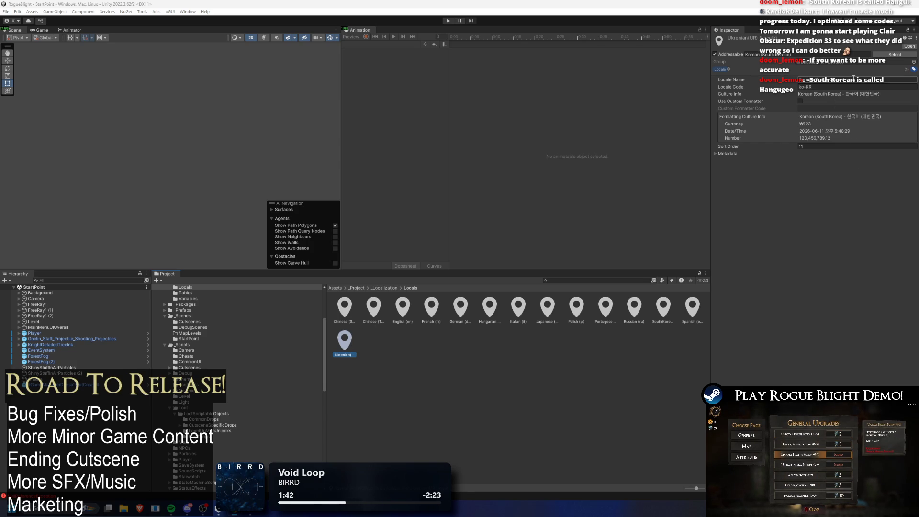
pyautogui.click(844, 87)
pyautogui.write('uk')
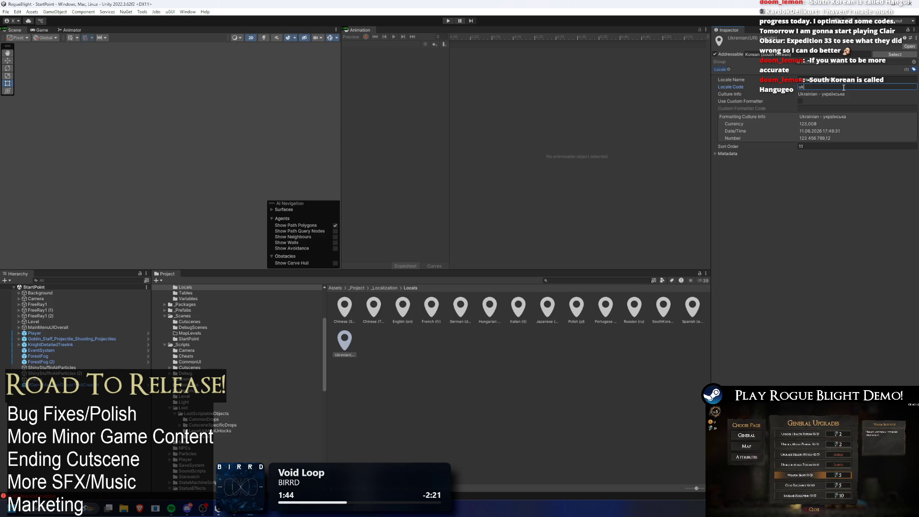
pyautogui.write('-UA')
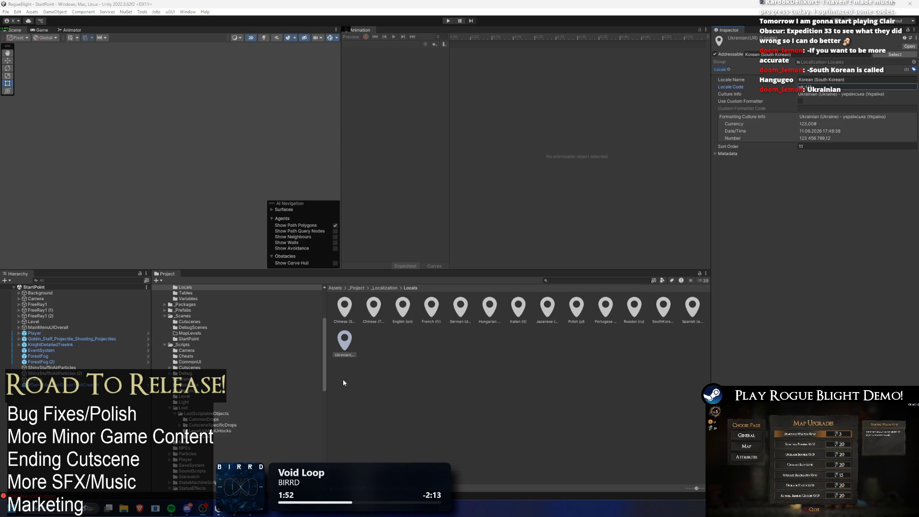
# Step: Correct the Ukrainian locale asset's name to Ukrainian(uk-UA)
pyautogui.rightClick(348, 344)
pyautogui.click(394, 138)
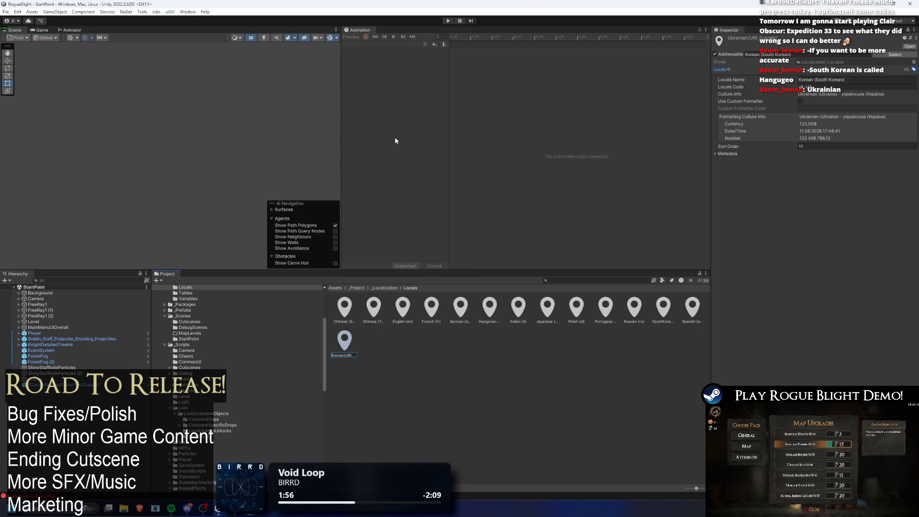
pyautogui.press('BackSpace')
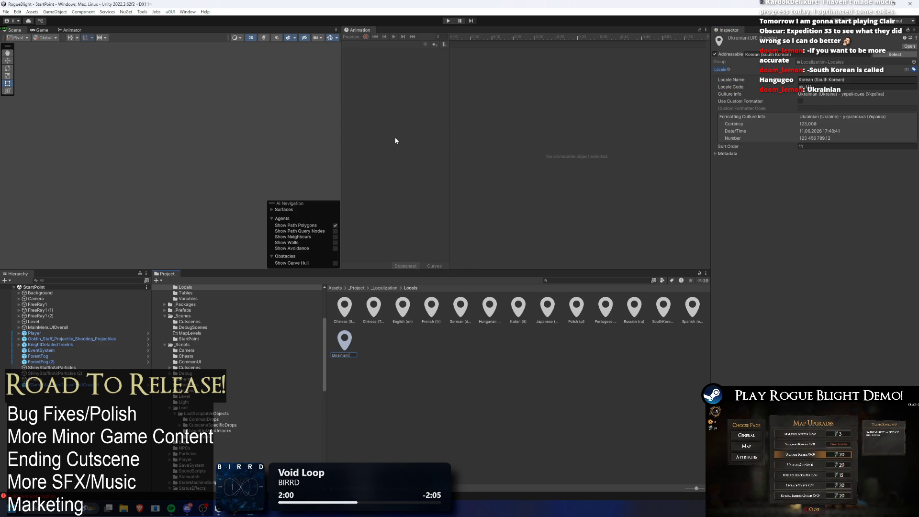
pyautogui.write('(uk-UA)')
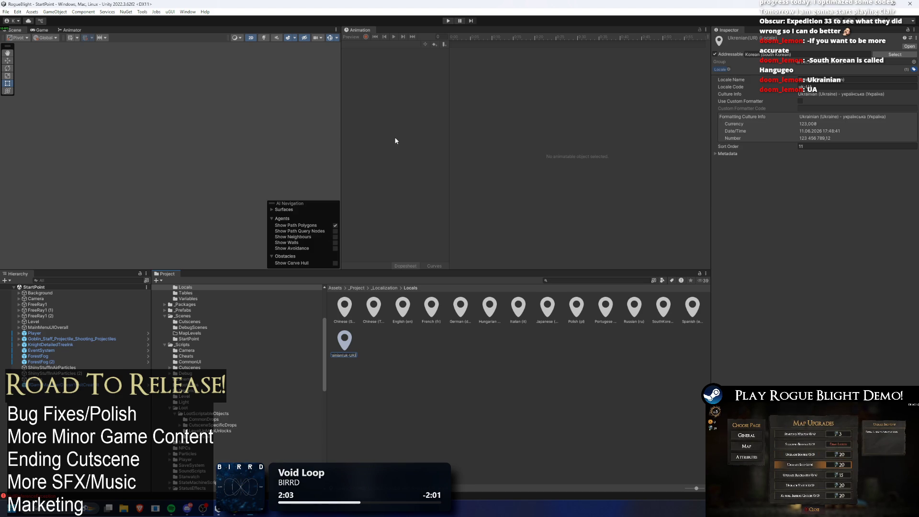
pyautogui.press('Return')
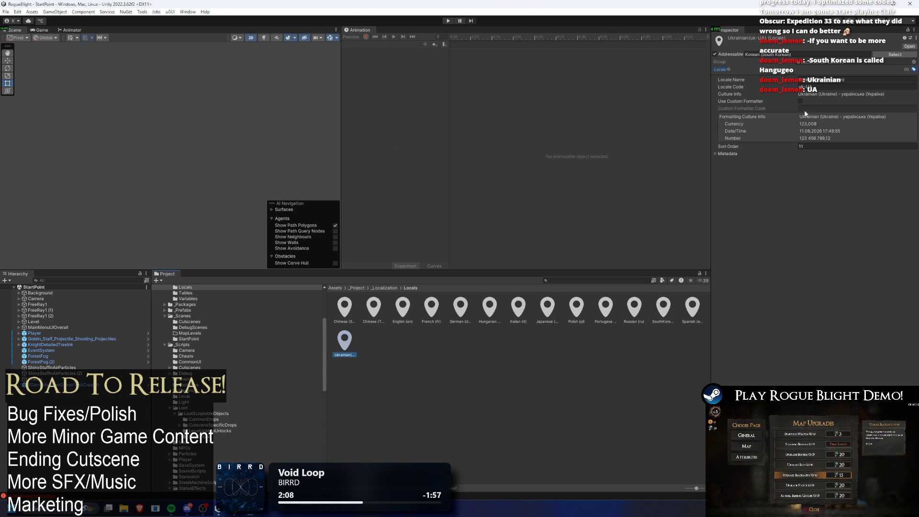
pyautogui.click(854, 81)
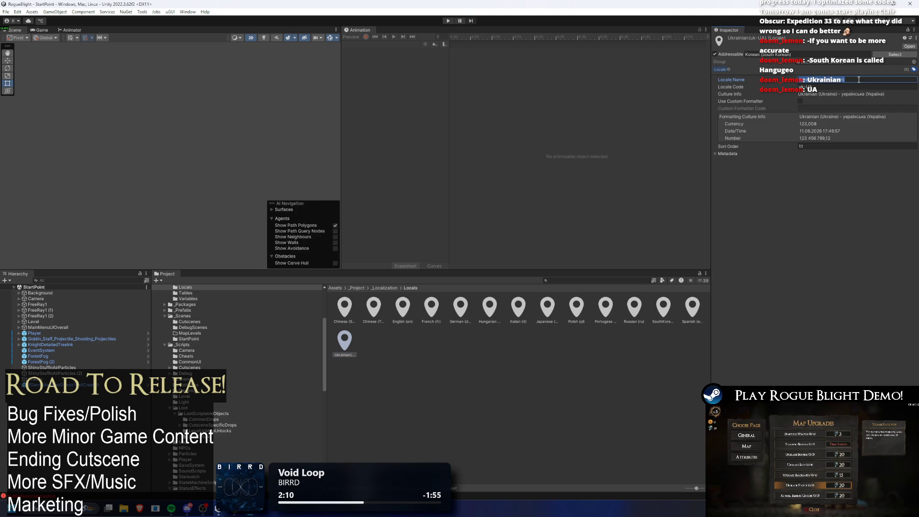
# Step: Set the Ukrainian locale's name to 'Ukrainian (uk-UA)'
pyautogui.click(795, 56)
pyautogui.write('Ukrainian (uk-UA')
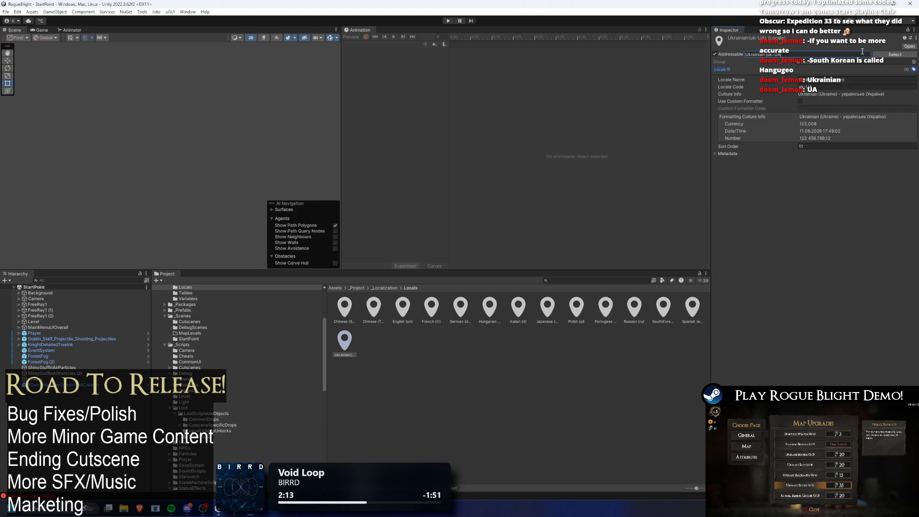
pyautogui.click(864, 79)
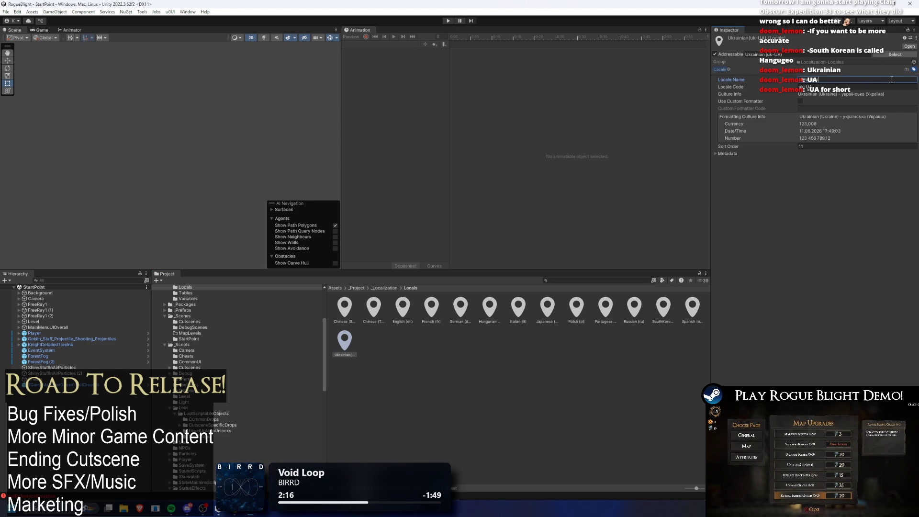
pyautogui.write('-UA)')
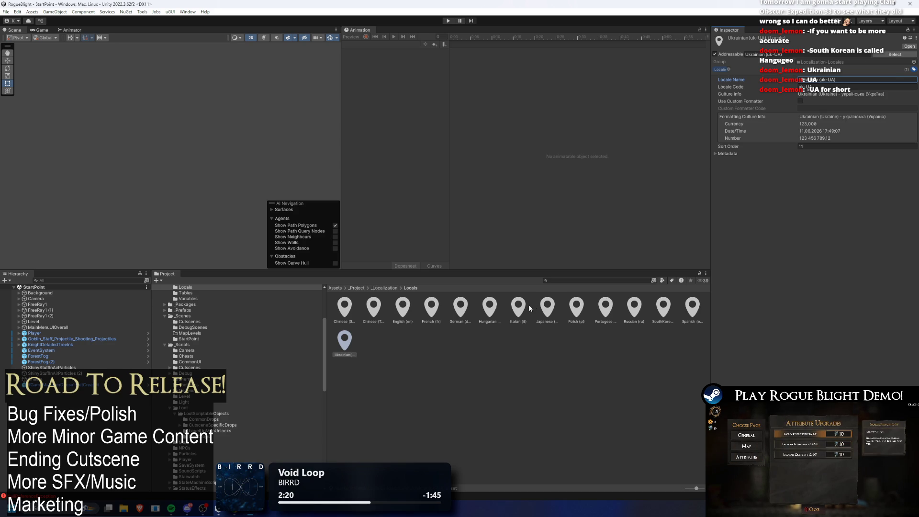
# Step: Rename the South Korean locale to 'Korean (ko-KR)' and open the Localization Settings in _Localization
pyautogui.click(662, 307)
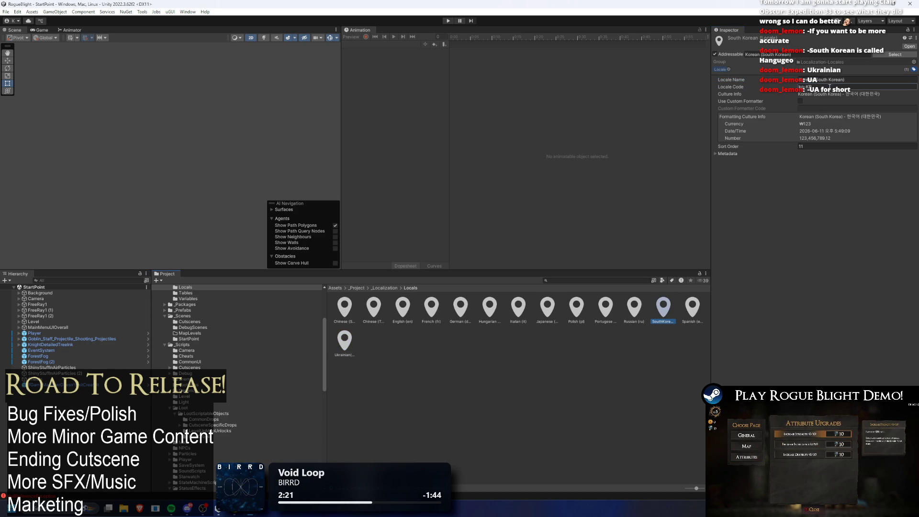
pyautogui.moveTo(845, 80); pyautogui.dragTo(819, 84)
pyautogui.write('ko-KR')
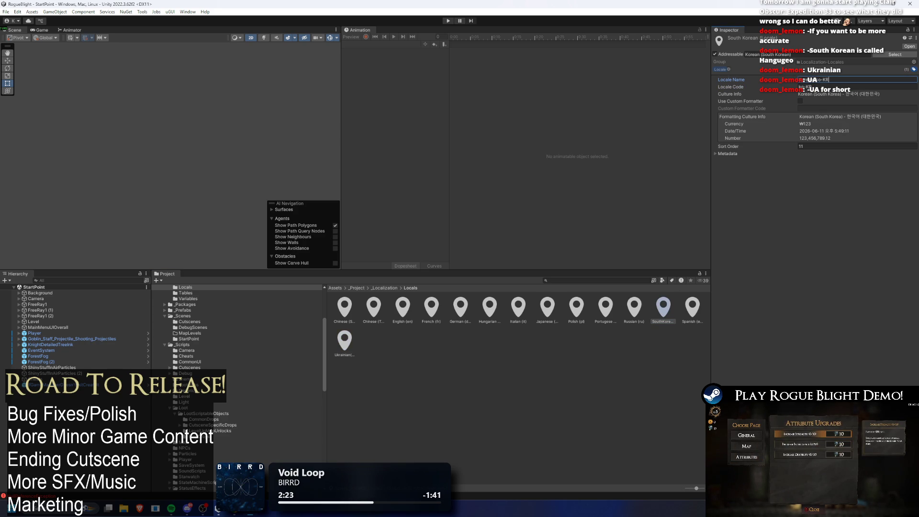
pyautogui.press('Return')
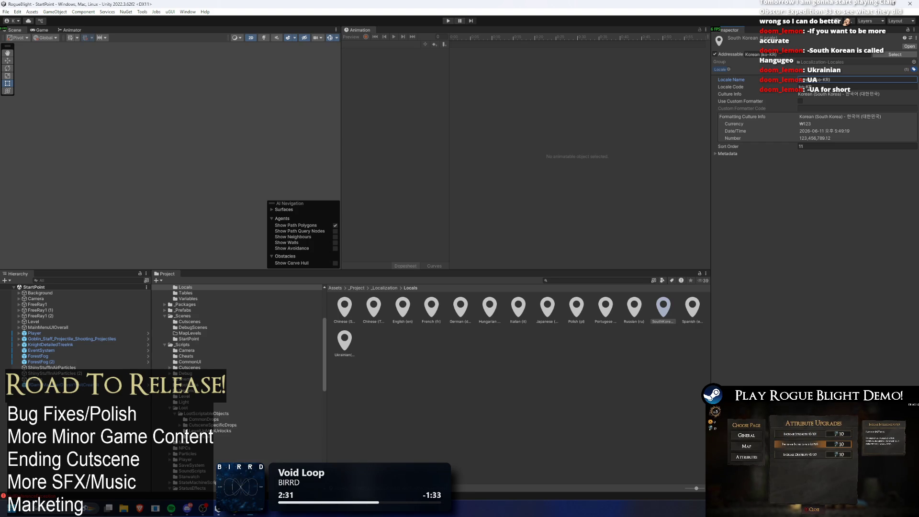
pyautogui.click(855, 209)
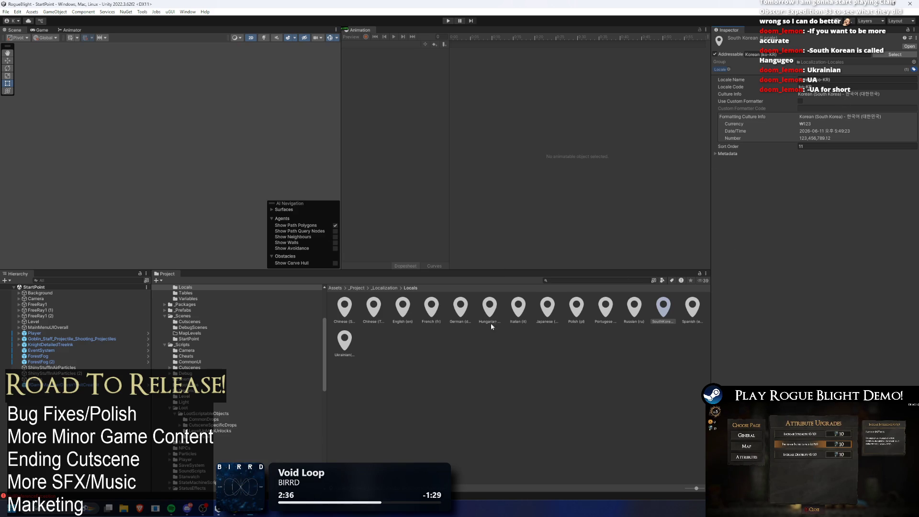
pyautogui.click(382, 288)
pyautogui.click(451, 311)
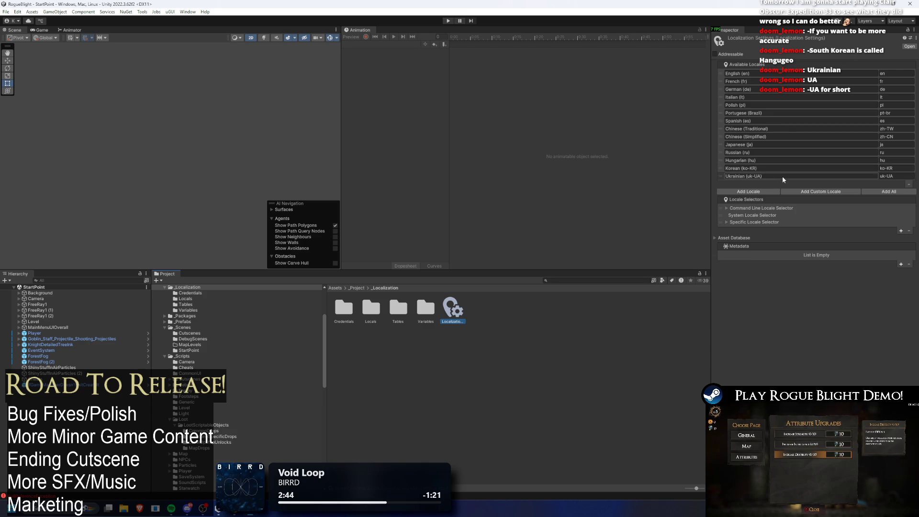
# Step: Find and select the GoogleSpreadsheet string table collection with a 'google' project search
pyautogui.click(624, 279)
pyautogui.write('google')
pyautogui.press('Down')
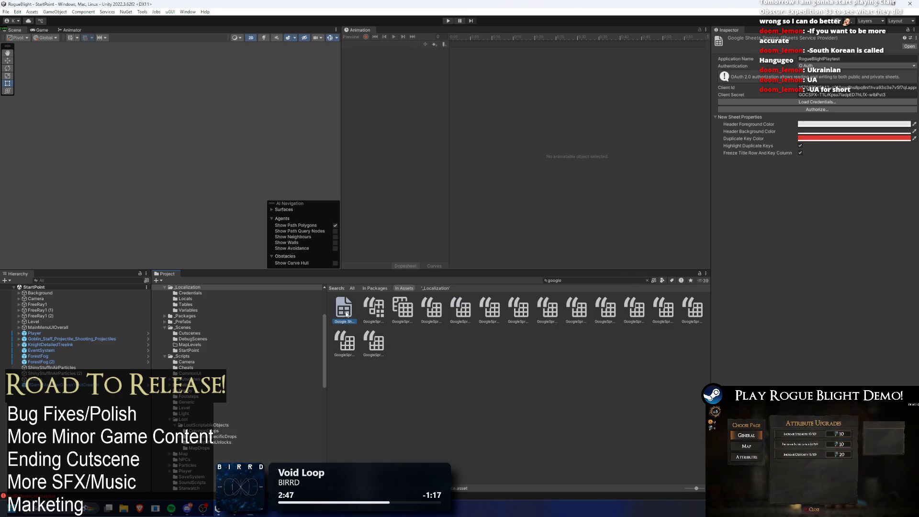
pyautogui.press('Right')
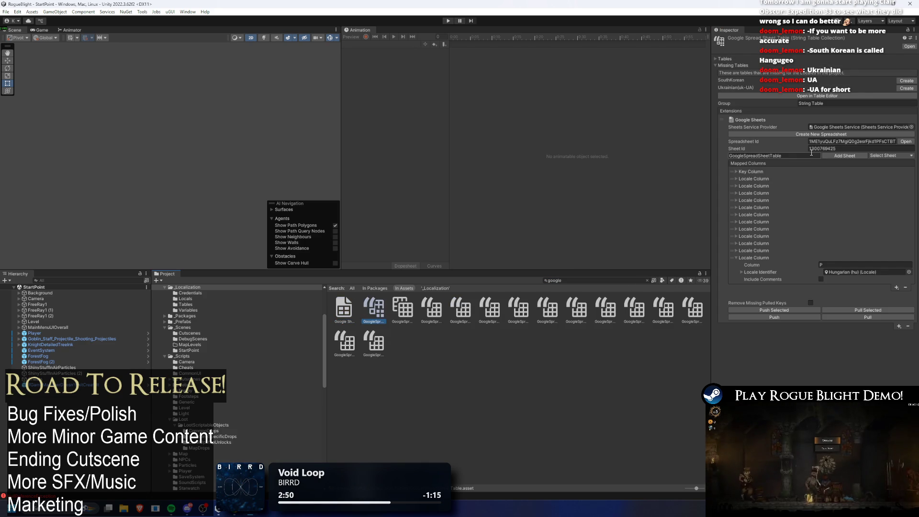
# Step: Add a Locale Column to the Mapped Columns, then select cell Q1 in the spreadsheet
pyautogui.click(896, 265)
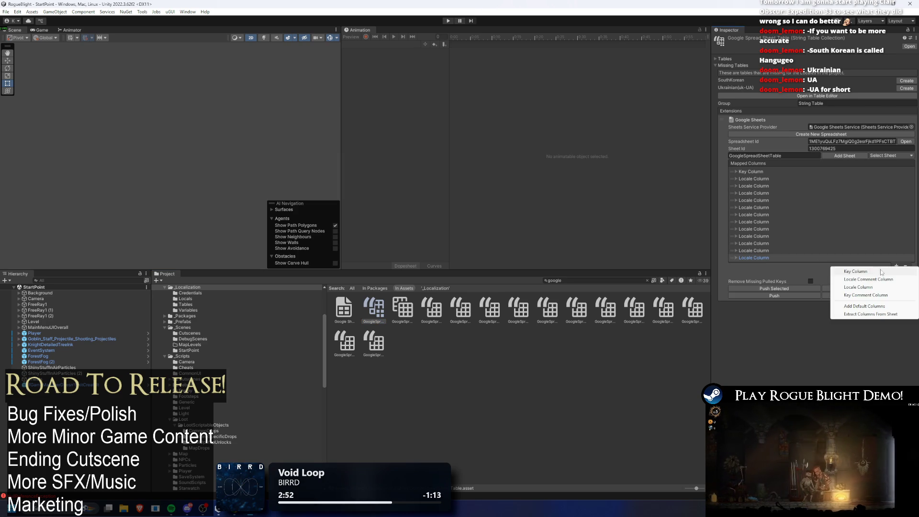
pyautogui.press('Down')
pyautogui.press('Down')
pyautogui.press('Down')
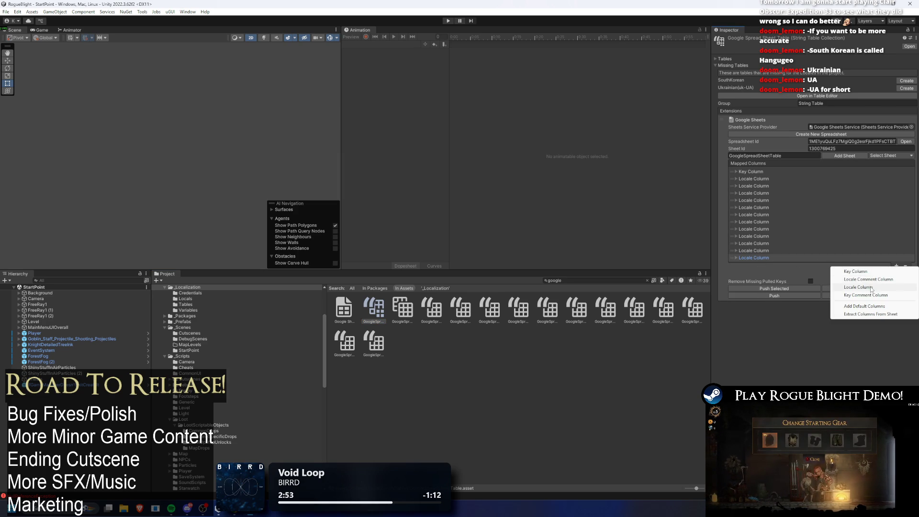
pyautogui.press('Return')
pyautogui.click(753, 257)
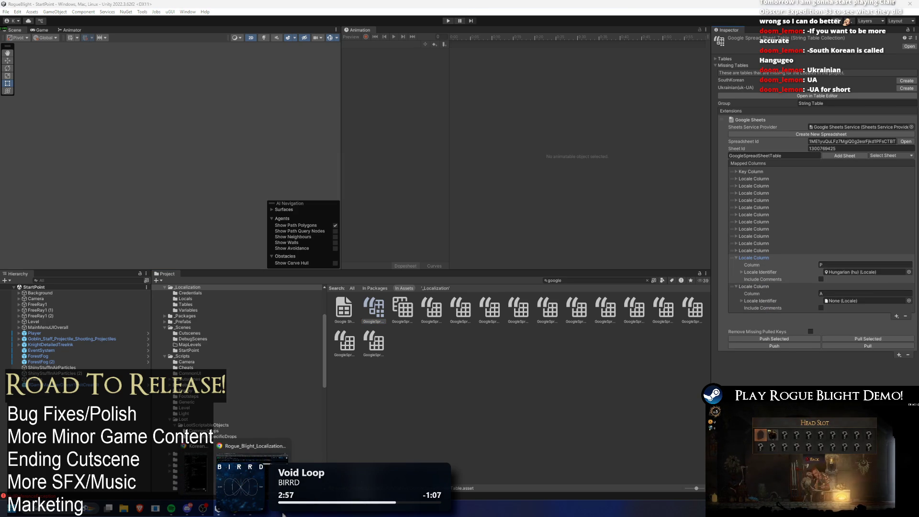
pyautogui.click(251, 508)
pyautogui.click(507, 136)
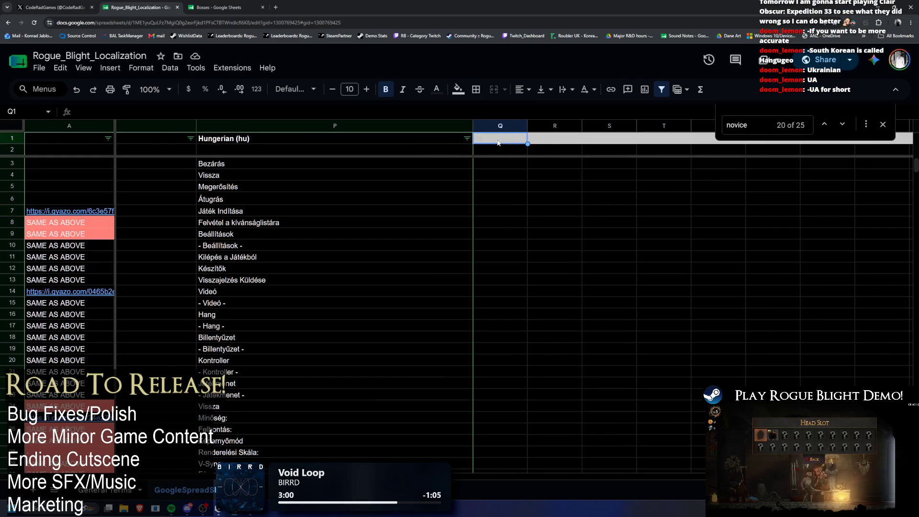
# Step: Head sheet column Q 'South Korean (ko-KR)' and set the new mapped column's locale to SouthKorean
pyautogui.write('South Ko')
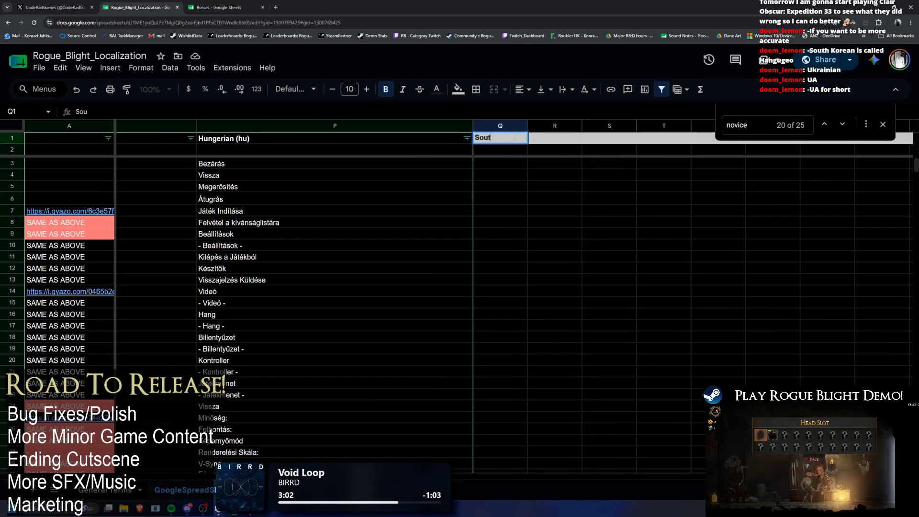
pyautogui.write('rean (ko')
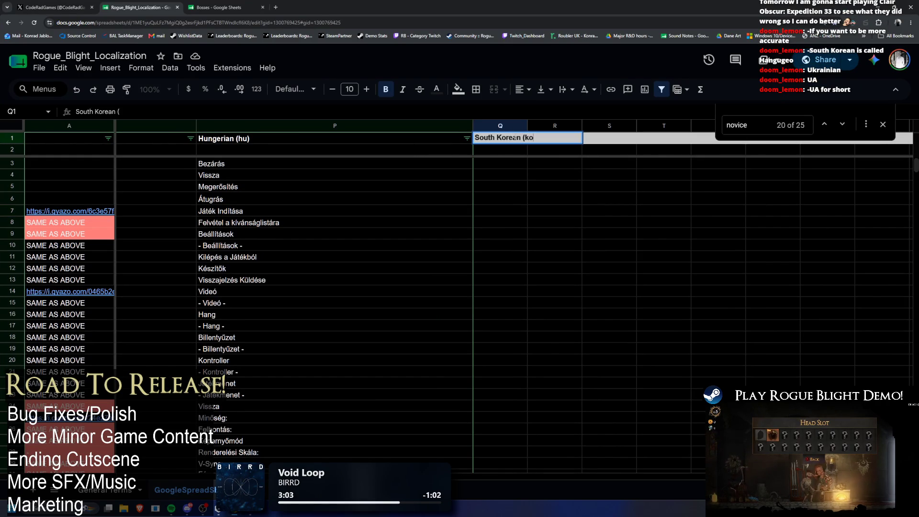
pyautogui.write('R)')
pyautogui.hotkey('alt', 'Tab')
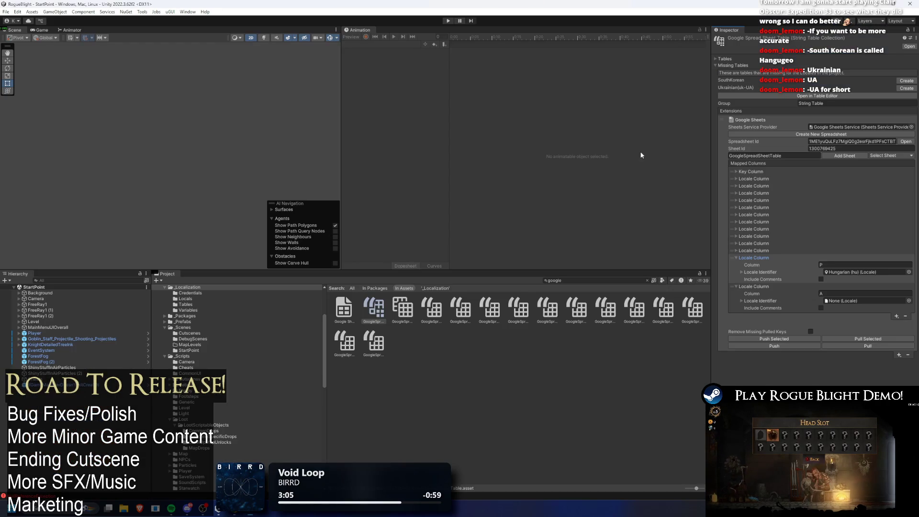
pyautogui.click(896, 294)
pyautogui.click(908, 301)
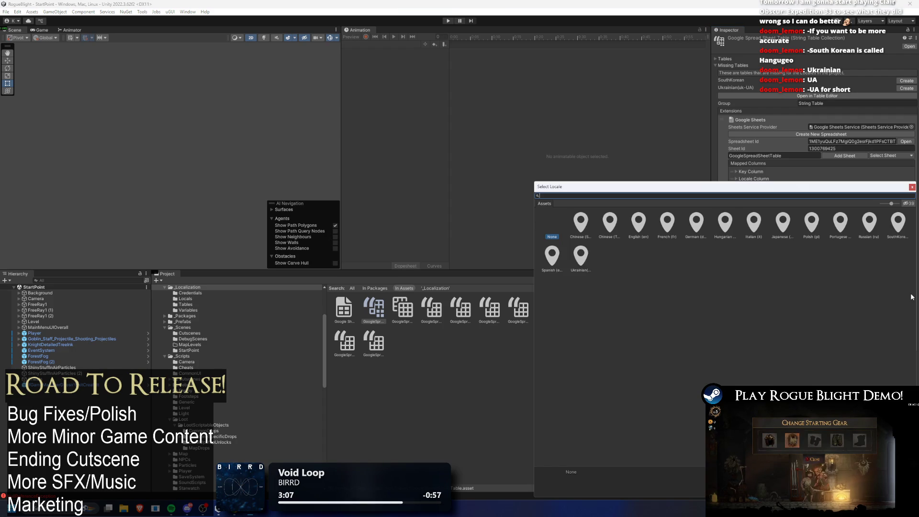
pyautogui.write('south')
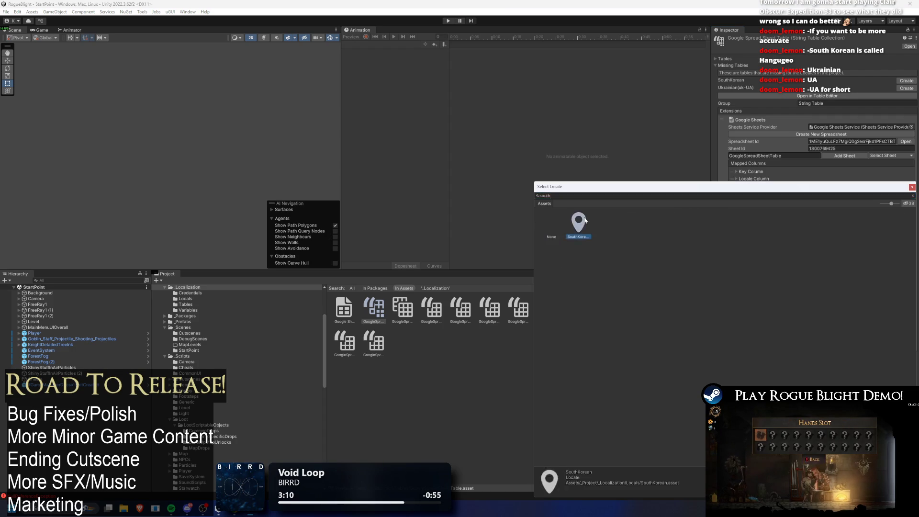
pyautogui.doubleClick(585, 220)
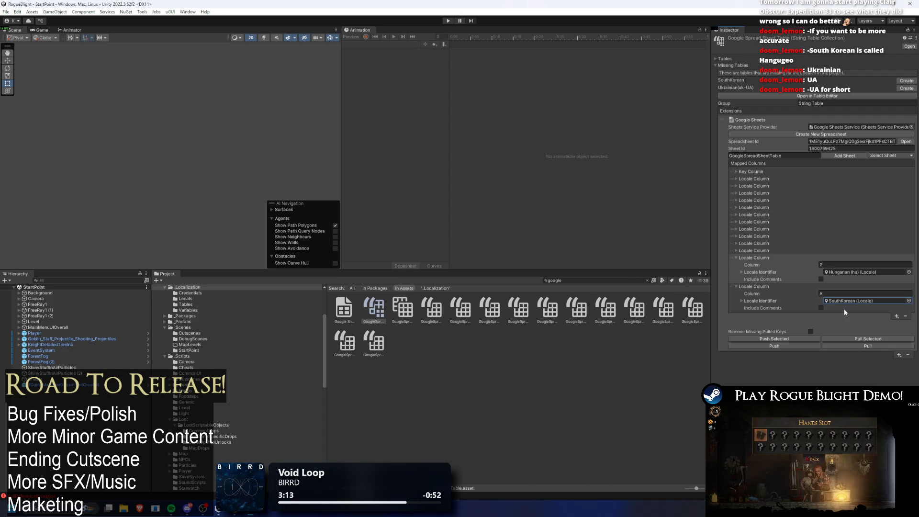
pyautogui.hotkey('alt', 'Tab')
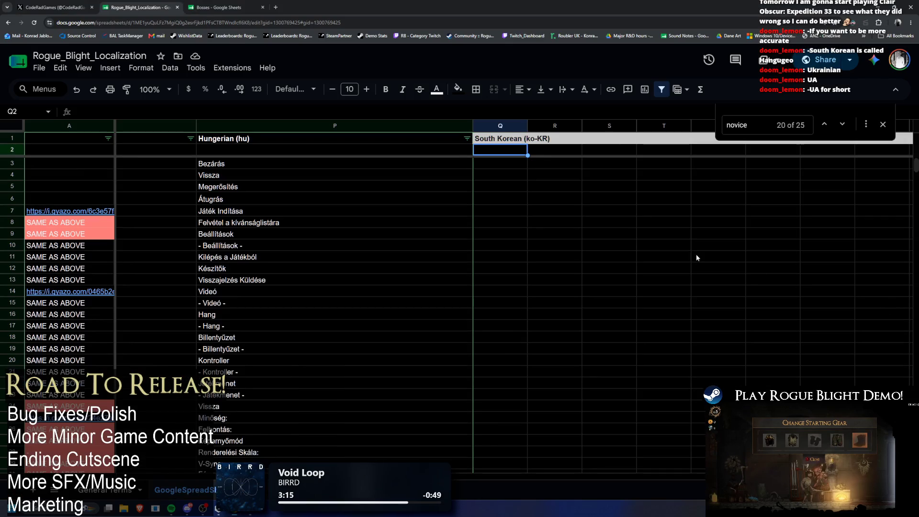
pyautogui.hotkey('alt', 'Tab')
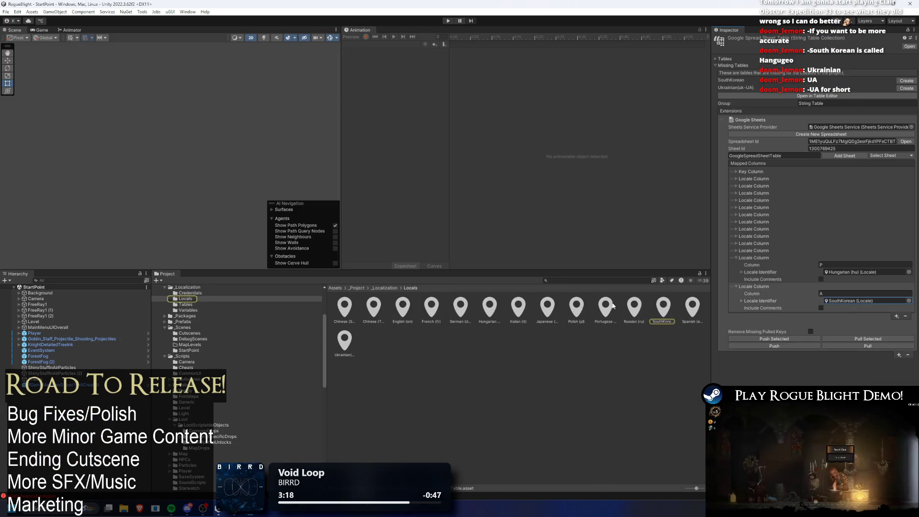
# Step: Rename the locale assets to SouthKorean (ko-KR) and Ukrainian (uk-UA)
pyautogui.rightClick(663, 310)
pyautogui.click(713, 104)
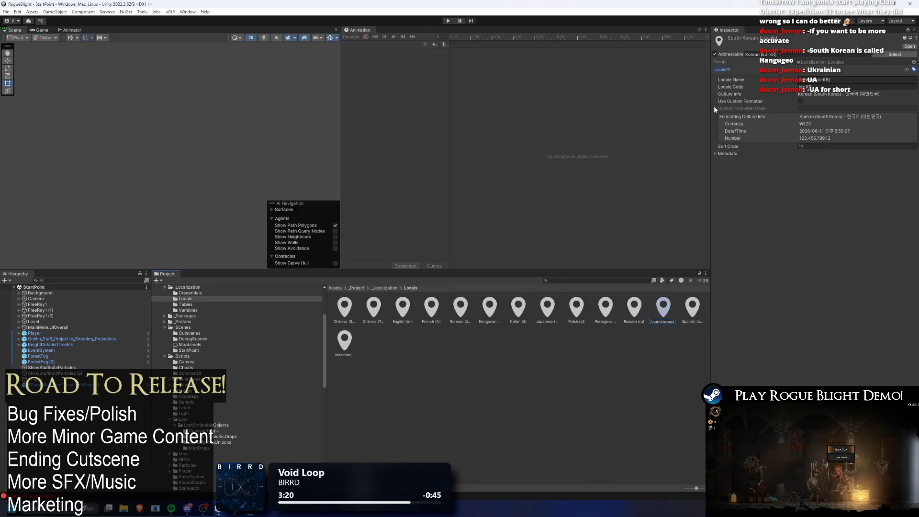
pyautogui.write('Korean (ko-KR)')
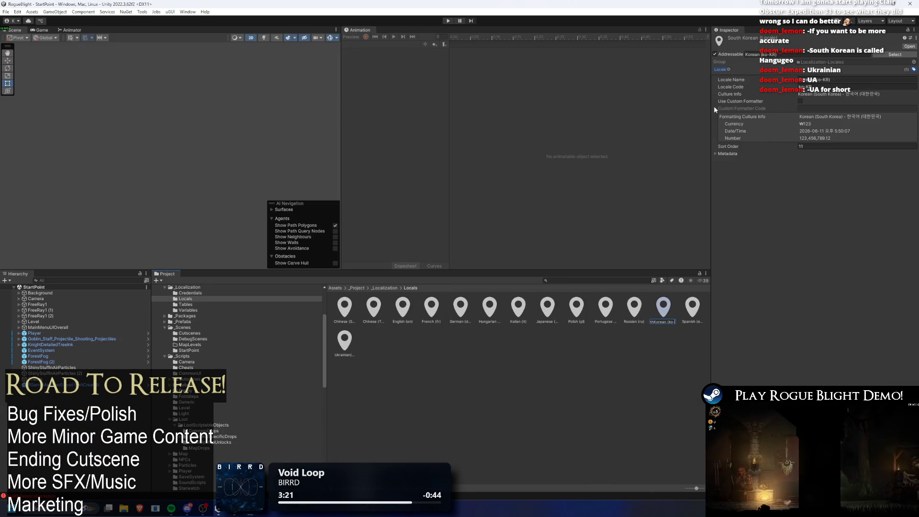
pyautogui.rightClick(345, 341)
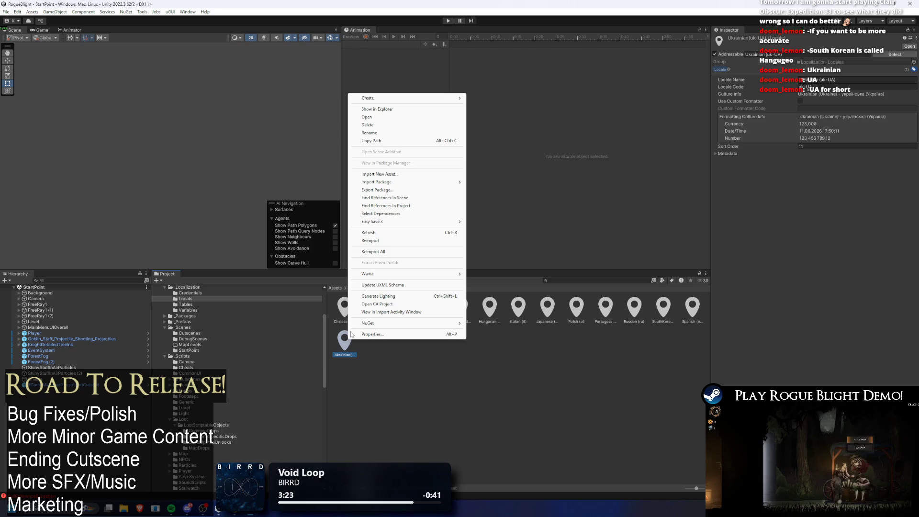
pyautogui.click(368, 134)
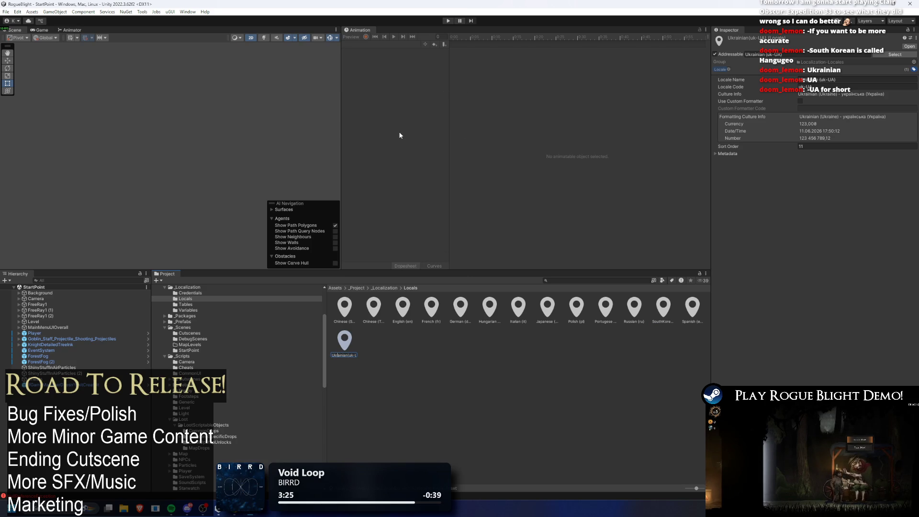
pyautogui.press('Return')
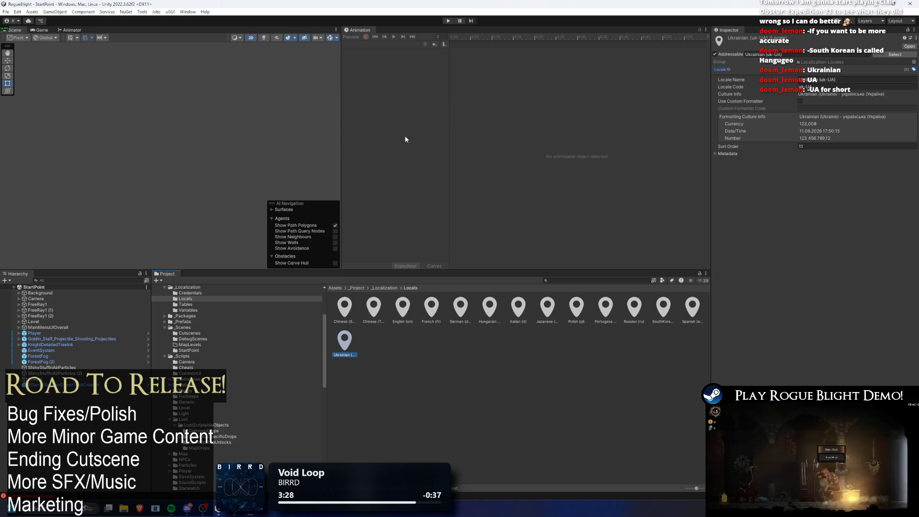
# Step: Reopen the GoogleSpreadsheet collection via a 'google' search and edit the South Korean column letter
pyautogui.click(592, 281)
pyautogui.write('google')
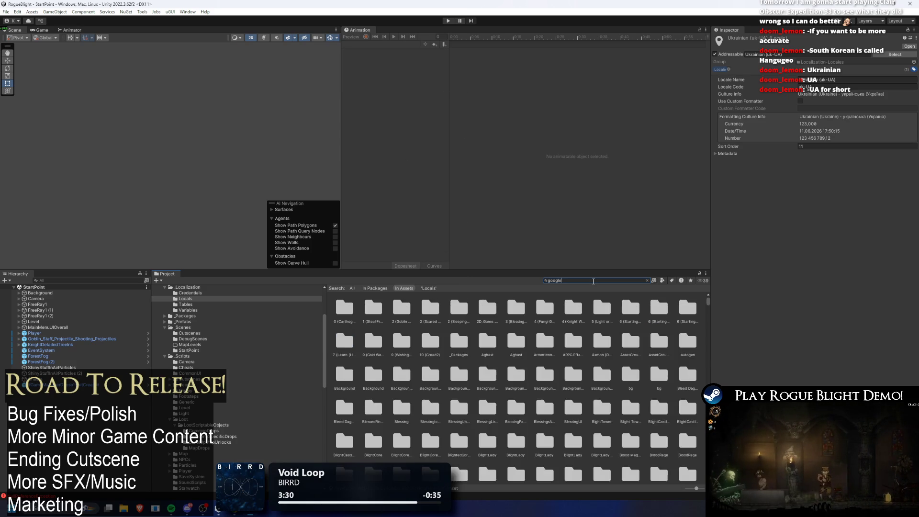
pyautogui.click(383, 306)
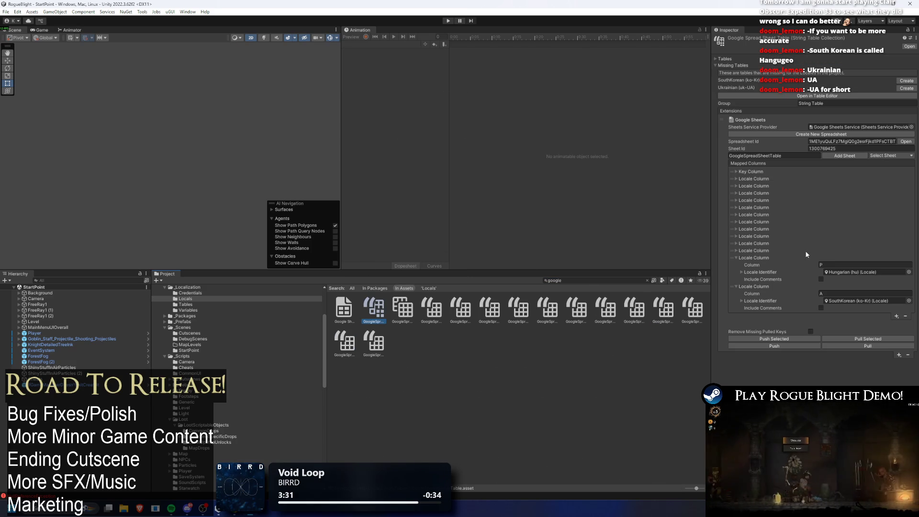
pyautogui.click(839, 293)
pyautogui.hotkey('alt', 'Tab')
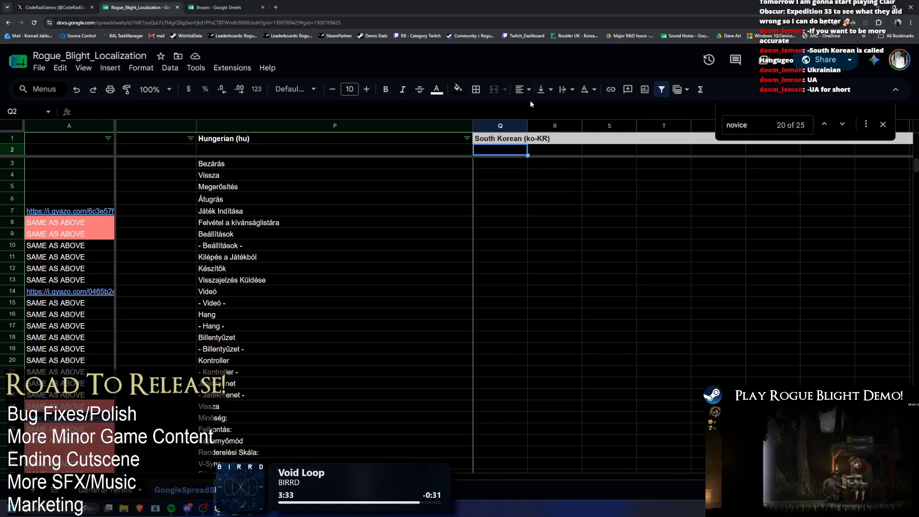
# Step: Map the South Korean column to sheet column Q and add another Locale Column
pyautogui.hotkey('alt', 'Tab')
pyautogui.write('Q')
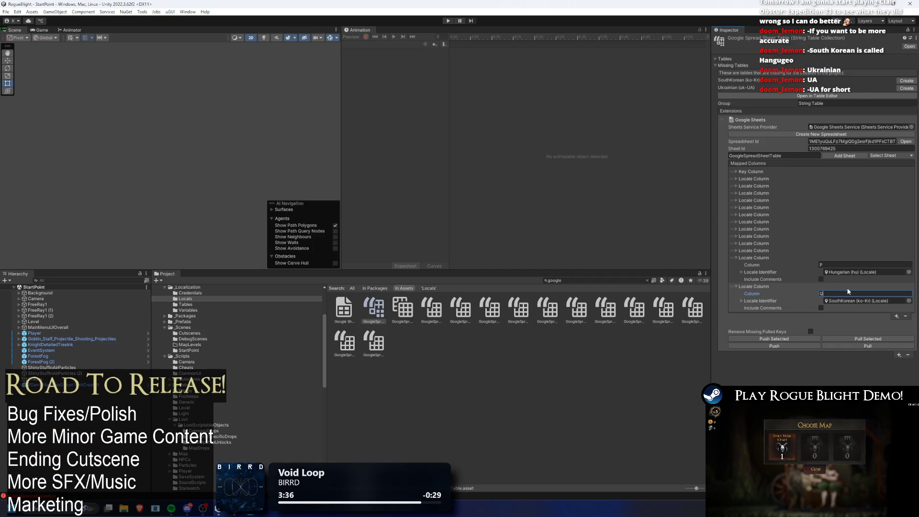
pyautogui.click(896, 316)
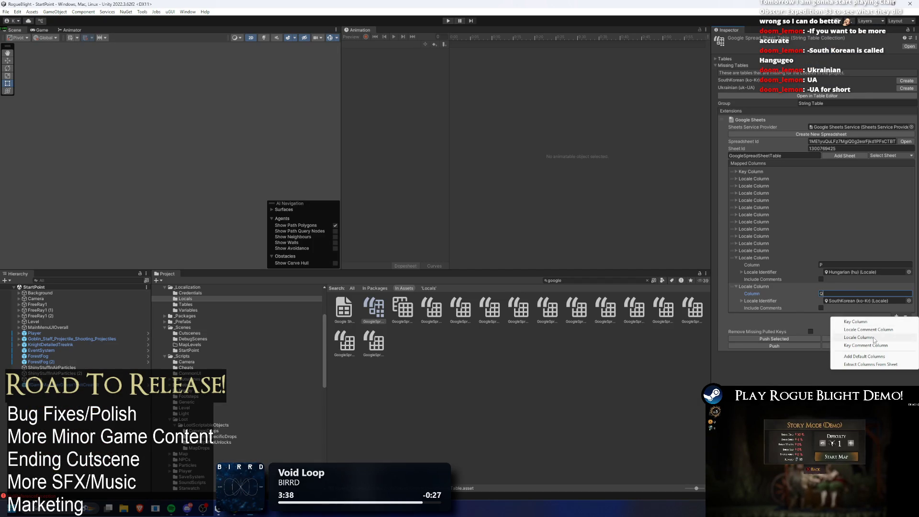
pyautogui.click(854, 337)
# Step: Assign the Ukrainian (uk-UA) locale to the new mapped column for sheet column R
pyautogui.hotkey('alt', 'Tab')
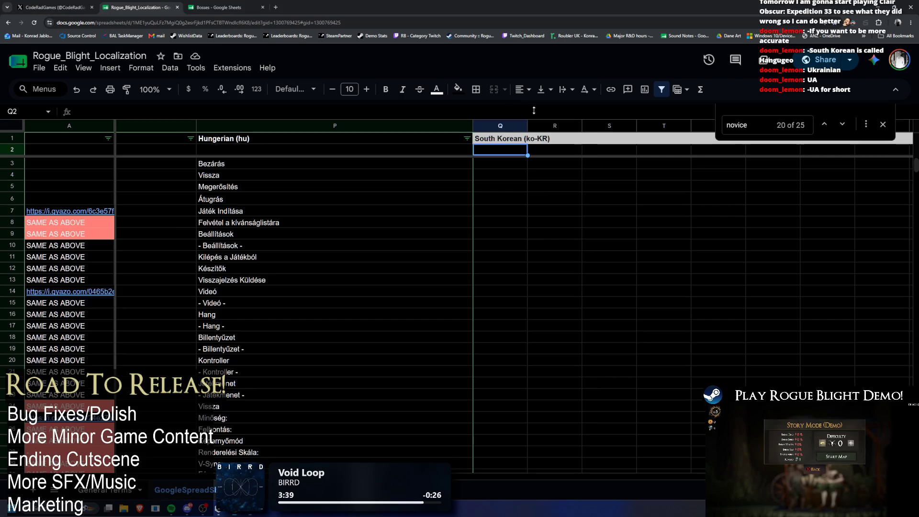
pyautogui.click(564, 125)
pyautogui.hotkey('alt', 'Tab')
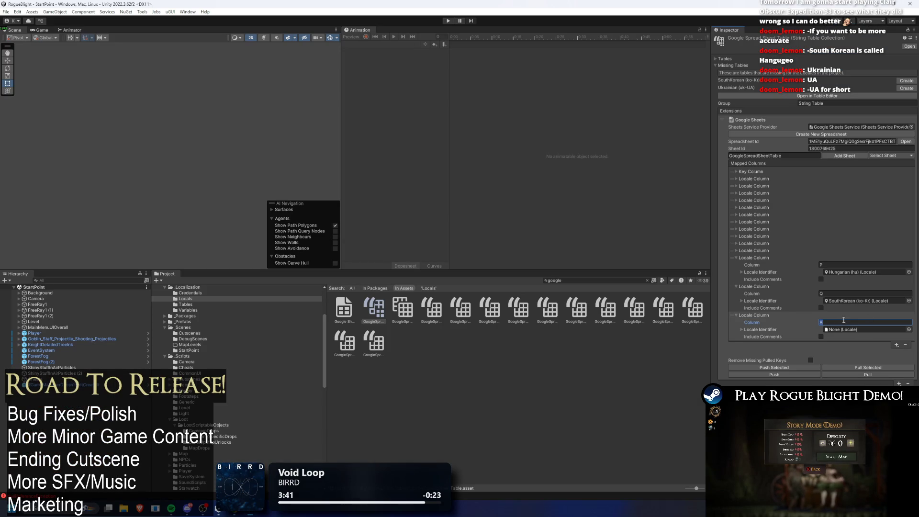
pyautogui.click(912, 332)
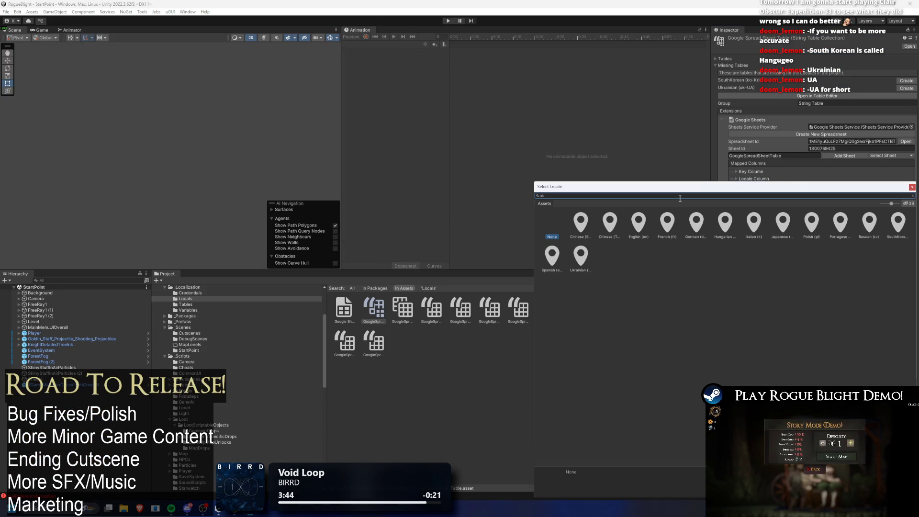
pyautogui.write('a')
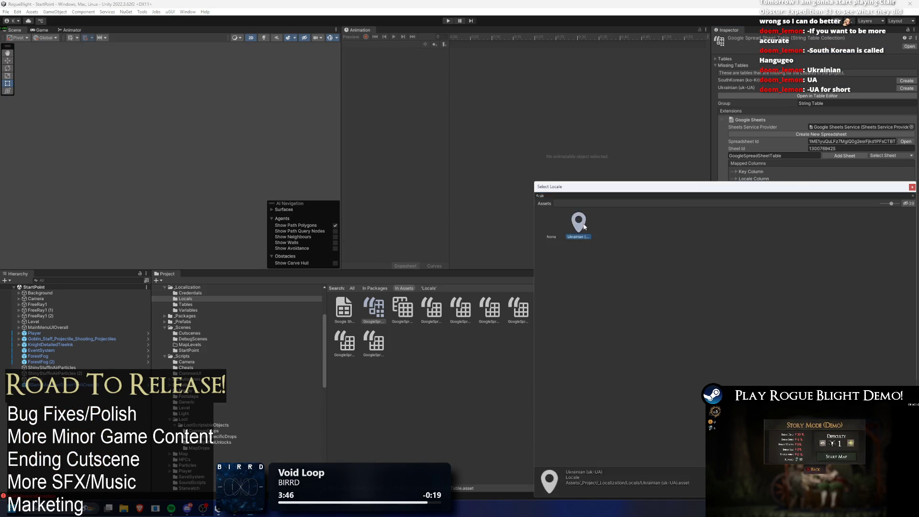
pyautogui.press('Return')
pyautogui.rightClick(344, 341)
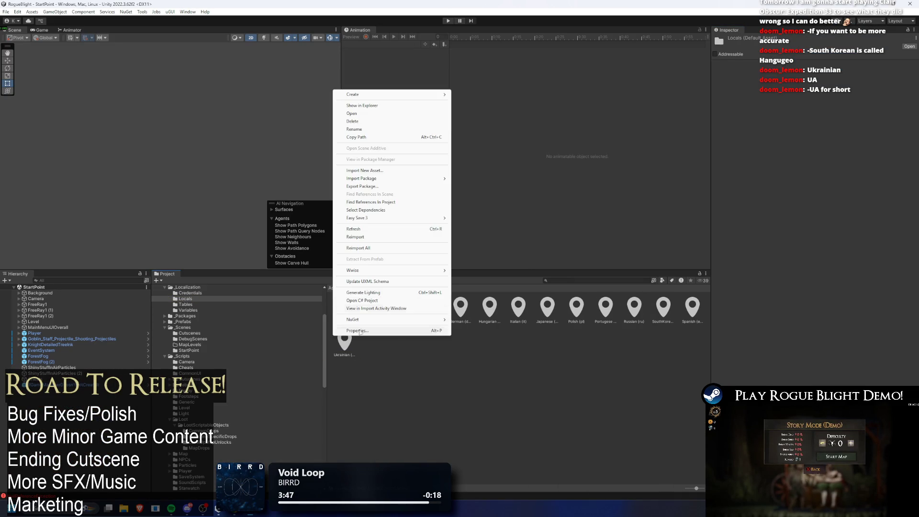
pyautogui.click(387, 138)
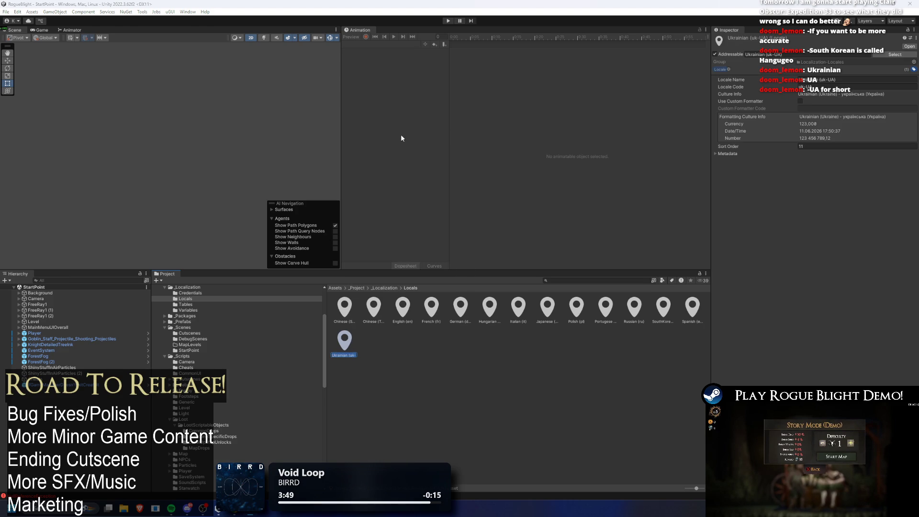
pyautogui.hotkey('alt', 'Tab')
# Step: Paste 'Ukrainian (uk-UA)' into R1 and widen column Q to fit its header
pyautogui.click(554, 140)
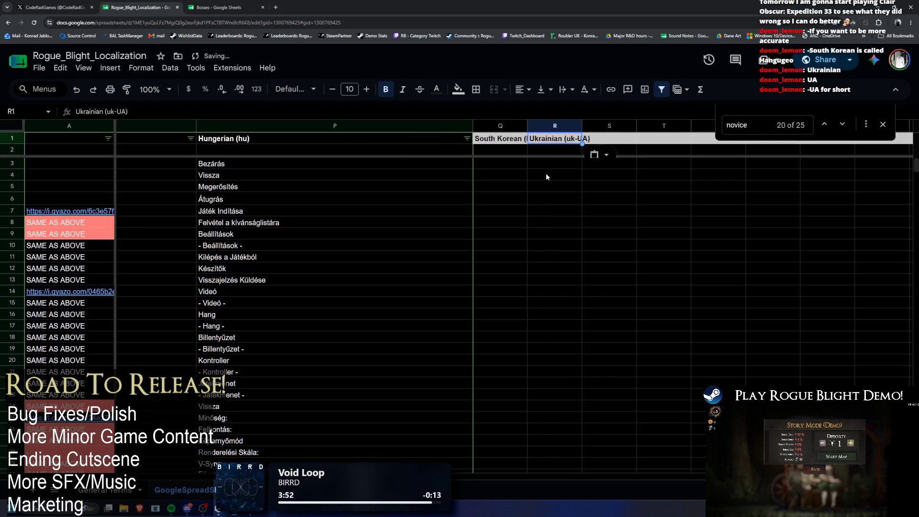
pyautogui.hotkey('ctrl', 'v')
pyautogui.click(513, 143)
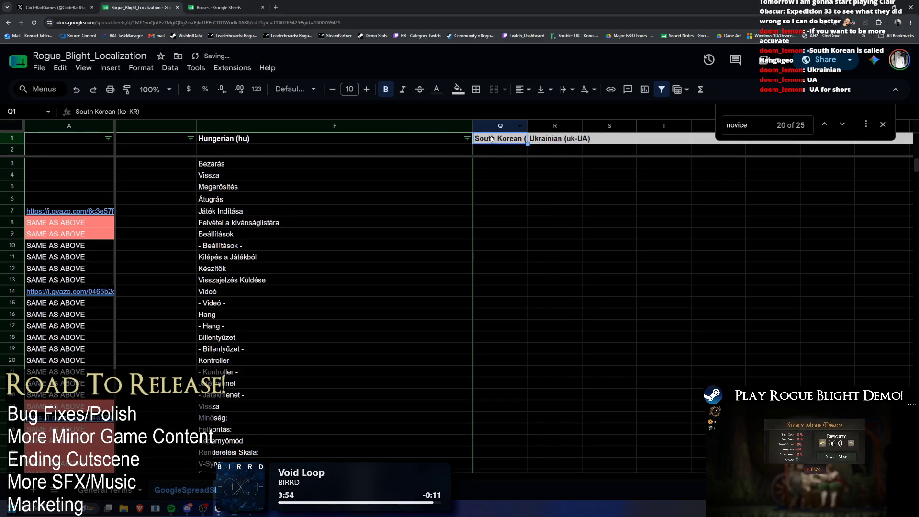
pyautogui.moveTo(502, 142); pyautogui.dragTo(571, 141)
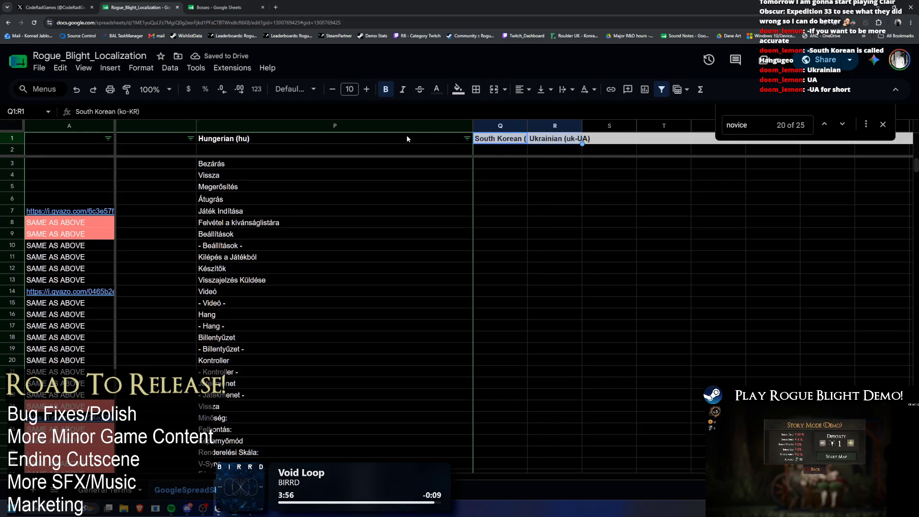
pyautogui.click(554, 163)
pyautogui.click(514, 139)
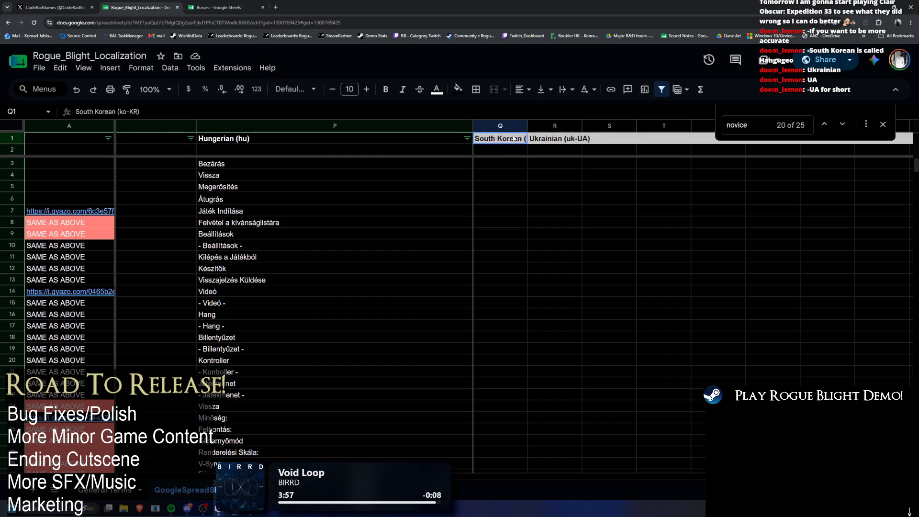
pyautogui.click(520, 165)
pyautogui.click(517, 139)
pyautogui.moveTo(528, 125)
pyautogui.mouseDown()
pyautogui.moveTo(669, 125)
pyautogui.moveTo(503, 137)
pyautogui.mouseUp()
# Step: Try a new text colour and a lighter fill on the new headers, then clear the fill
pyautogui.click(436, 89)
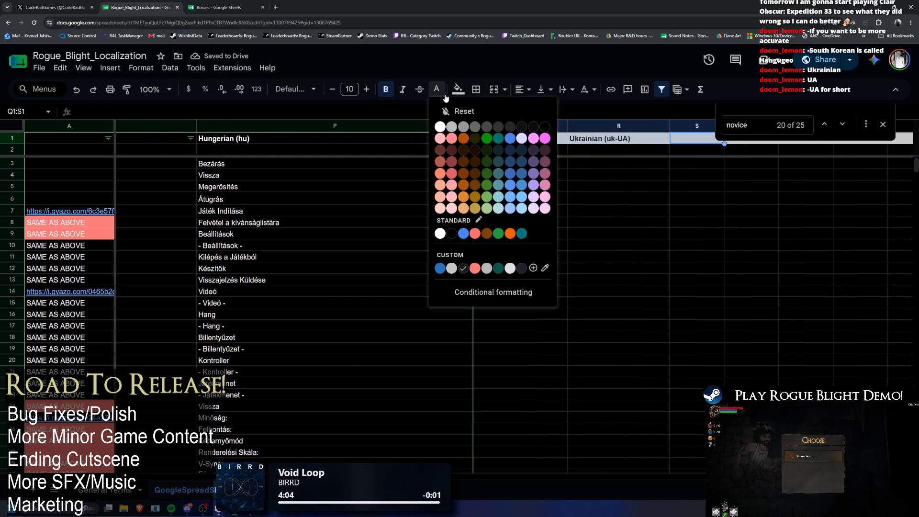
pyautogui.click(439, 130)
pyautogui.click(623, 175)
pyautogui.moveTo(696, 138); pyautogui.dragTo(504, 138)
pyautogui.click(458, 89)
pyautogui.click(477, 132)
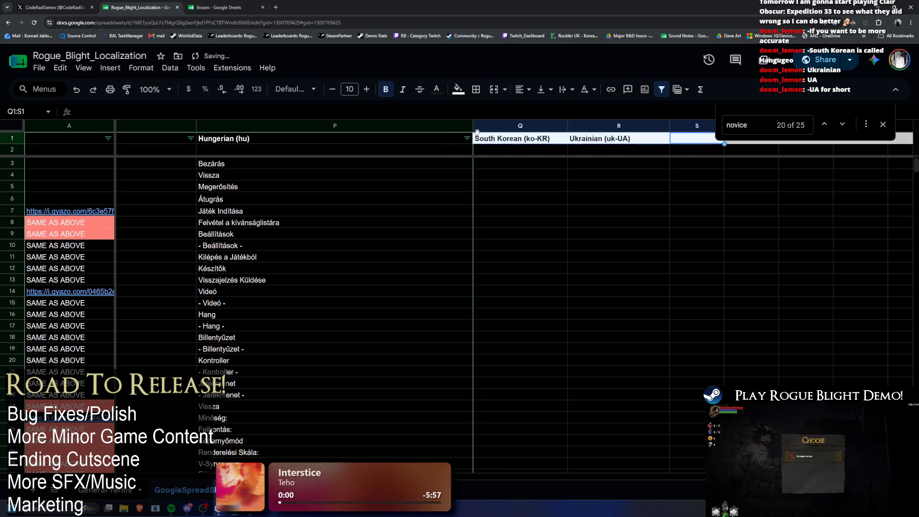
pyautogui.click(458, 89)
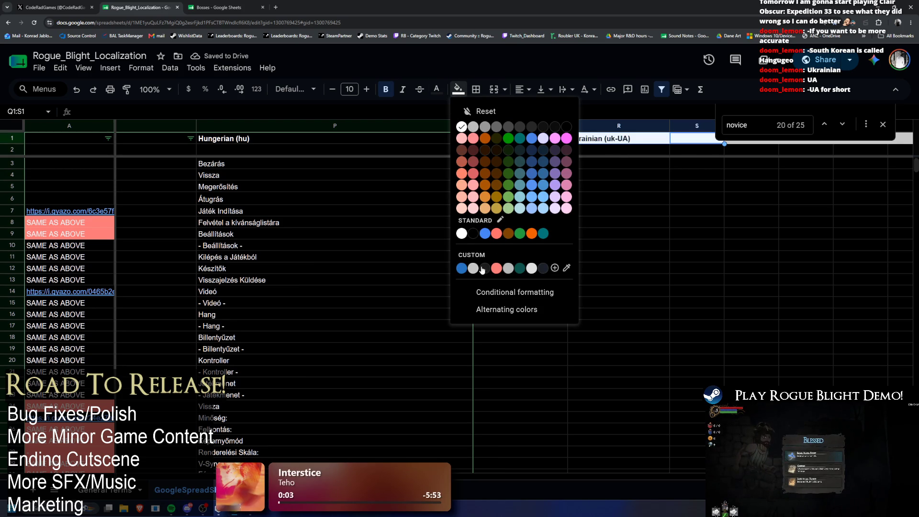
pyautogui.click(486, 111)
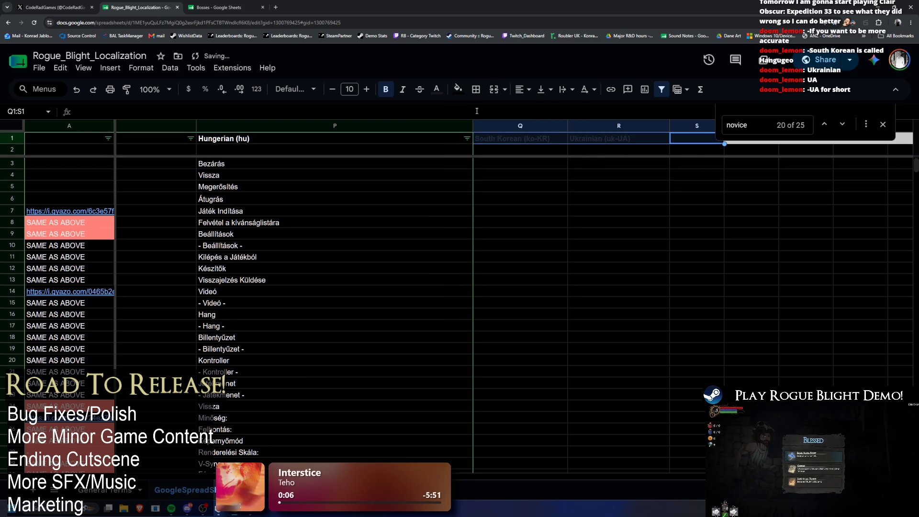
pyautogui.click(579, 188)
# Step: Make the Q1:R1 headers white and bold to match the Hungarian header in P1
pyautogui.moveTo(596, 139); pyautogui.dragTo(522, 138)
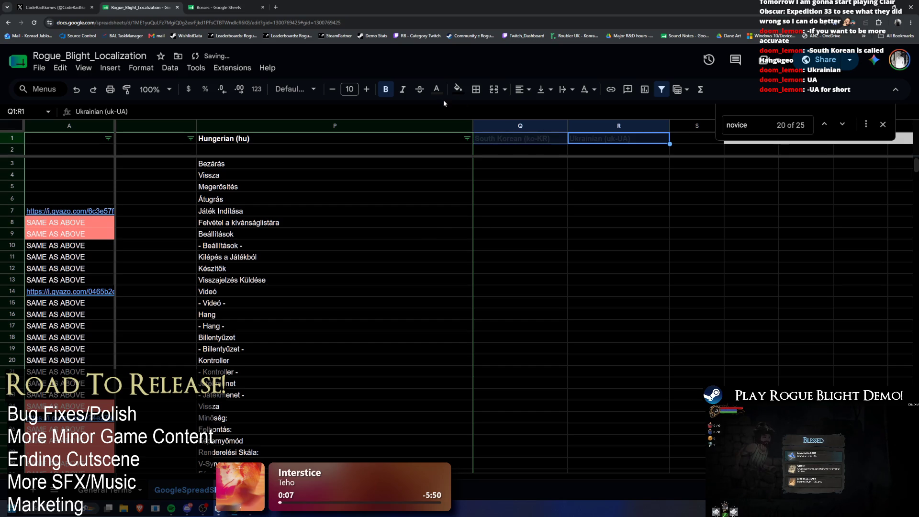
pyautogui.click(436, 89)
pyautogui.click(440, 126)
pyautogui.click(574, 198)
pyautogui.click(354, 140)
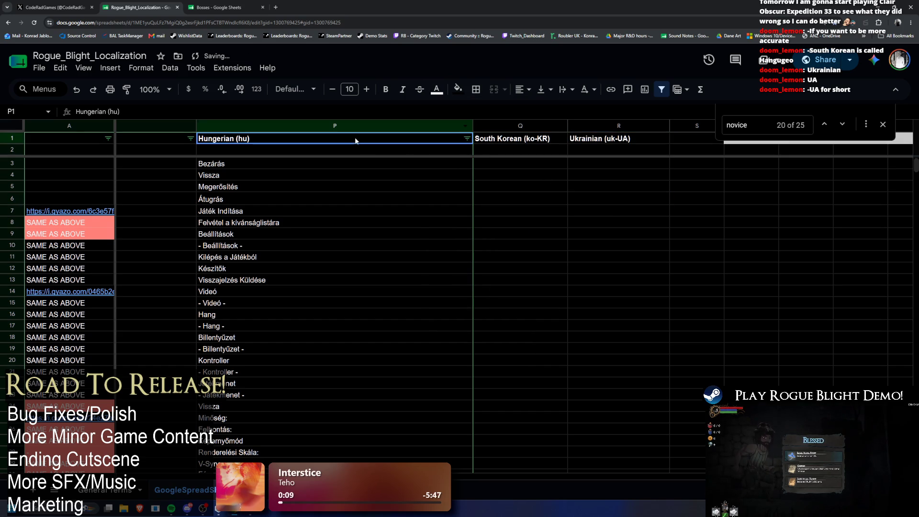
pyautogui.moveTo(516, 140); pyautogui.dragTo(596, 139)
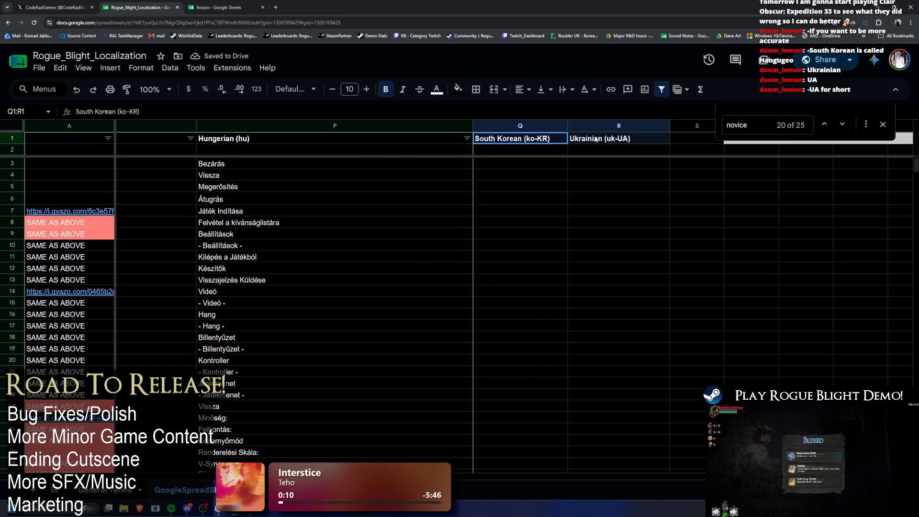
pyautogui.click(385, 91)
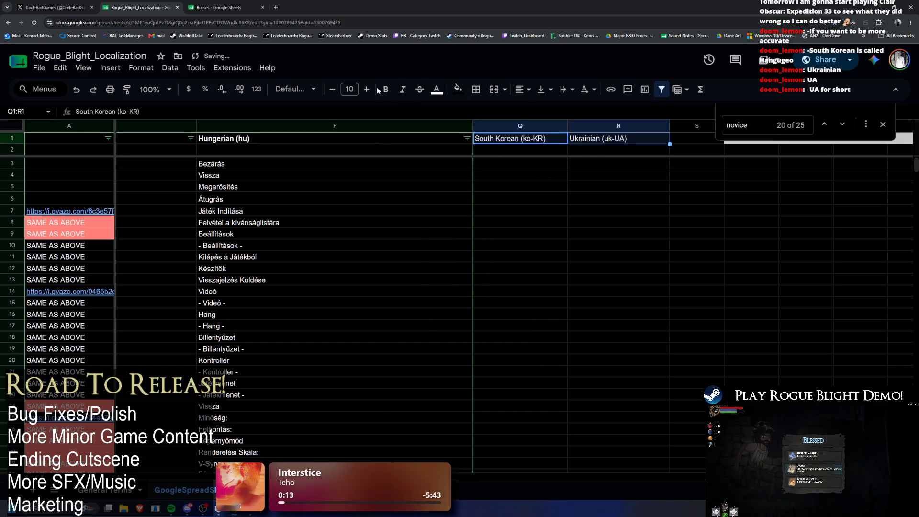
pyautogui.click(384, 94)
pyautogui.click(496, 165)
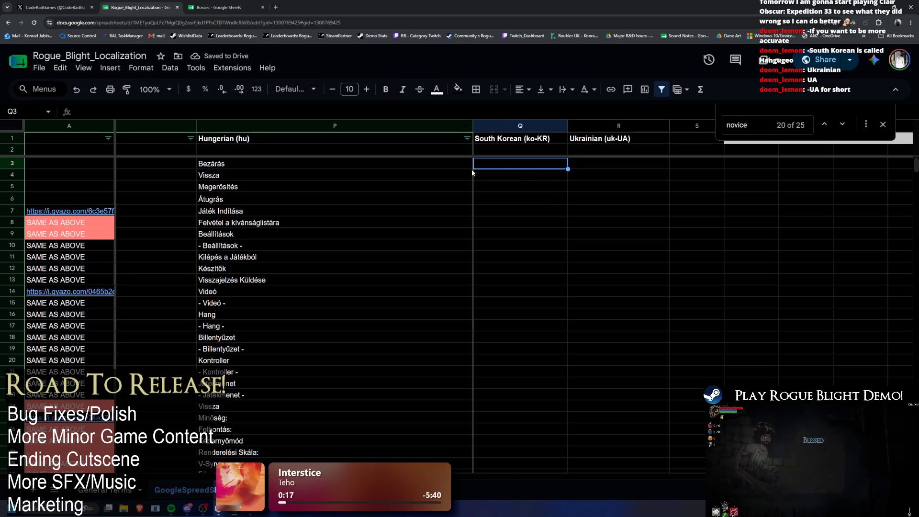
pyautogui.click(255, 165)
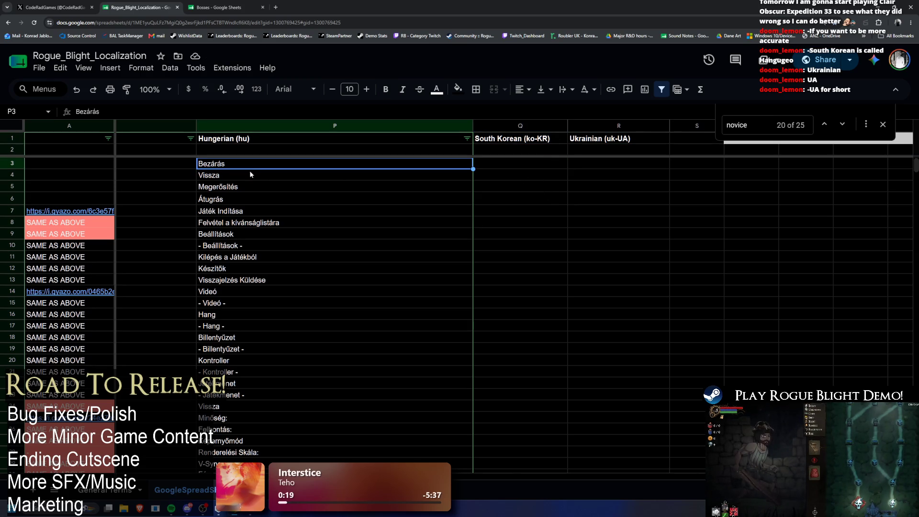
pyautogui.moveTo(552, 367)
pyautogui.mouseDown()
pyautogui.moveTo(1, 301)
pyautogui.moveTo(216, 302)
pyautogui.mouseUp()
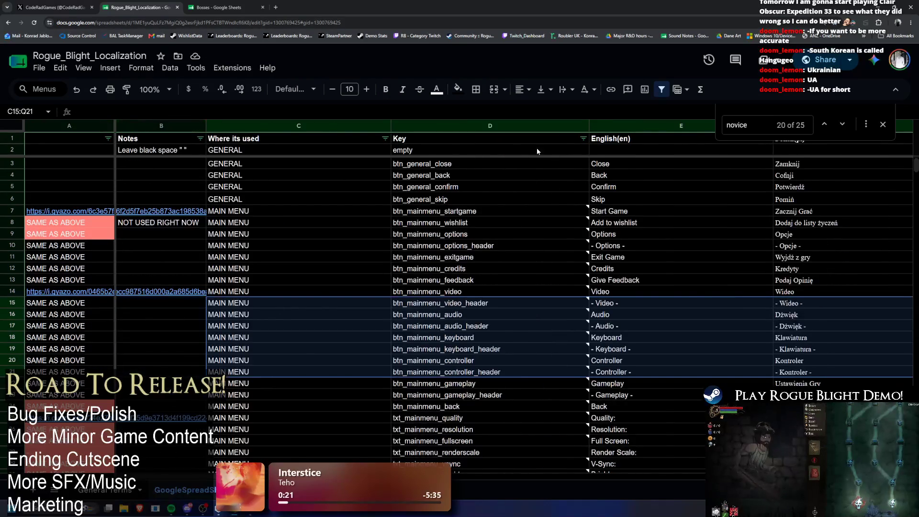
# Step: Select and copy the English strings E3:E35, then scroll right toward the South Korean column
pyautogui.moveTo(625, 163)
pyautogui.mouseDown()
pyautogui.moveTo(632, 425)
pyautogui.moveTo(632, 249)
pyautogui.moveTo(636, 374)
pyautogui.moveTo(645, 327)
pyautogui.moveTo(633, 342)
pyautogui.mouseUp()
pyautogui.scroll(-3, 671, 343)
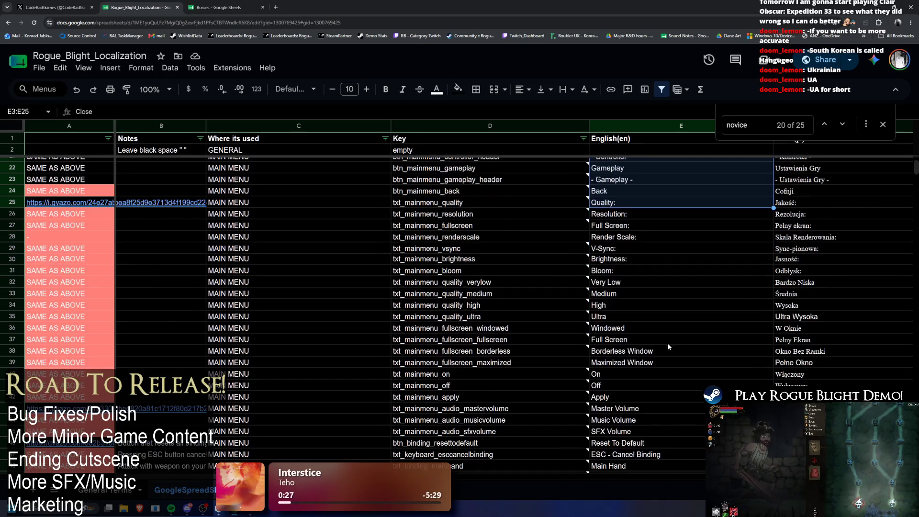
pyautogui.scroll(5, 632, 375)
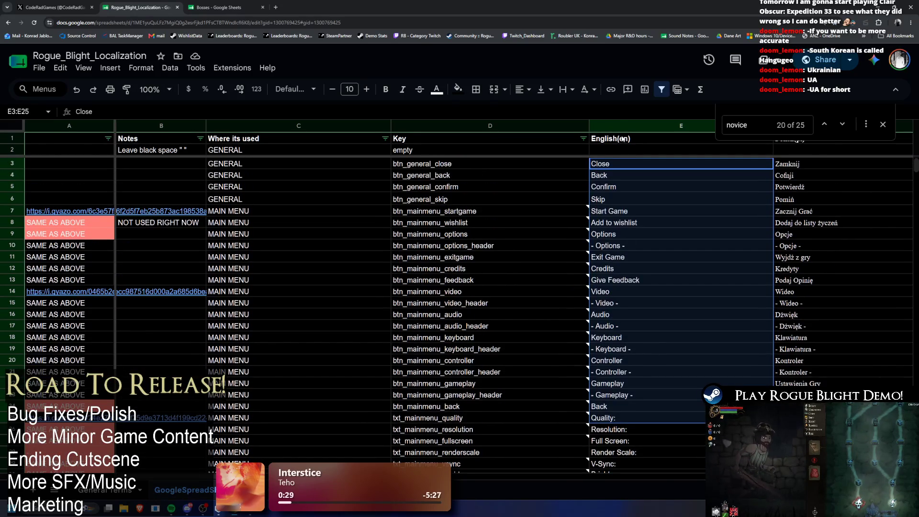
pyautogui.click(611, 164)
pyautogui.moveTo(611, 165)
pyautogui.mouseDown()
pyautogui.moveTo(674, 355)
pyautogui.moveTo(644, 305)
pyautogui.moveTo(652, 327)
pyautogui.moveTo(645, 305)
pyautogui.moveTo(648, 316)
pyautogui.moveTo(653, 289)
pyautogui.moveTo(652, 353)
pyautogui.moveTo(633, 425)
pyautogui.mouseUp()
pyautogui.hotkey('ctrl', 'c')
pyautogui.moveTo(227, 476); pyautogui.dragTo(711, 476)
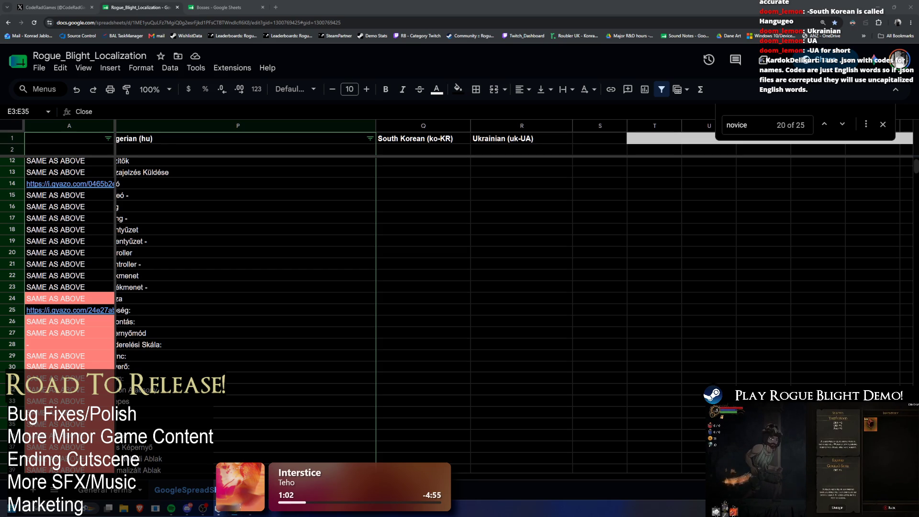
# Step: Paste the Korean translations into column Q from Q3, continuing at Q10 after undoing a misplaced paste
pyautogui.click(421, 164)
pyautogui.hotkey('ctrl', 'v')
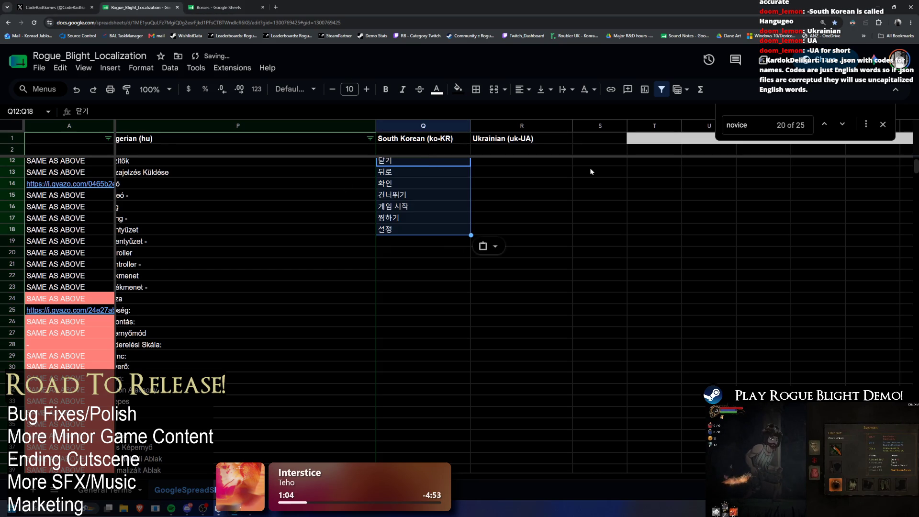
pyautogui.scroll(2, 534, 223)
pyautogui.hotkey('ctrl', 'z')
pyautogui.scroll(1, 434, 203)
pyautogui.click(414, 166)
pyautogui.hotkey('ctrl', 'v')
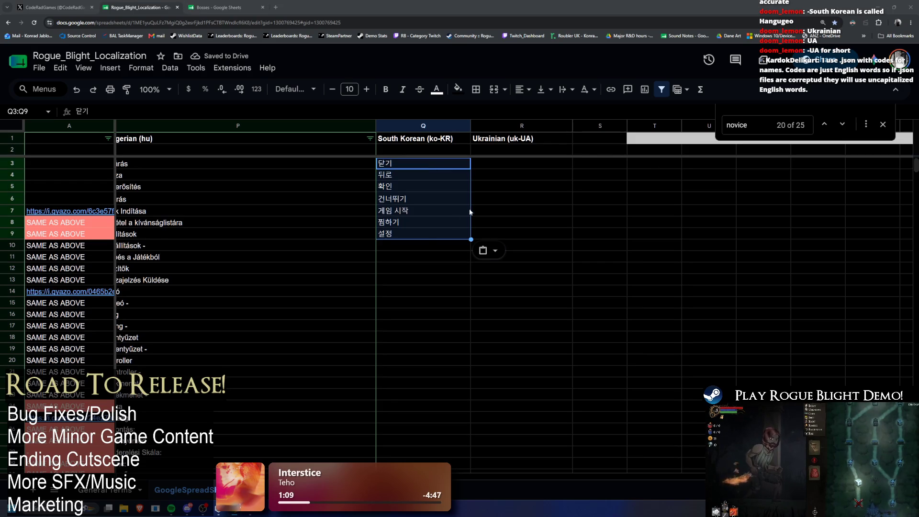
pyautogui.click(395, 245)
pyautogui.hotkey('ctrl', 'v')
# Step: Prefix the Korean section headers in Q10, Q15 and Q17 with a leading dash
pyautogui.click(395, 245)
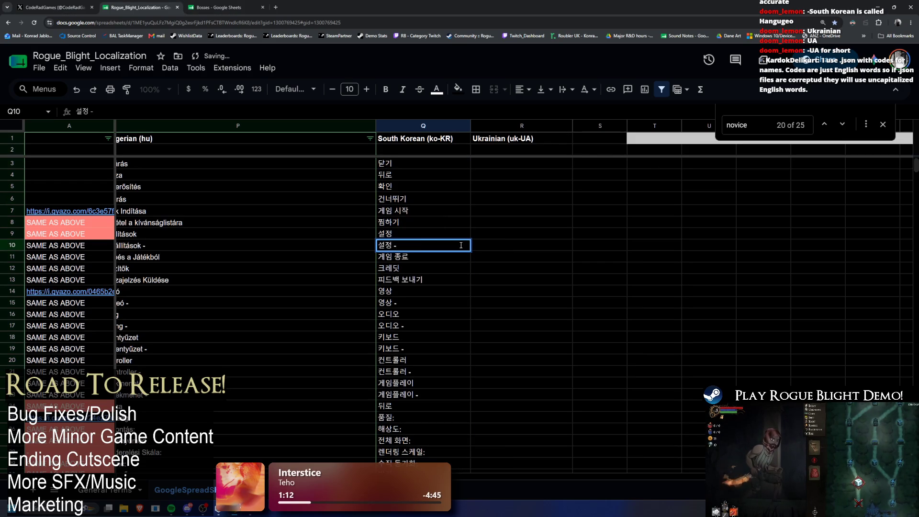
pyautogui.press('Home')
pyautogui.write('-')
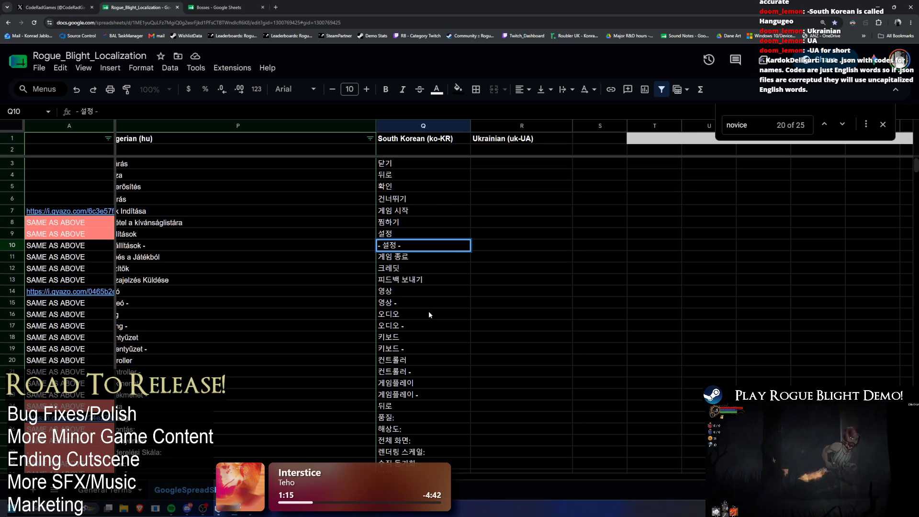
pyautogui.doubleClick(391, 305)
pyautogui.press('Home')
pyautogui.write('-')
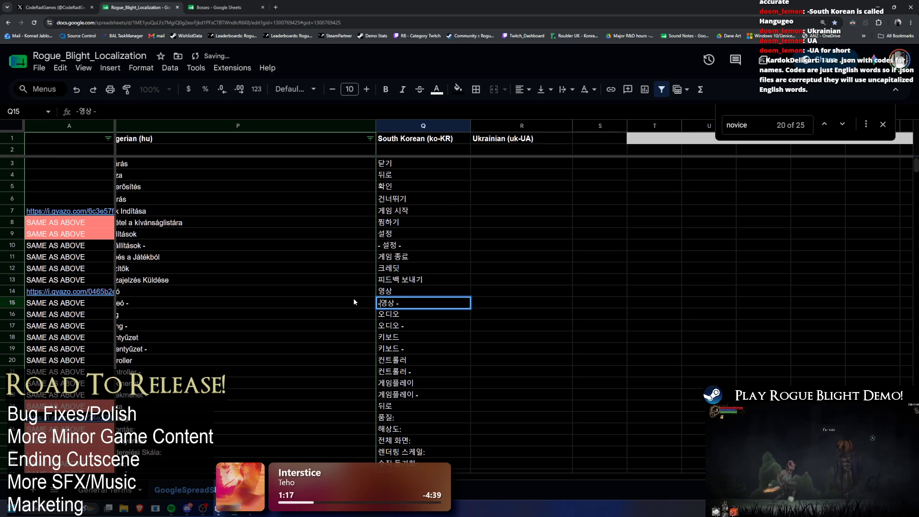
pyautogui.doubleClick(439, 325)
pyautogui.press('Home')
pyautogui.write('-')
# Step: Add the leading dash to the Korean section headers in Q19, Q21 and Q23
pyautogui.click(421, 349)
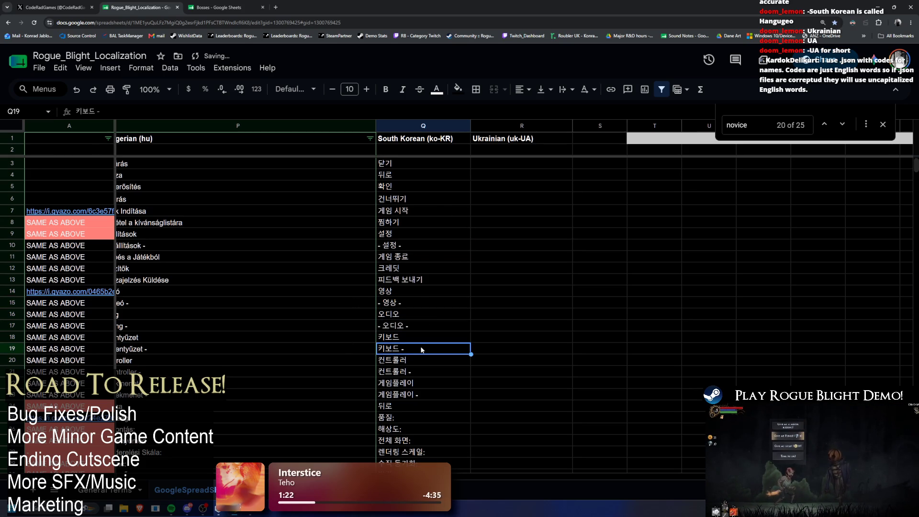
pyautogui.scroll(-3, 421, 349)
pyautogui.doubleClick(417, 241)
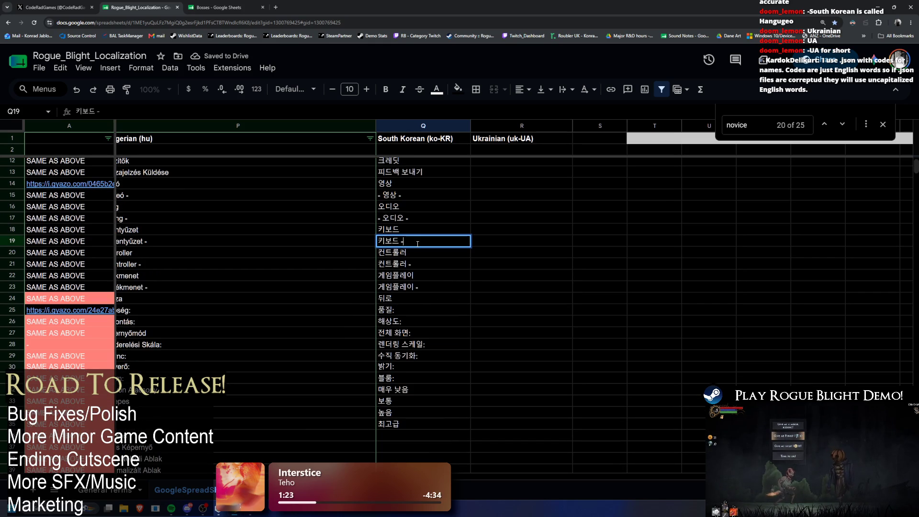
pyautogui.press('Home')
pyautogui.write('-')
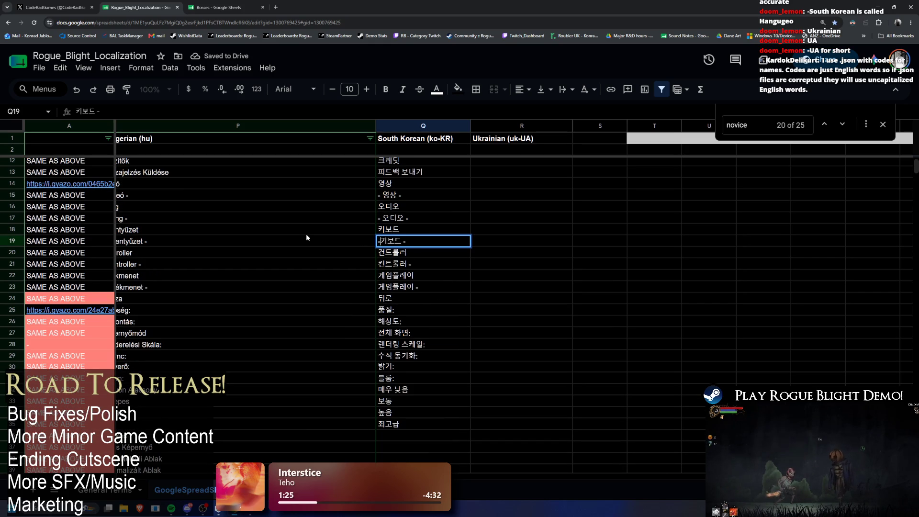
pyautogui.doubleClick(441, 263)
pyautogui.press('Home')
pyautogui.write('-')
pyautogui.click(440, 288)
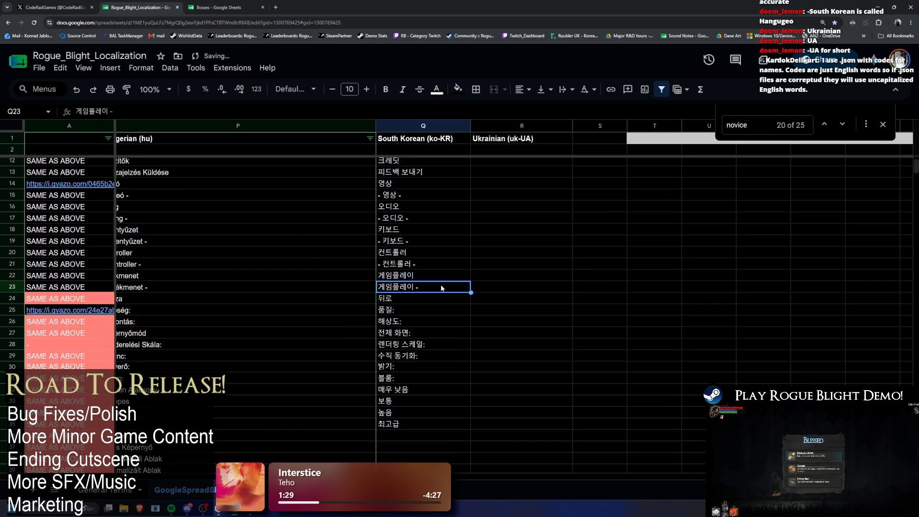
pyautogui.doubleClick(440, 288)
pyautogui.press('Home')
pyautogui.write('-')
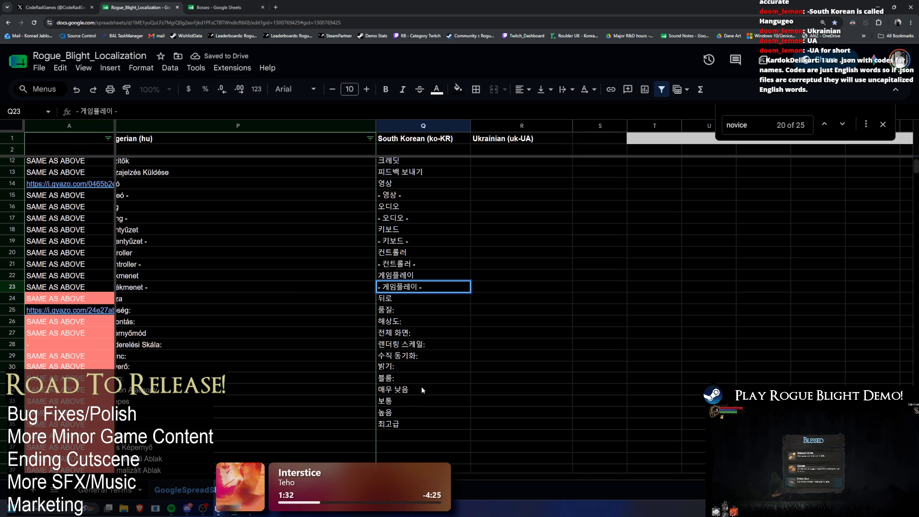
pyautogui.scroll(5, 524, 195)
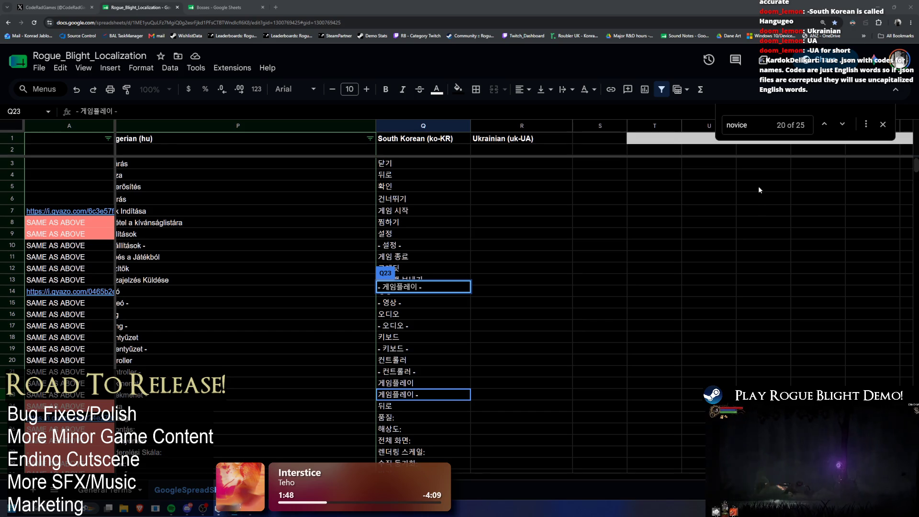
pyautogui.click(492, 166)
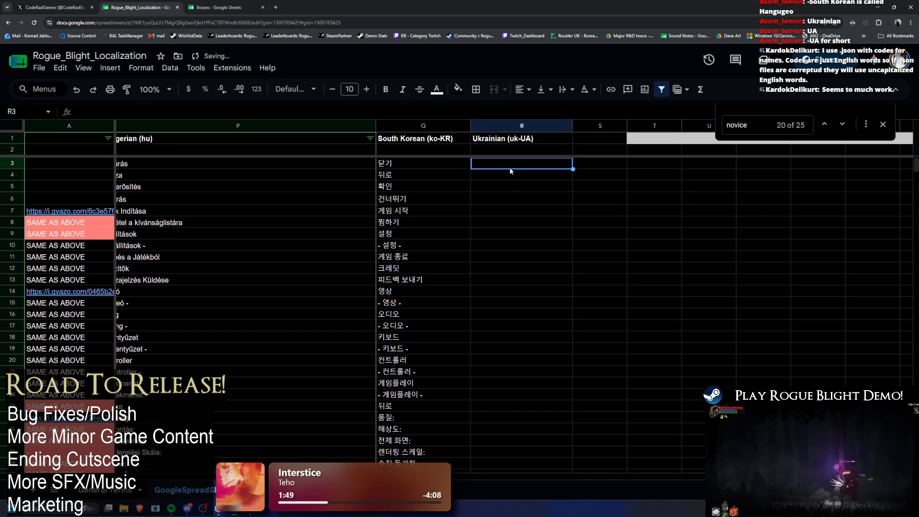
# Step: Paste the Ukrainian translations from R3 and shift the misaligned entries from R11 up to R10
pyautogui.hotkey('ctrl', 'v')
pyautogui.click(508, 258)
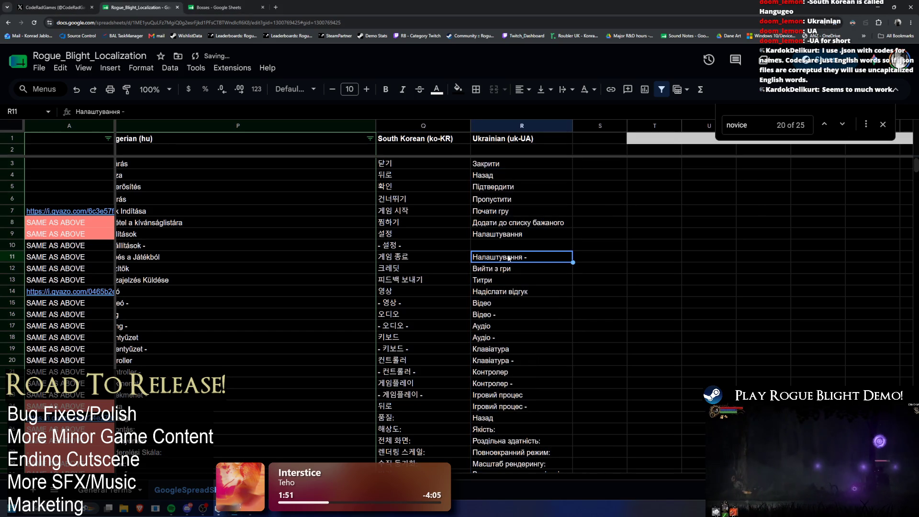
pyautogui.hotkey('ctrl', 'shift', 'Down')
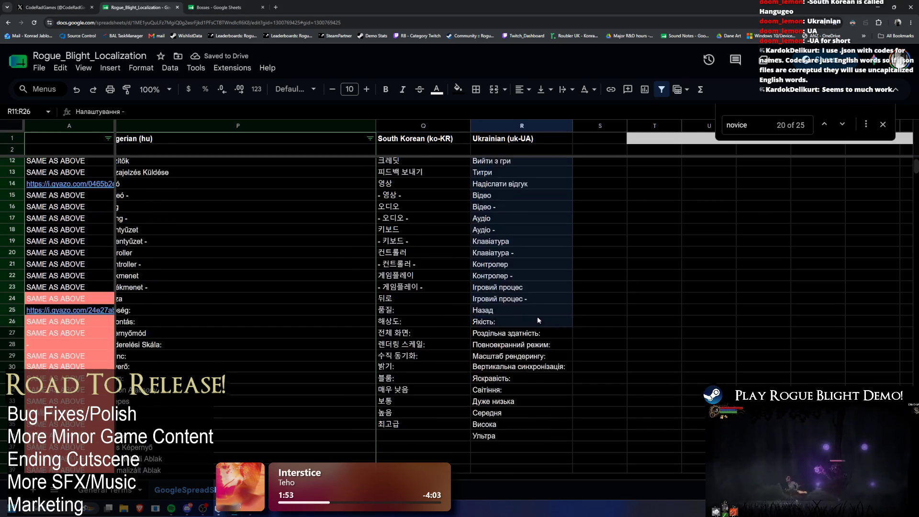
pyautogui.hotkey('ctrl', 'x')
pyautogui.scroll(5, 524, 300)
pyautogui.click(539, 244)
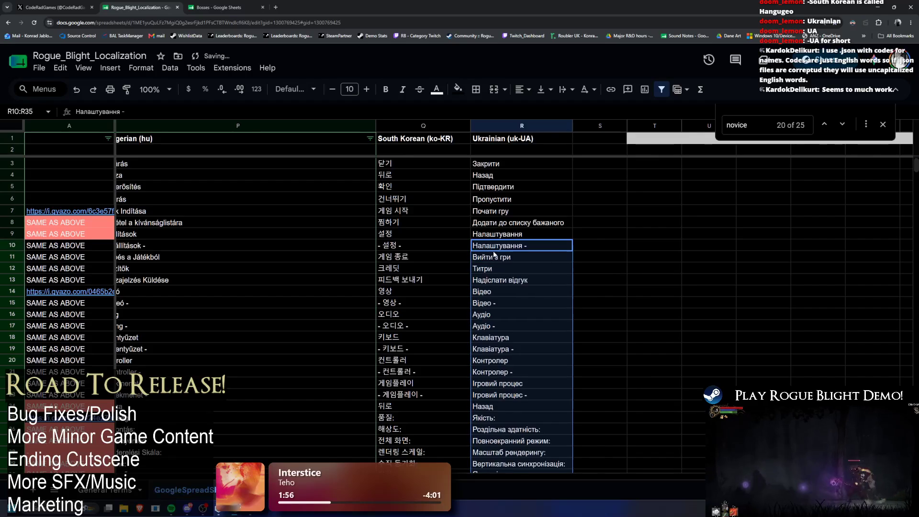
pyautogui.hotkey('ctrl', 'v')
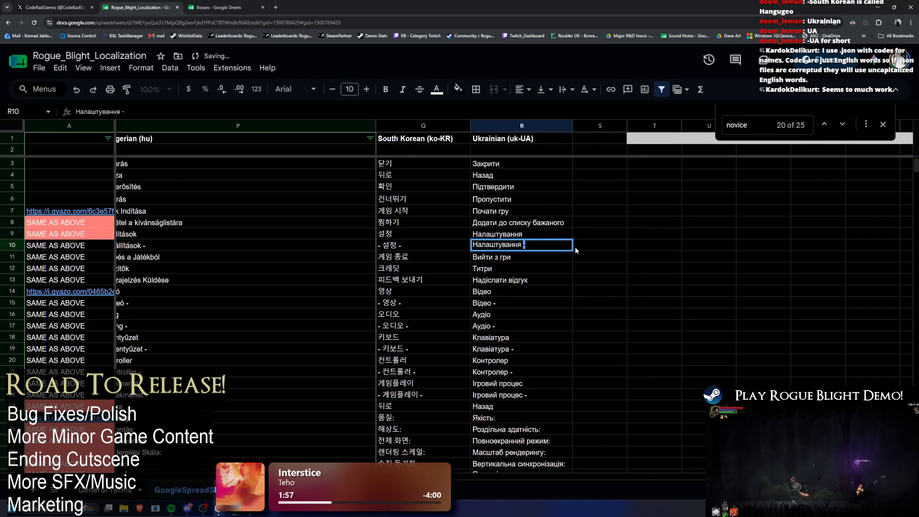
# Step: Dash the R10 header and the Відео header in R15
pyautogui.press('Home')
pyautogui.write('-')
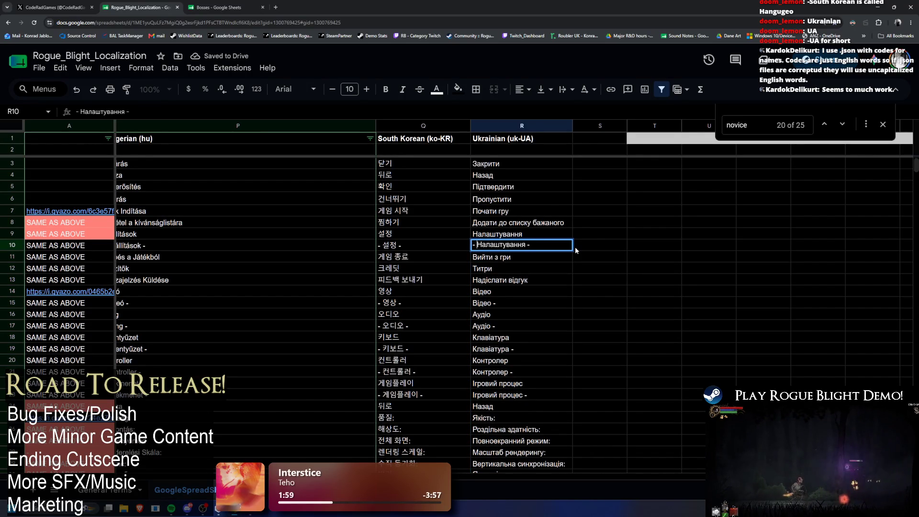
pyautogui.press('Return')
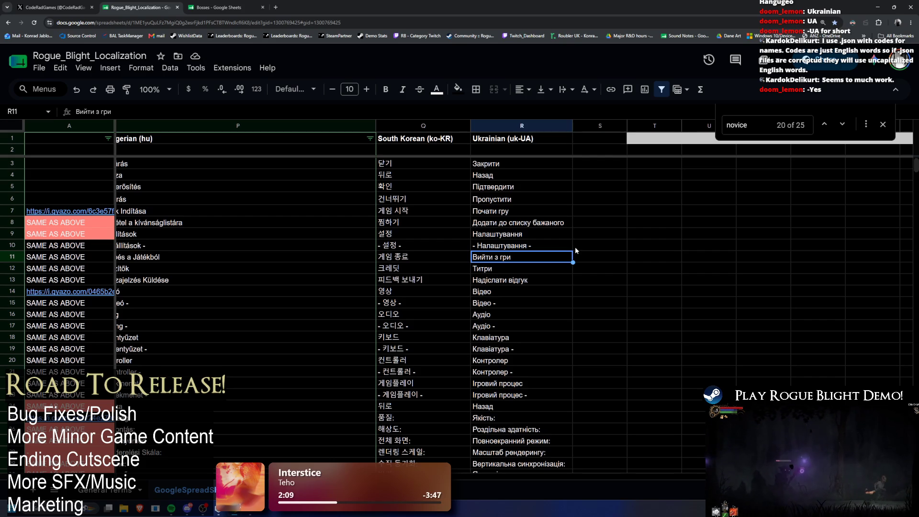
pyautogui.scroll(-1, 564, 230)
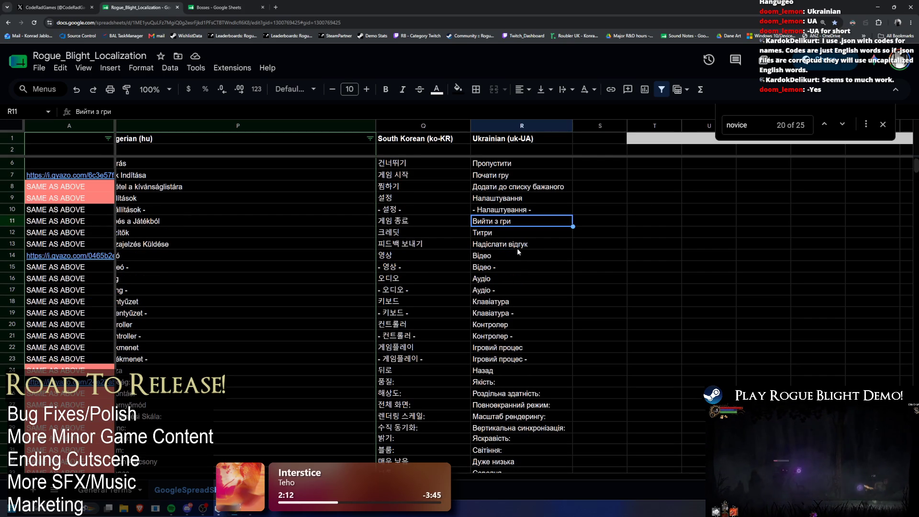
pyautogui.doubleClick(524, 266)
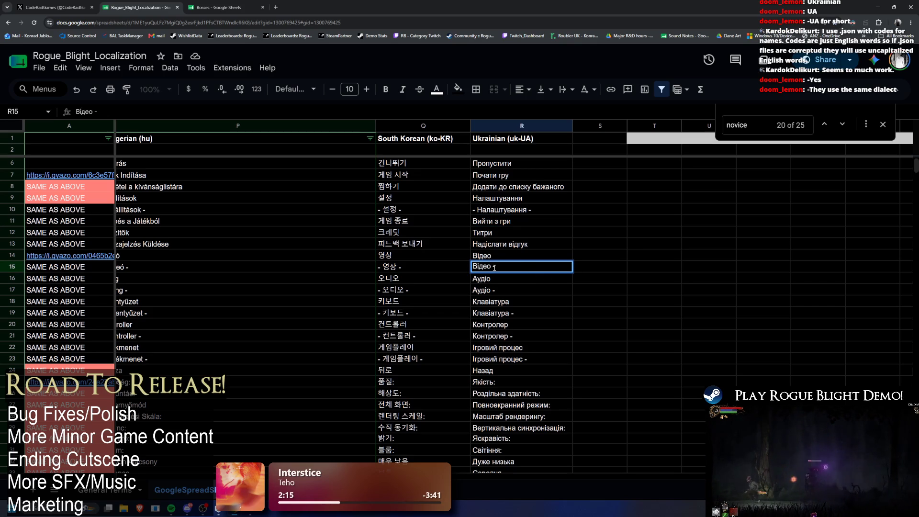
pyautogui.press('Home')
pyautogui.write('-')
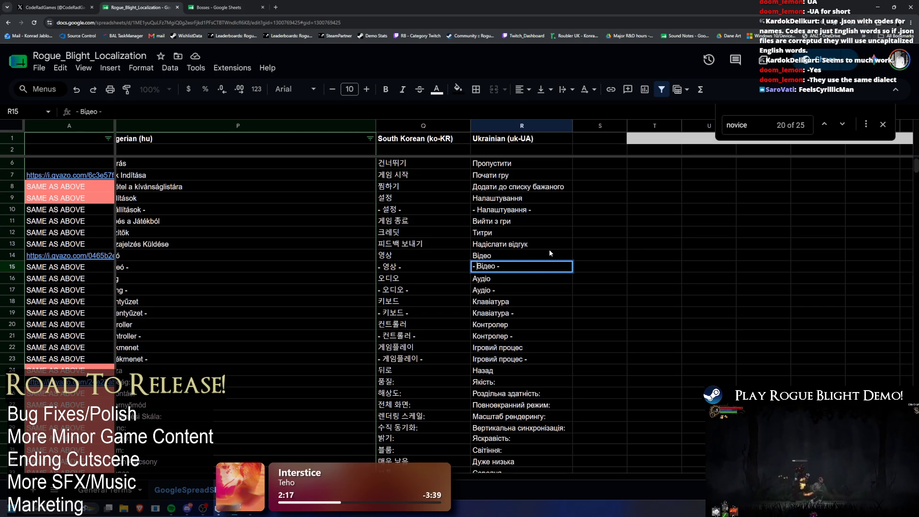
pyautogui.scroll(-1, 561, 251)
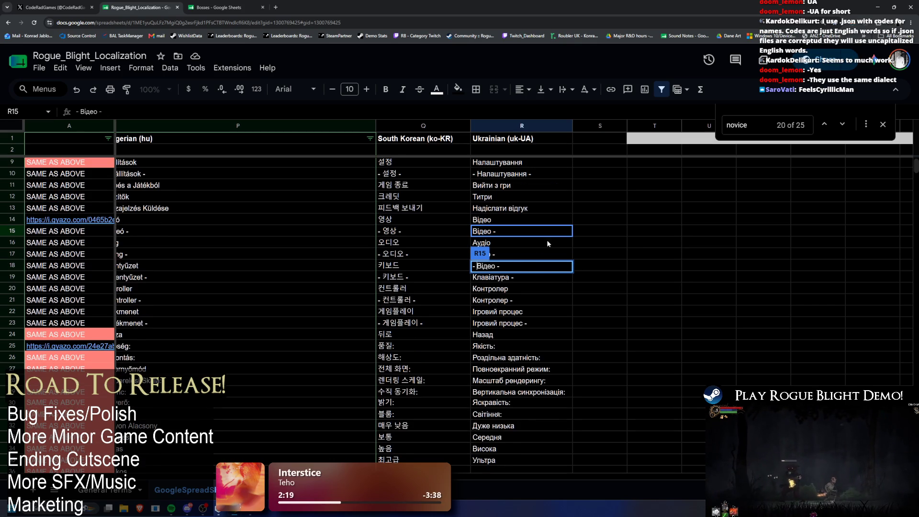
pyautogui.press('Return')
# Step: Wrap the Аудіо and Клавіатура headers in dashes, e.g. - Аудіо -
pyautogui.doubleClick(510, 252)
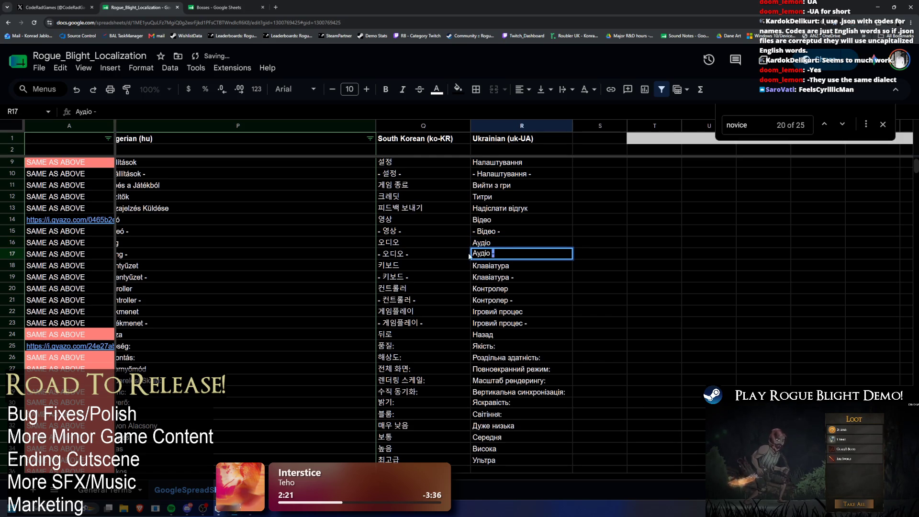
pyautogui.press('End')
pyautogui.hotkey('shift', 'Left')
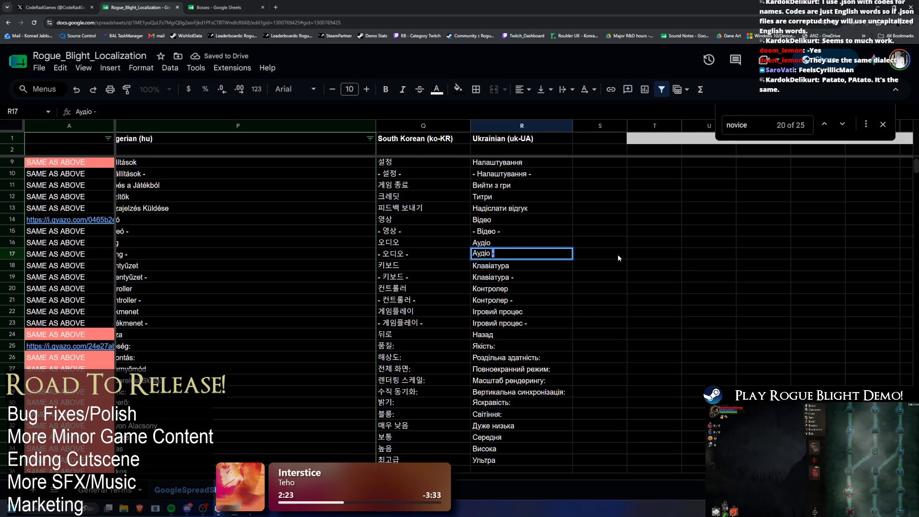
pyautogui.press('Right')
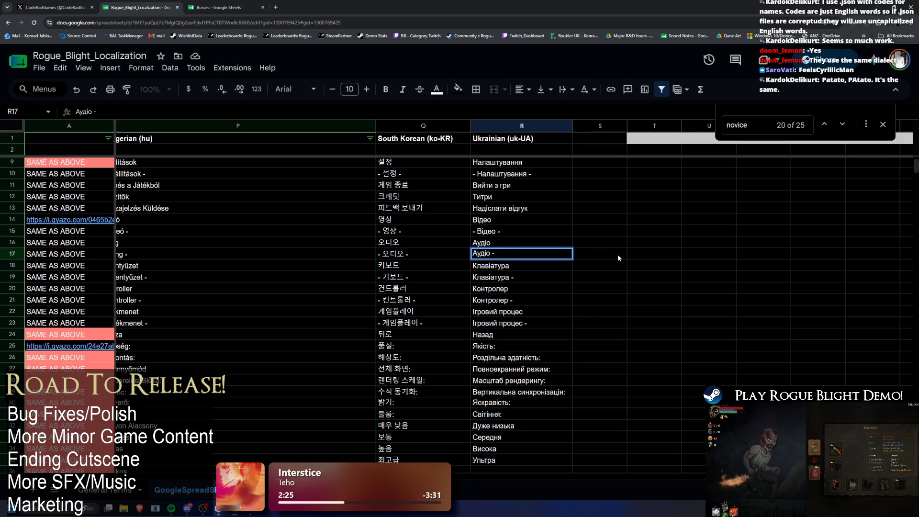
pyautogui.press('Home')
pyautogui.write('-')
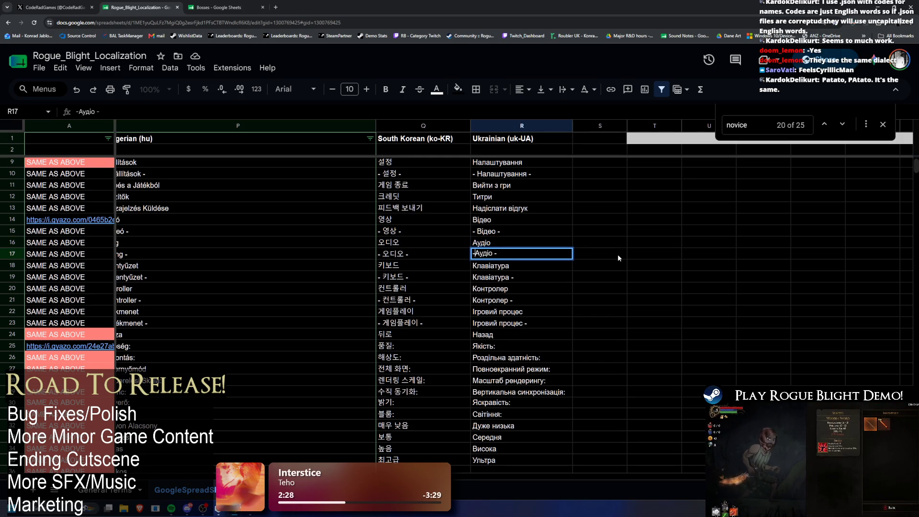
pyautogui.press('Return')
pyautogui.press('Down')
pyautogui.press('Return')
pyautogui.hotkey('shift', 'Left')
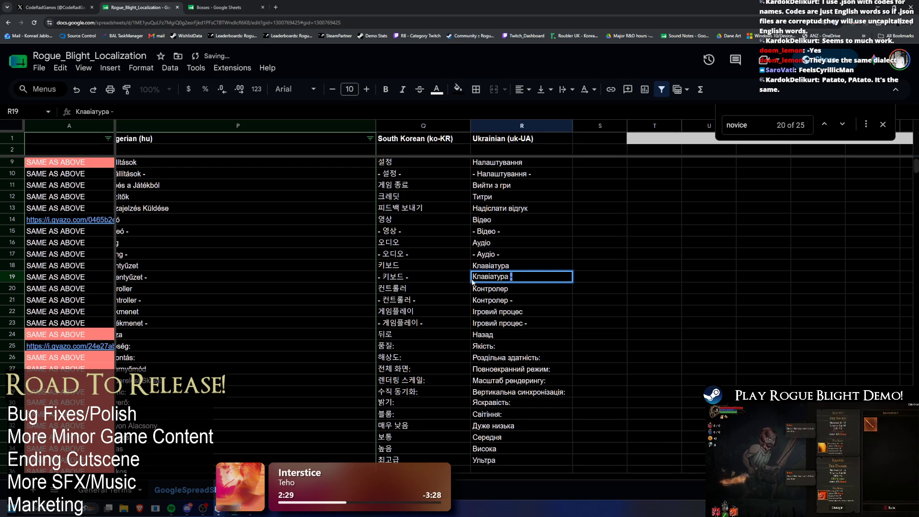
pyautogui.press('Home')
pyautogui.write('-')
pyautogui.press('Return')
# Step: Wrap the Контролер and Ігровий процес headers in dashes
pyautogui.press('Down')
pyautogui.press('Return')
pyautogui.hotkey('shift', 'Left')
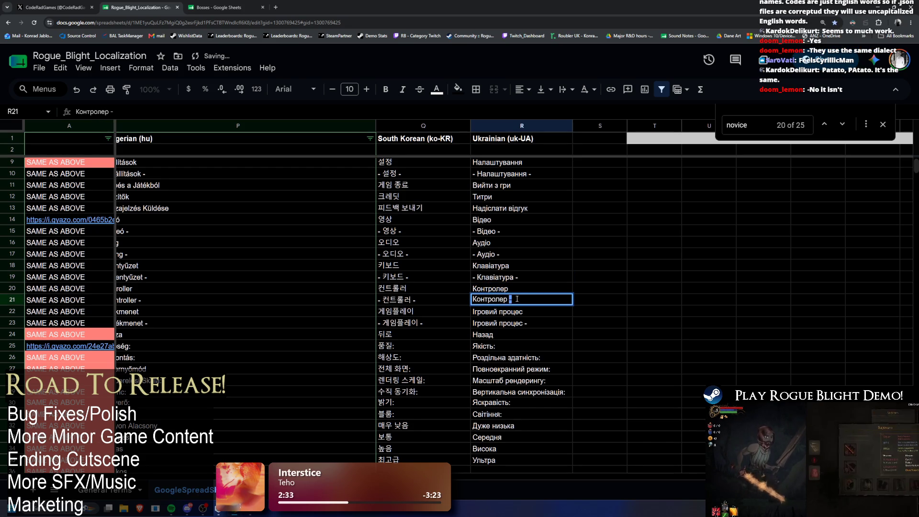
pyautogui.press('Home')
pyautogui.write('-')
pyautogui.press('Return')
pyautogui.press('Down')
pyautogui.press('Return')
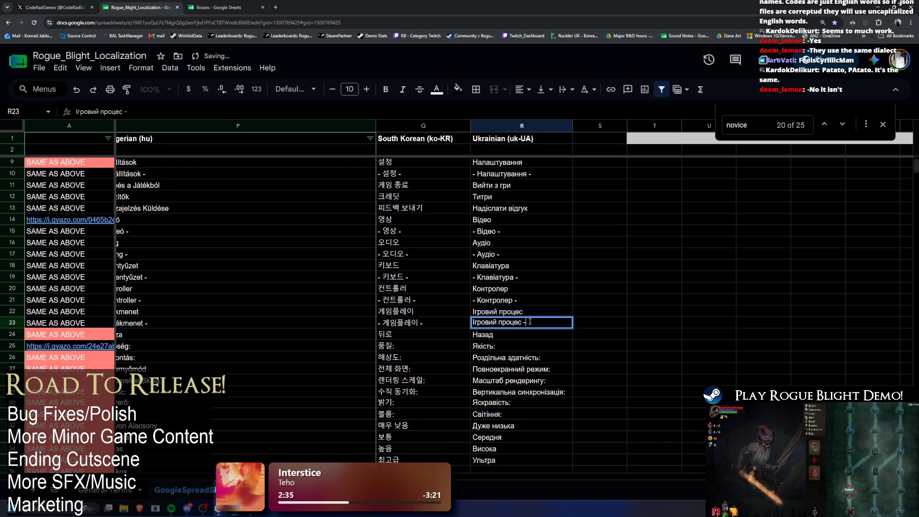
pyautogui.press('Home')
pyautogui.write('-')
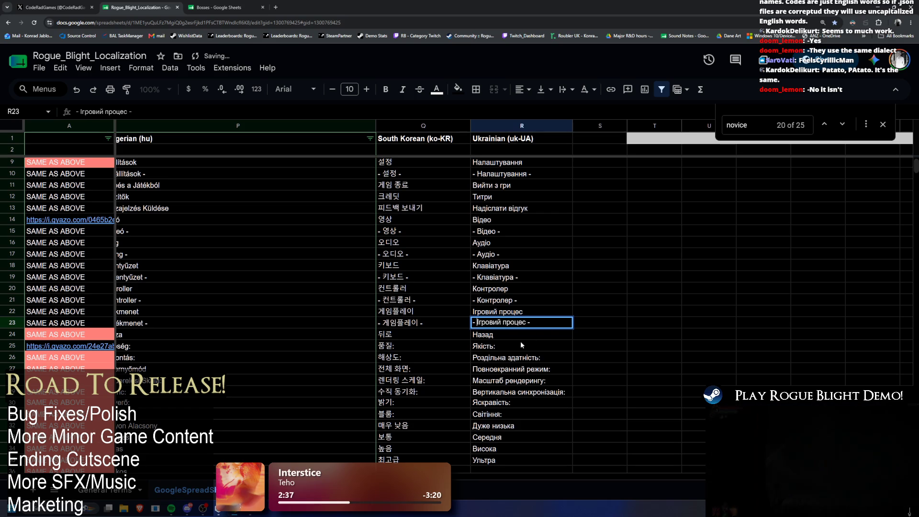
pyautogui.scroll(-1, 557, 319)
pyautogui.scroll(-1, 557, 319)
# Step: Check Ukrainian entries like Відео against the Russian and Hungarian columns, then minimise Chrome
pyautogui.moveTo(495, 390)
pyautogui.mouseDown()
pyautogui.moveTo(567, 311)
pyautogui.moveTo(522, 196)
pyautogui.moveTo(489, 173)
pyautogui.moveTo(563, 173)
pyautogui.mouseUp()
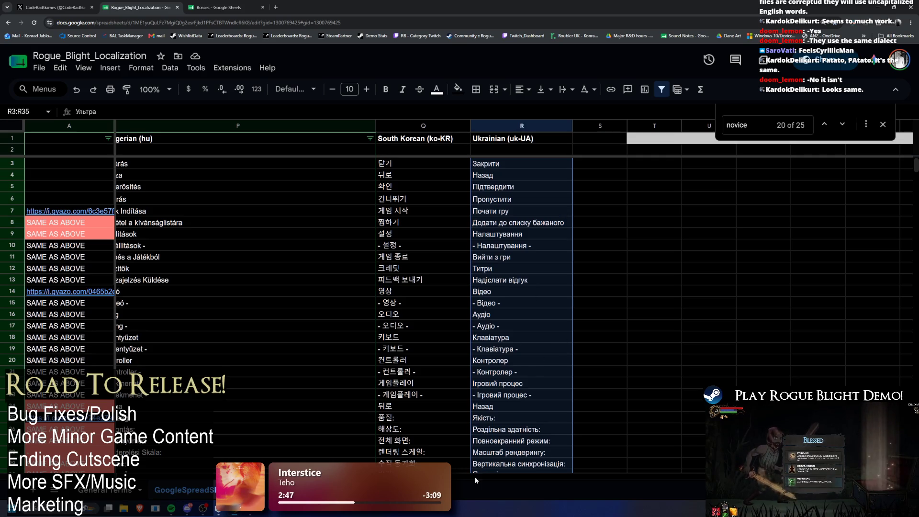
pyautogui.hscroll(-5, 478, 287)
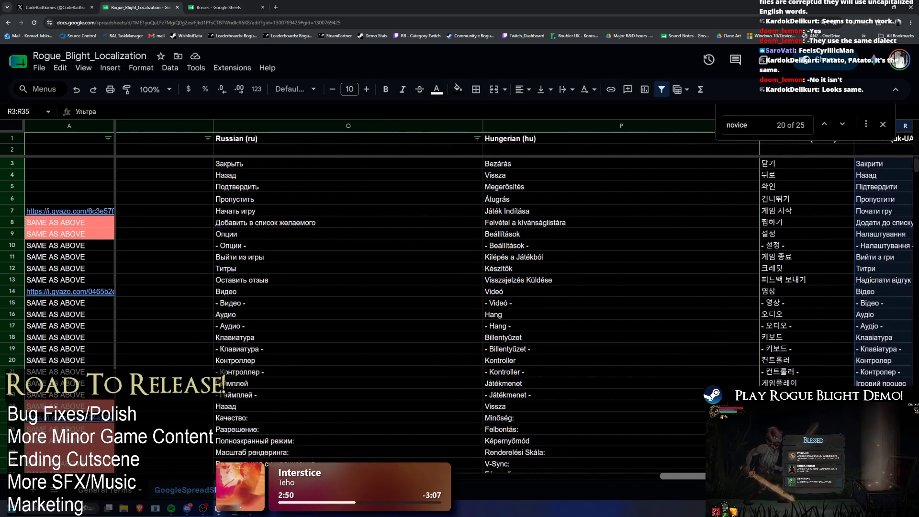
pyautogui.hscroll(-1, 240, 187)
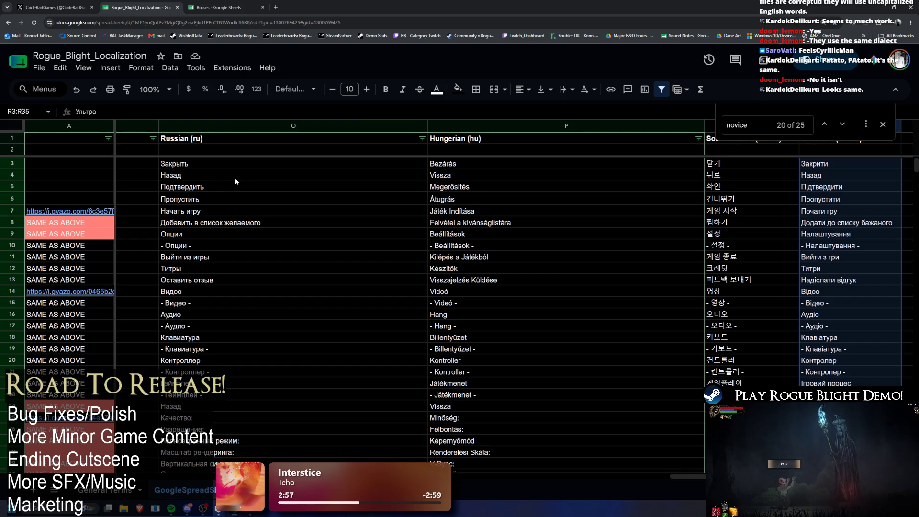
pyautogui.click(205, 187)
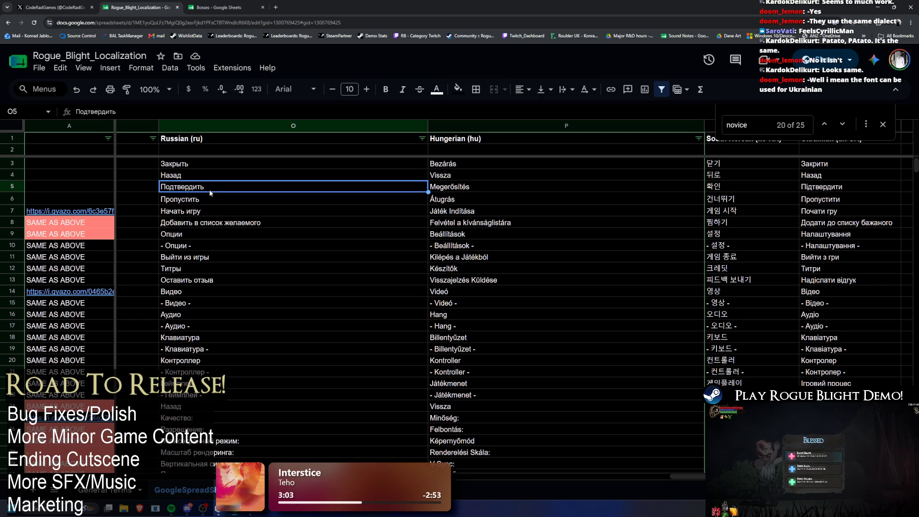
pyautogui.scroll(-5, 698, 420)
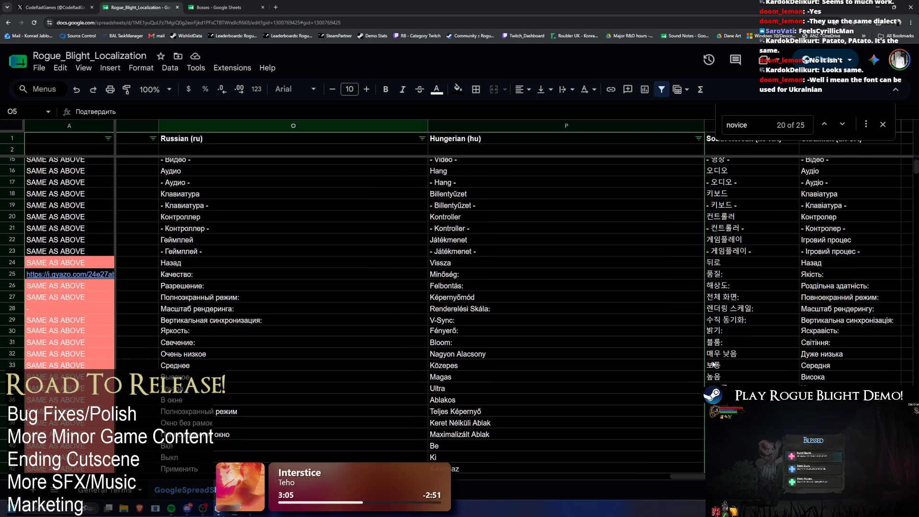
pyautogui.scroll(1, 698, 420)
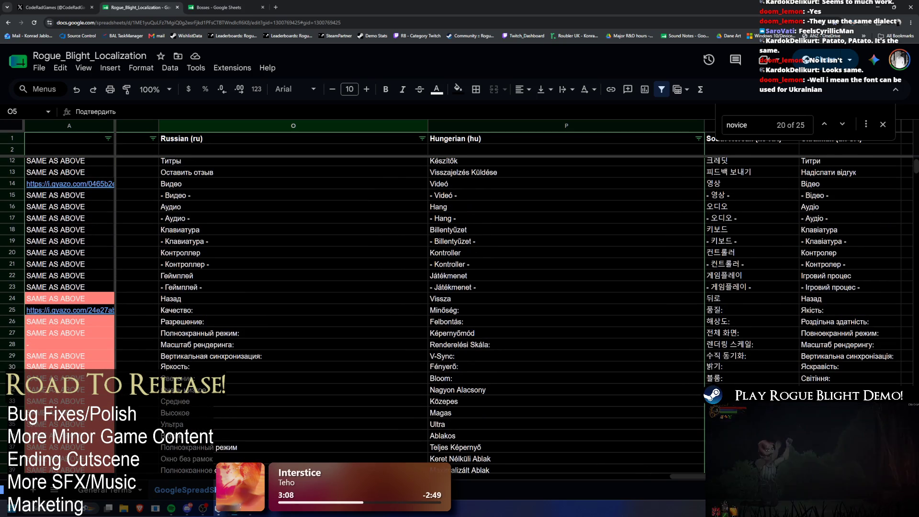
pyautogui.hscroll(2, 605, 210)
pyautogui.scroll(3, 605, 210)
pyautogui.scroll(-2, 574, 215)
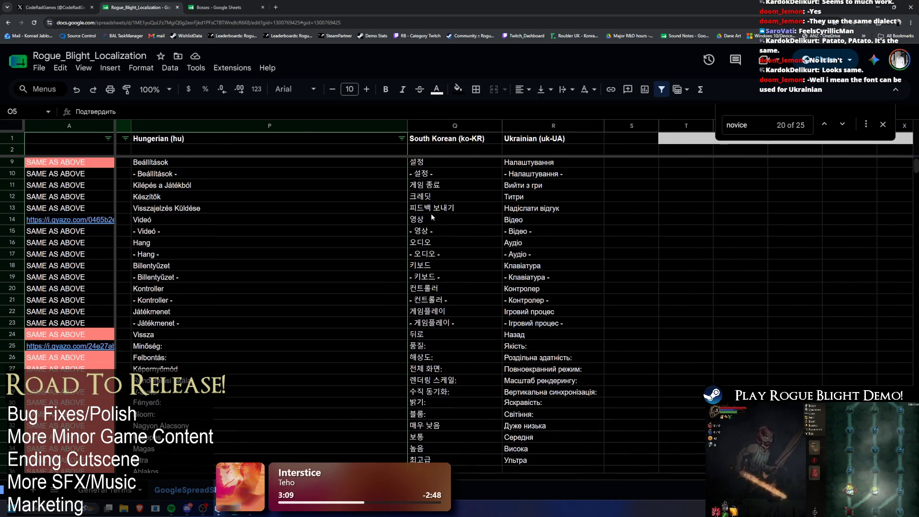
pyautogui.click(536, 219)
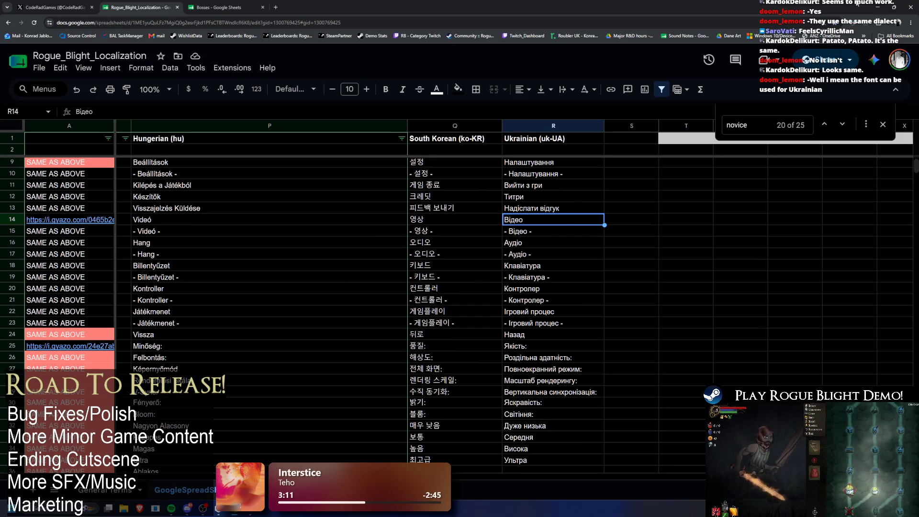
pyautogui.click(876, 8)
# Step: Search the project for 'google', select the GoogleSpreadsheet table and Pull the sheet data
pyautogui.click(565, 280)
pyautogui.write('oogle')
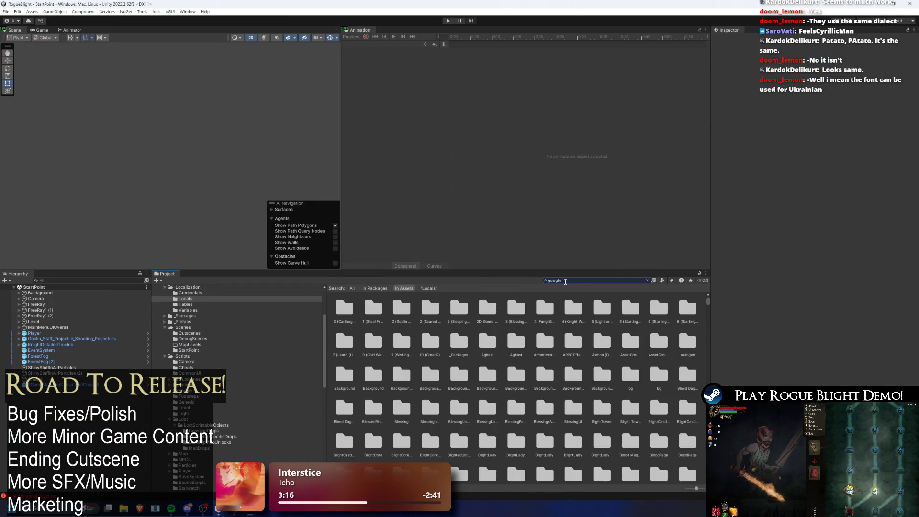
pyautogui.click(375, 308)
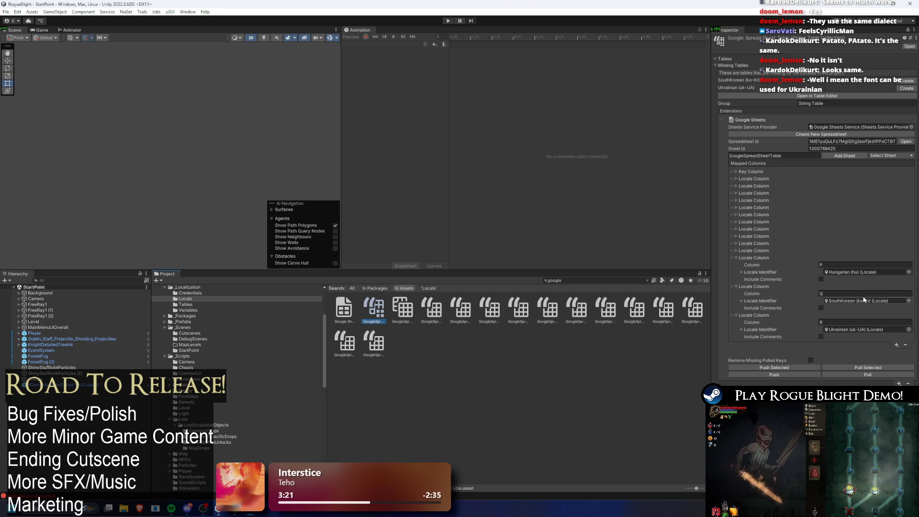
pyautogui.click(851, 374)
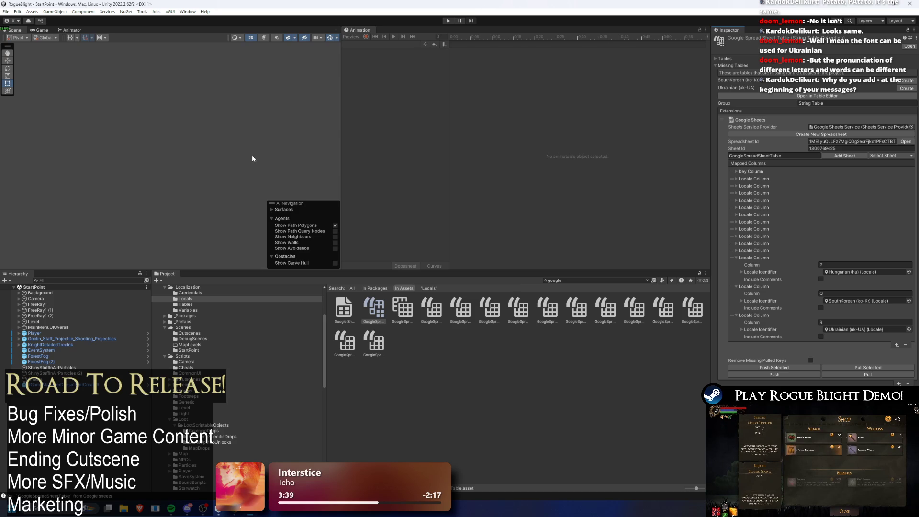
pyautogui.click(188, 12)
pyautogui.moveTo(237, 63)
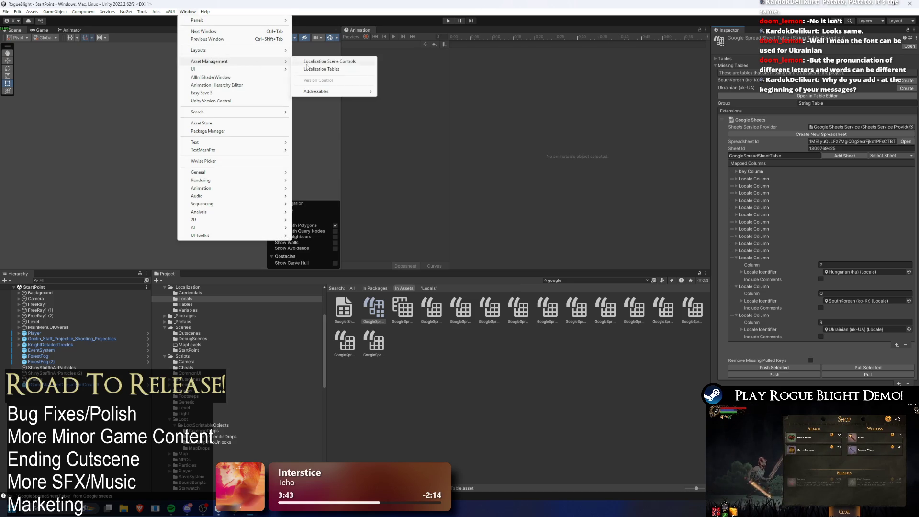
pyautogui.click(333, 70)
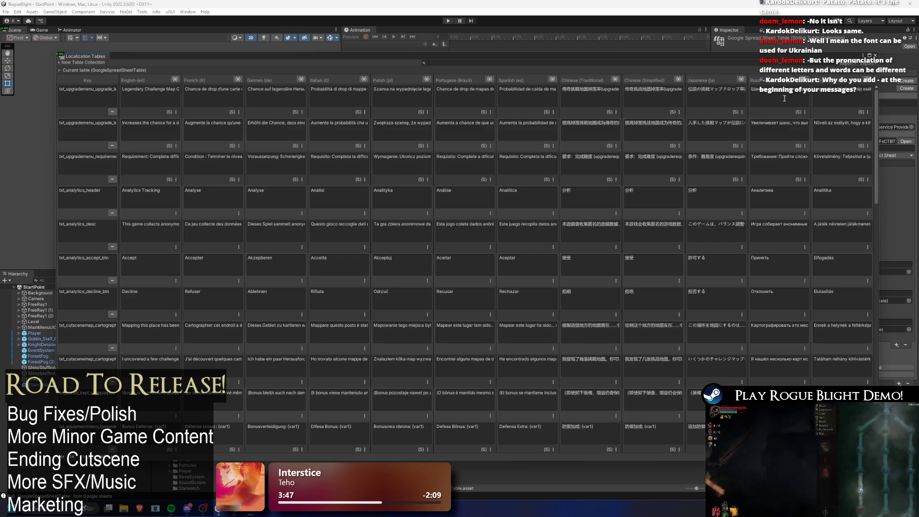
pyautogui.click(869, 55)
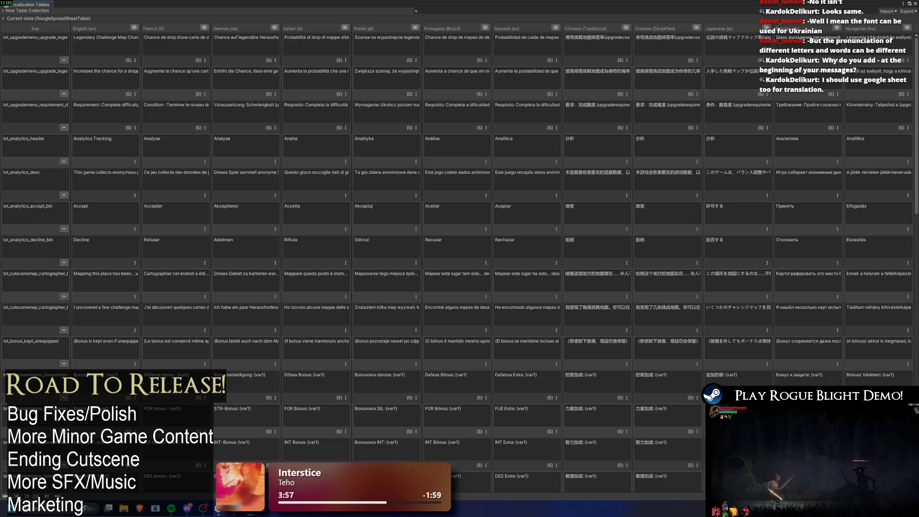
pyautogui.scroll(10, 460, 258)
pyautogui.scroll(-10, 349, 302)
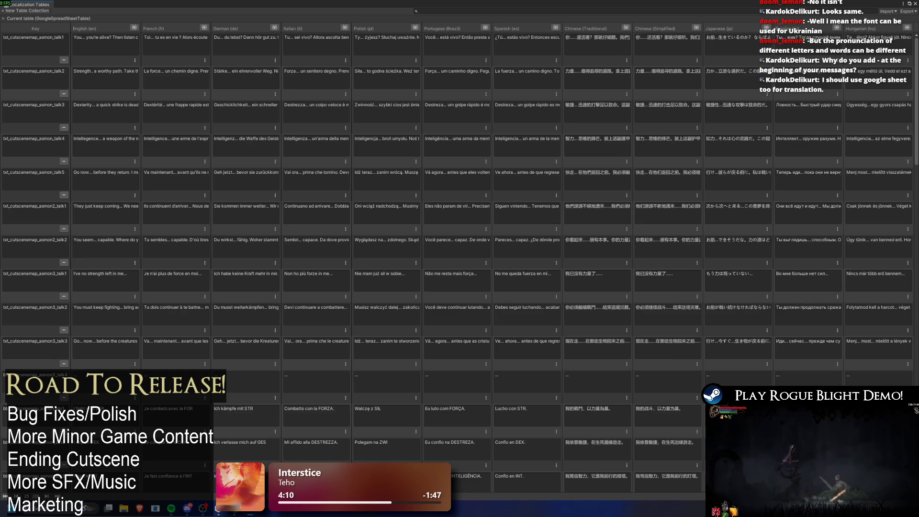
pyautogui.scroll(-10, 460, 239)
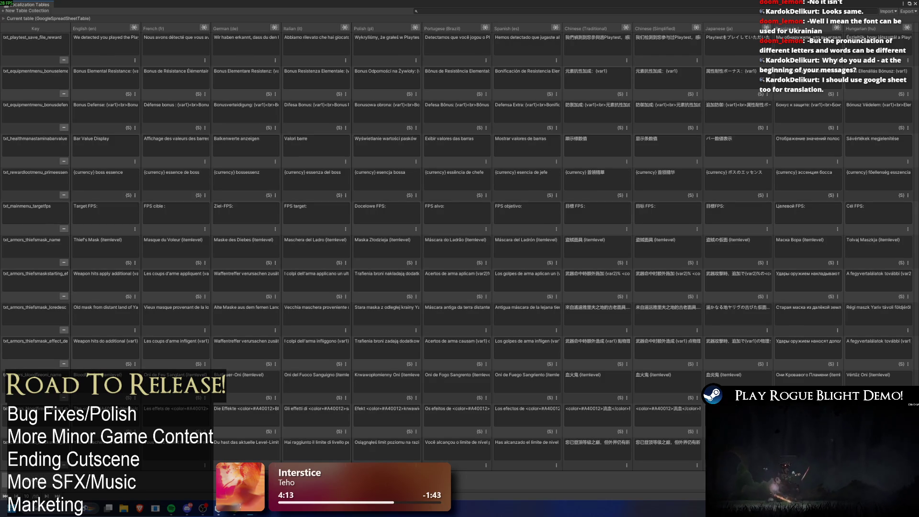
pyautogui.click(914, 3)
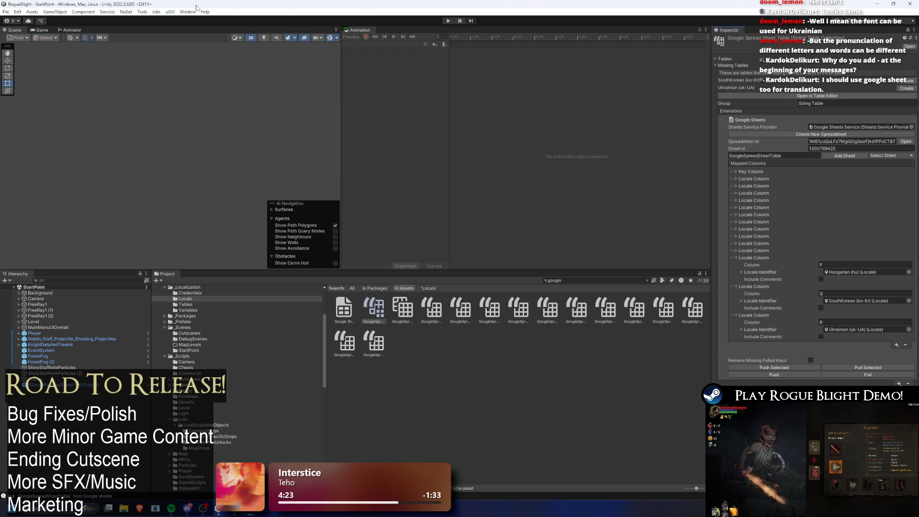
pyautogui.click(187, 12)
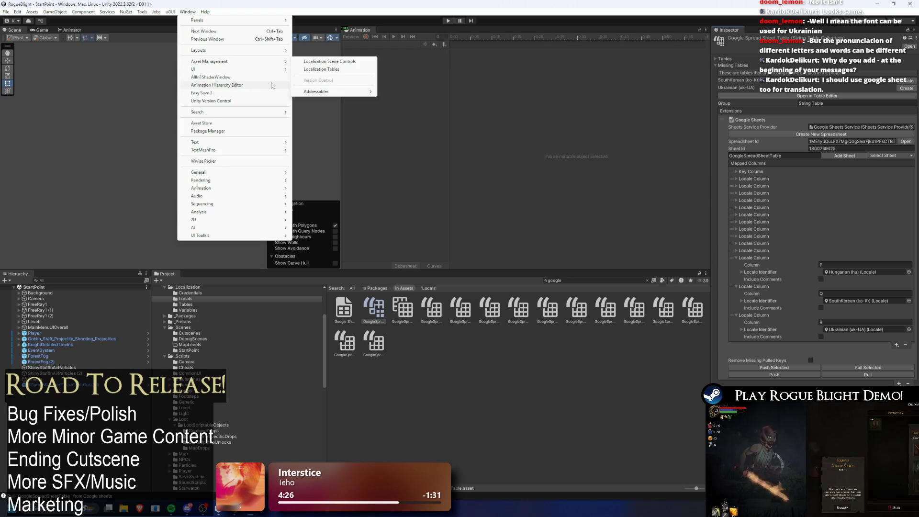
pyautogui.moveTo(249, 64)
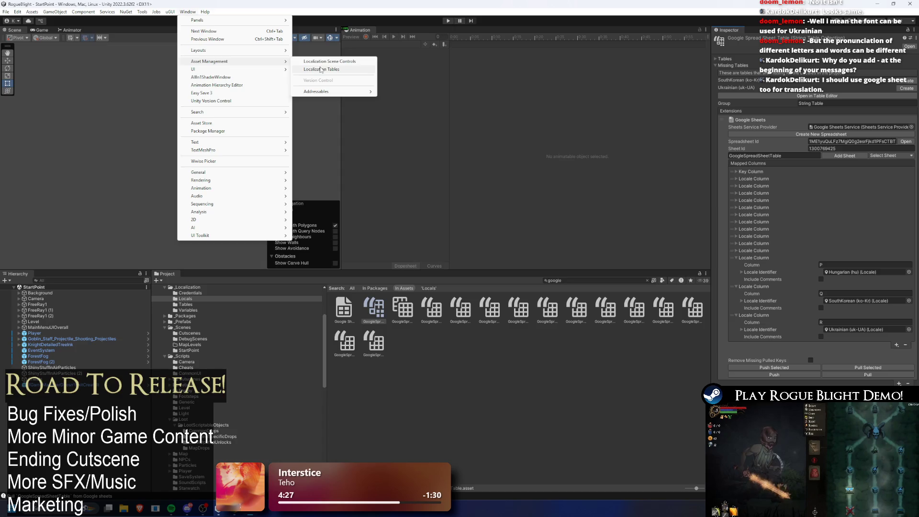
pyautogui.click(321, 70)
pyautogui.click(32, 20)
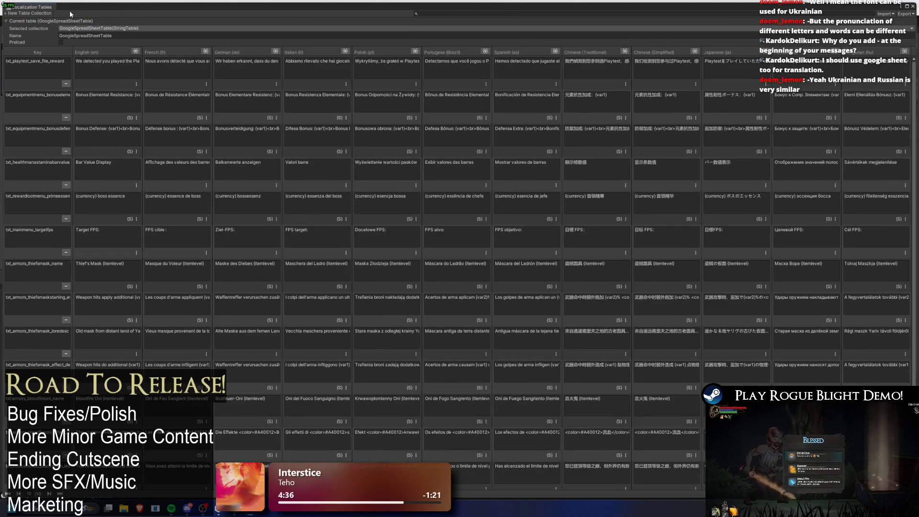
pyautogui.middleClick(40, 9)
pyautogui.click(187, 12)
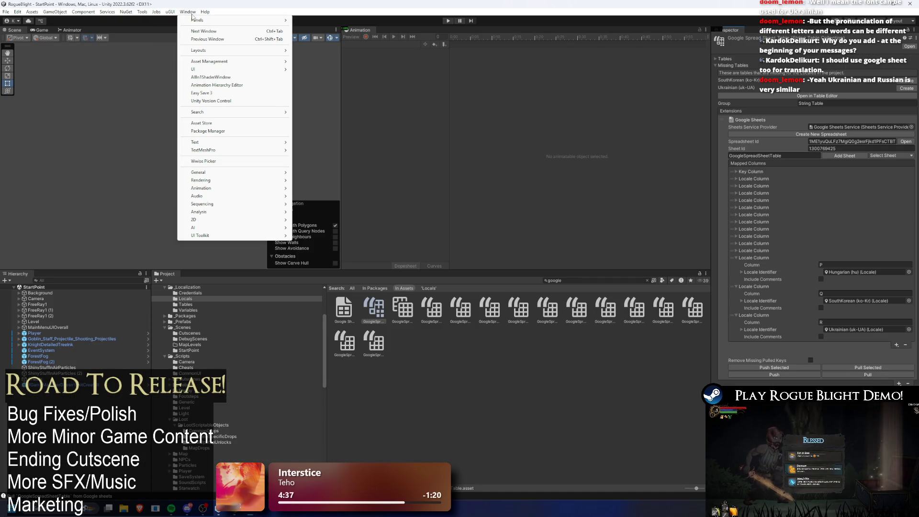
pyautogui.moveTo(230, 62)
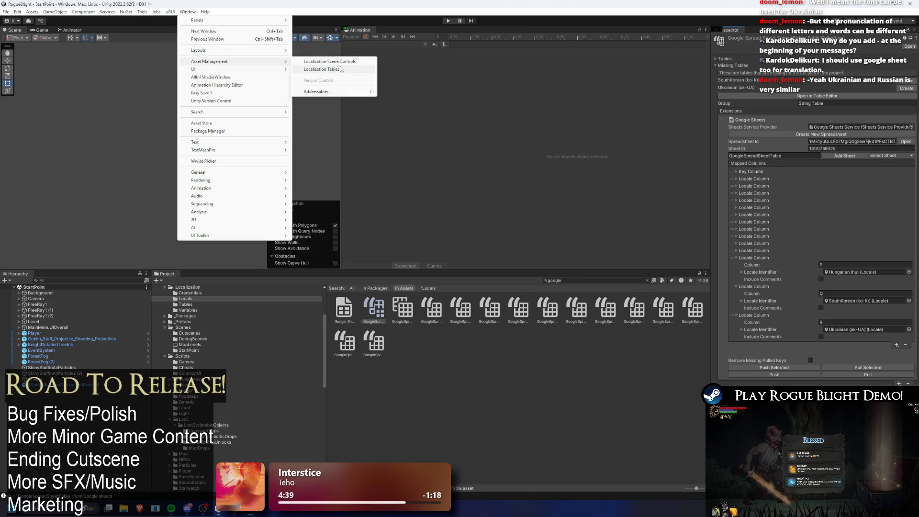
pyautogui.moveTo(333, 95)
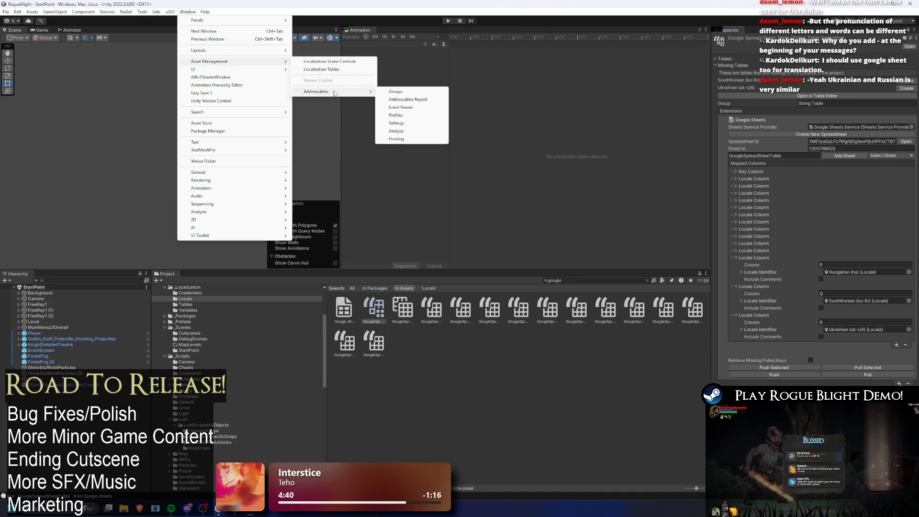
pyautogui.click(586, 148)
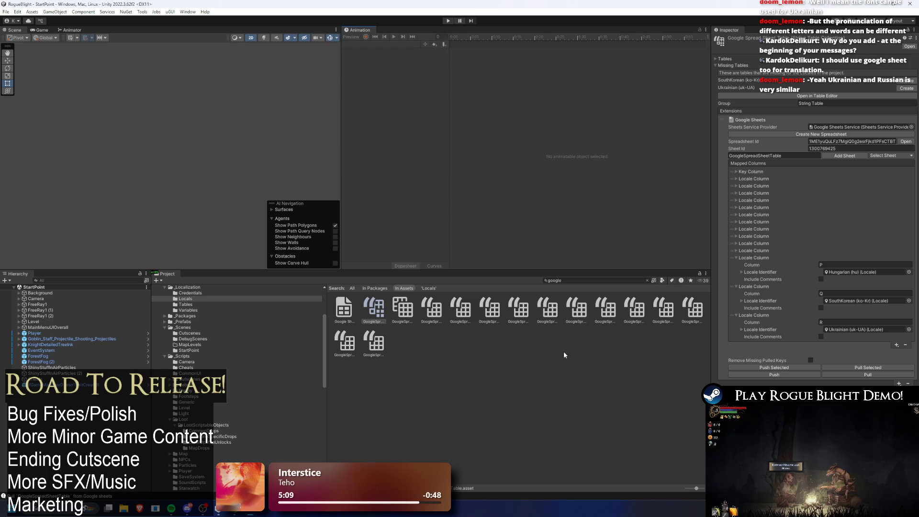
# Step: Find Localization Settings via 'localiza' and expand Asset Database, String Database and Smart Format
pyautogui.click(575, 280)
pyautogui.write('locali')
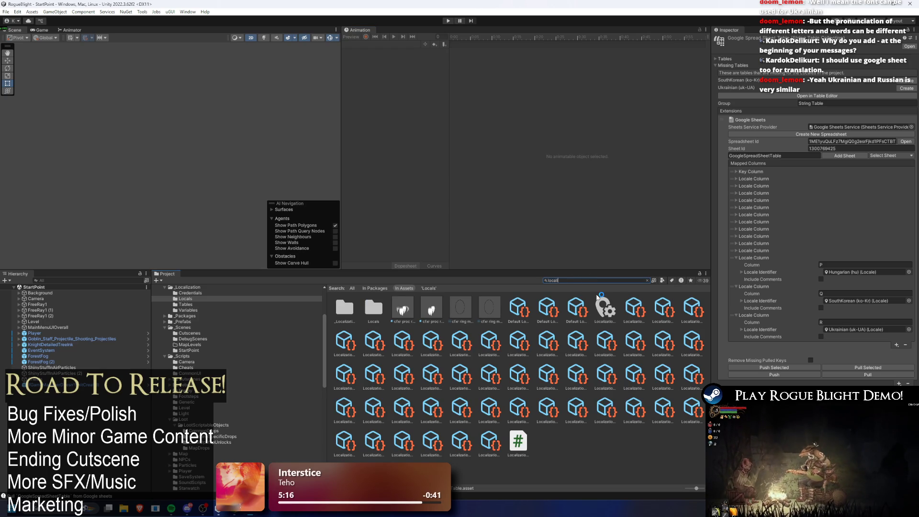
pyautogui.write('za')
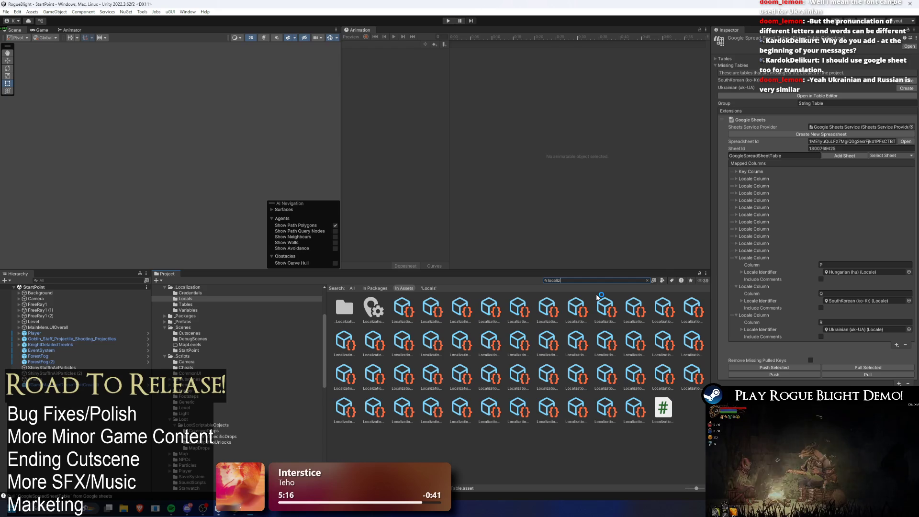
pyautogui.click(373, 308)
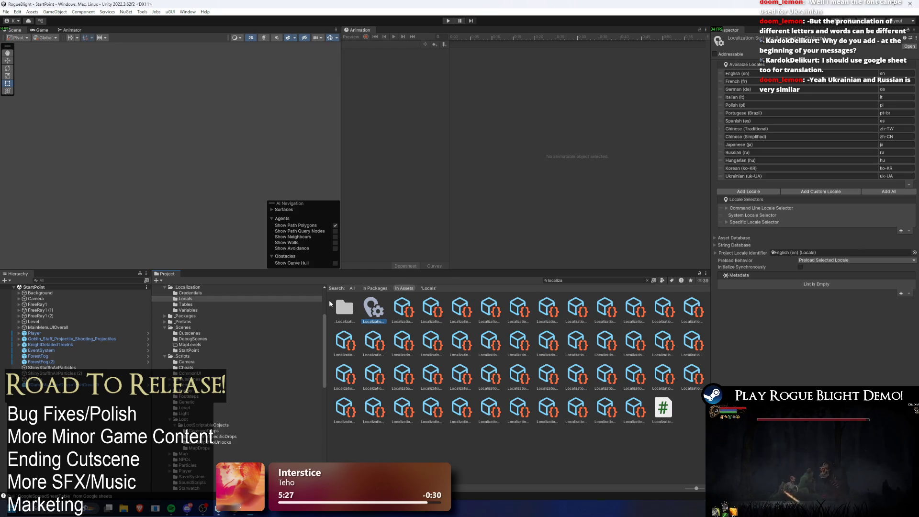
pyautogui.click(741, 244)
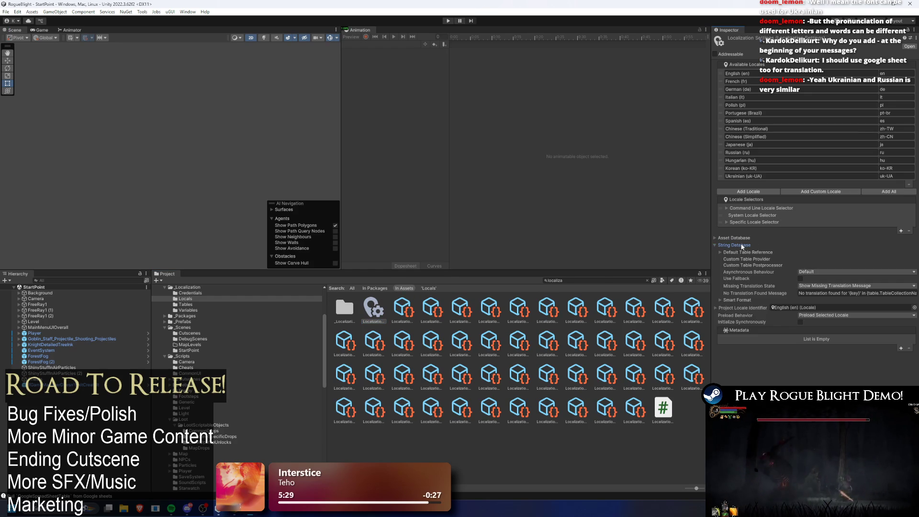
pyautogui.click(741, 238)
pyautogui.click(743, 245)
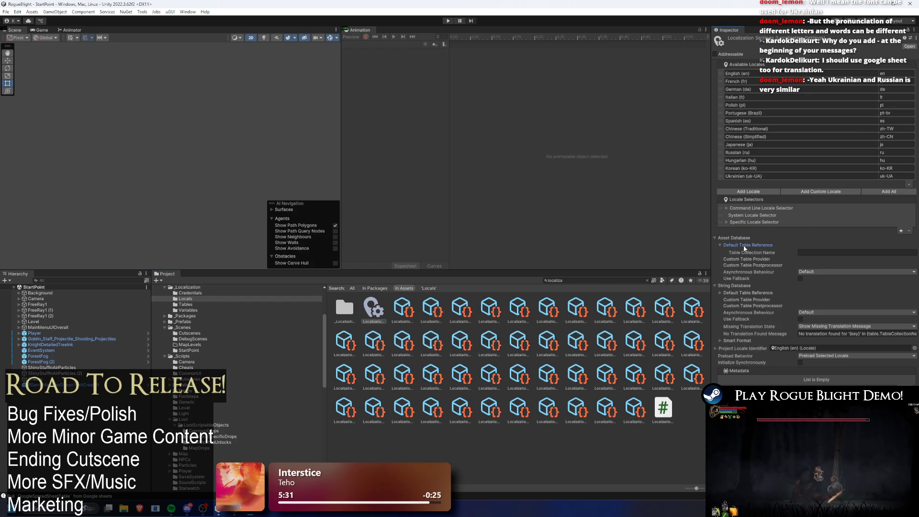
pyautogui.click(740, 294)
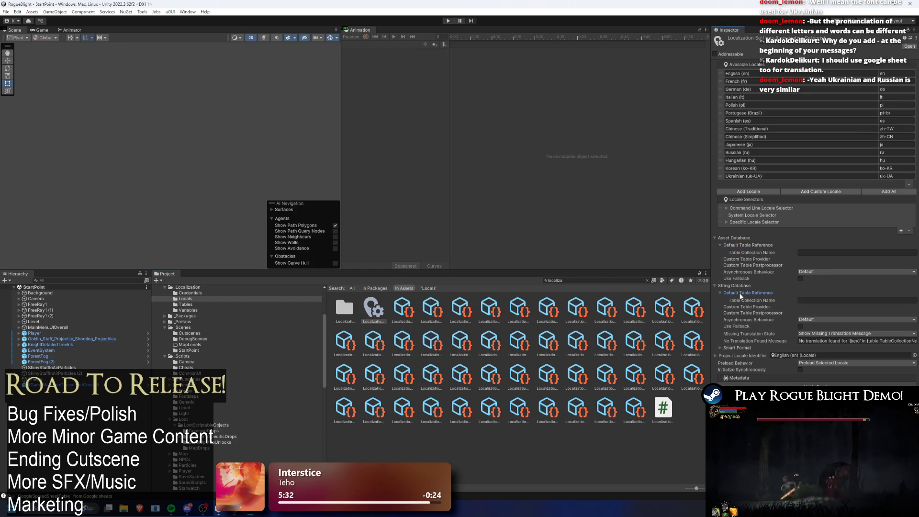
pyautogui.click(734, 348)
pyautogui.scroll(-3, 746, 345)
pyautogui.scroll(-3, 752, 342)
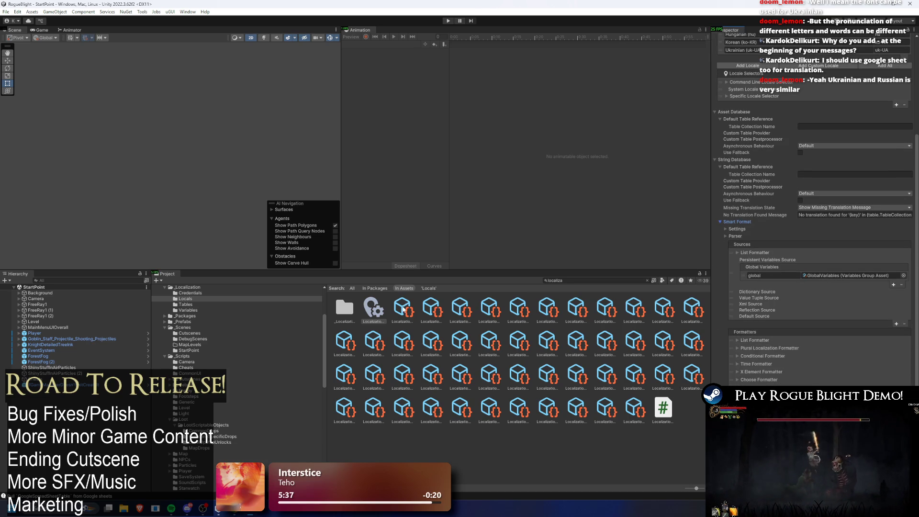
# Step: Browse the Polish, Chinese, German, Japanese, Russian and Spanish group schema assets, then reselect Localization Settings
pyautogui.click(403, 306)
pyautogui.press('Right')
pyautogui.press('Right')
pyautogui.press('Right')
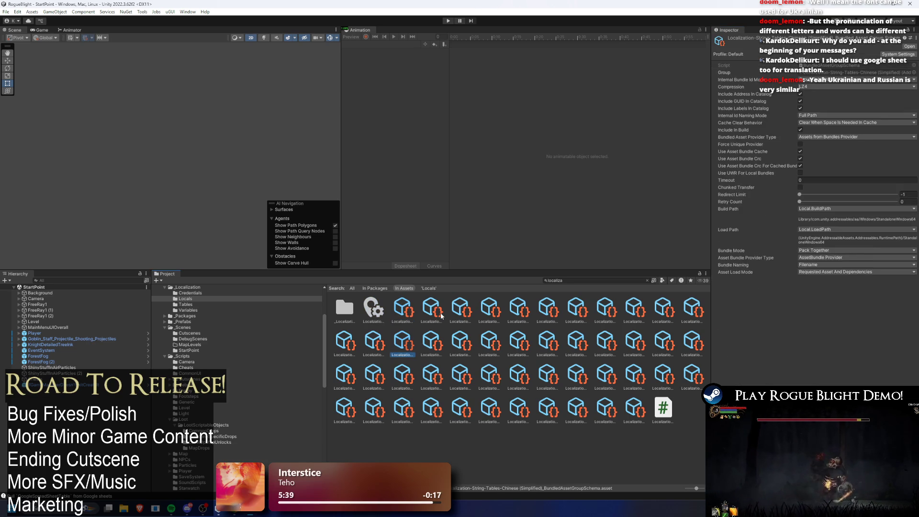
pyautogui.press('Right')
pyautogui.press('Right')
pyautogui.press('Right')
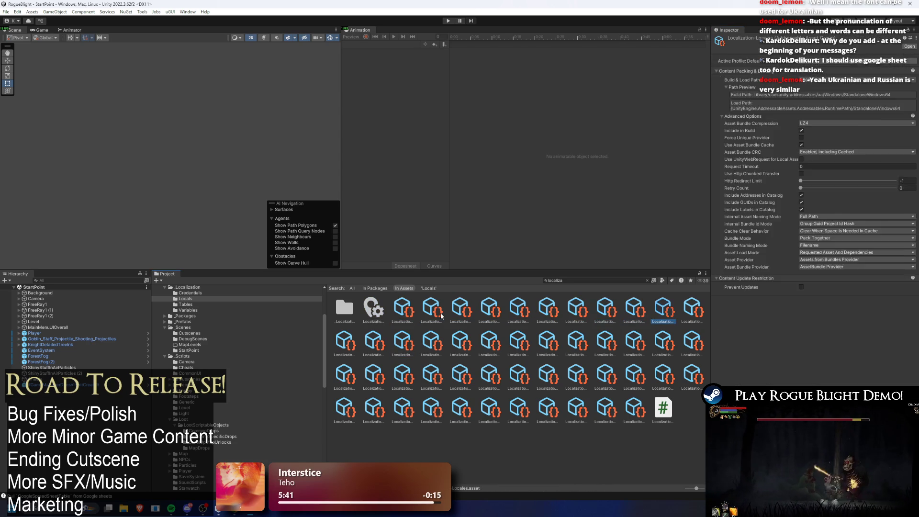
pyautogui.press('Right')
pyautogui.press('Right')
pyautogui.press('Right')
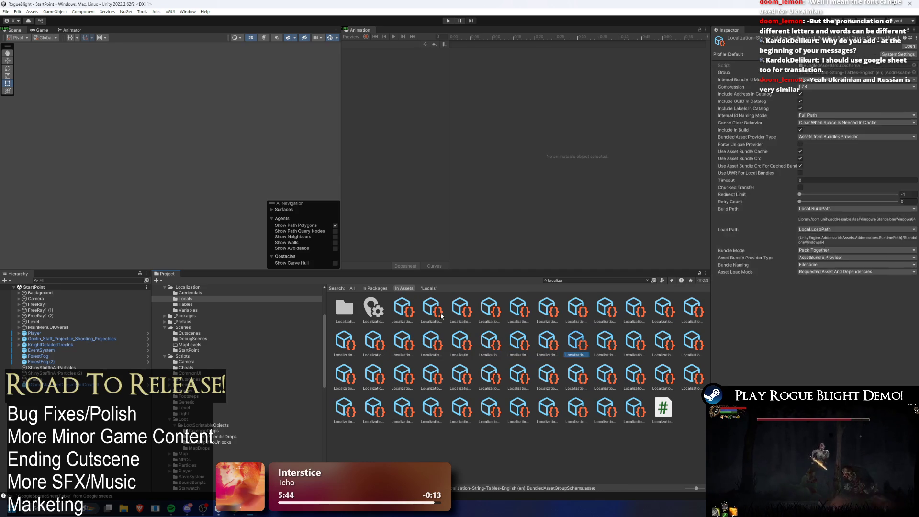
pyautogui.press('Right')
pyautogui.press('Right')
pyautogui.press('Right')
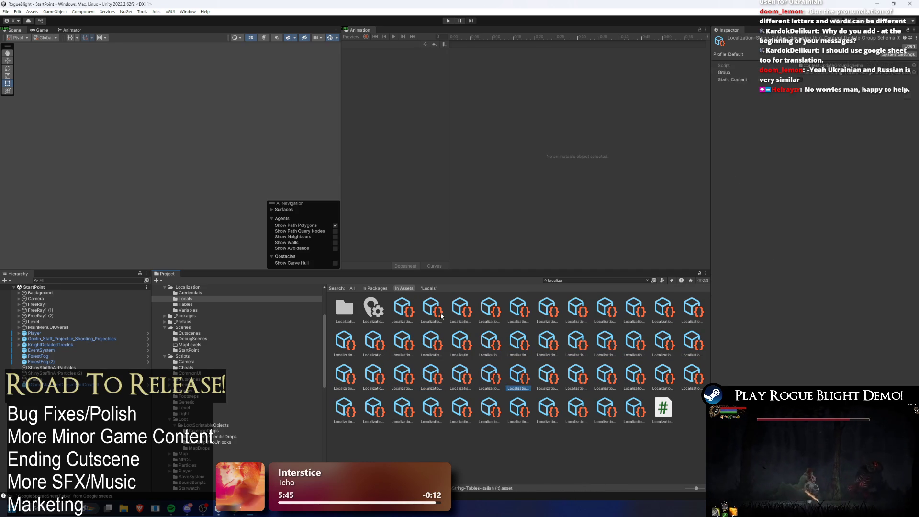
pyautogui.press('Right')
pyautogui.press('Right')
pyautogui.press('Right')
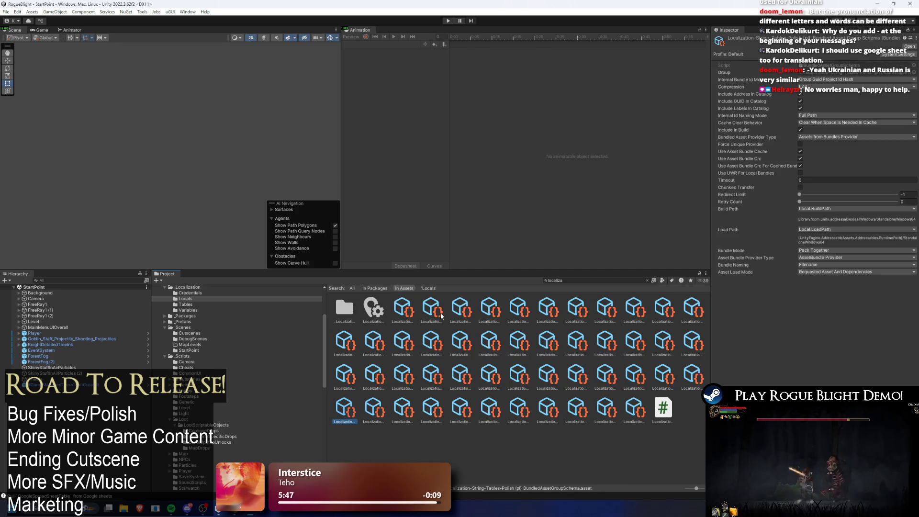
pyautogui.press('Right')
pyautogui.press('Right')
pyautogui.press('Right')
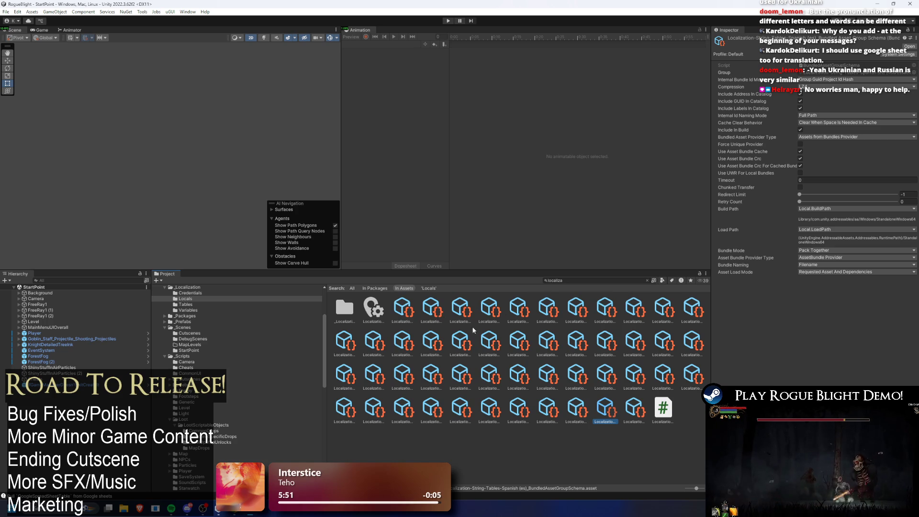
pyautogui.click(375, 307)
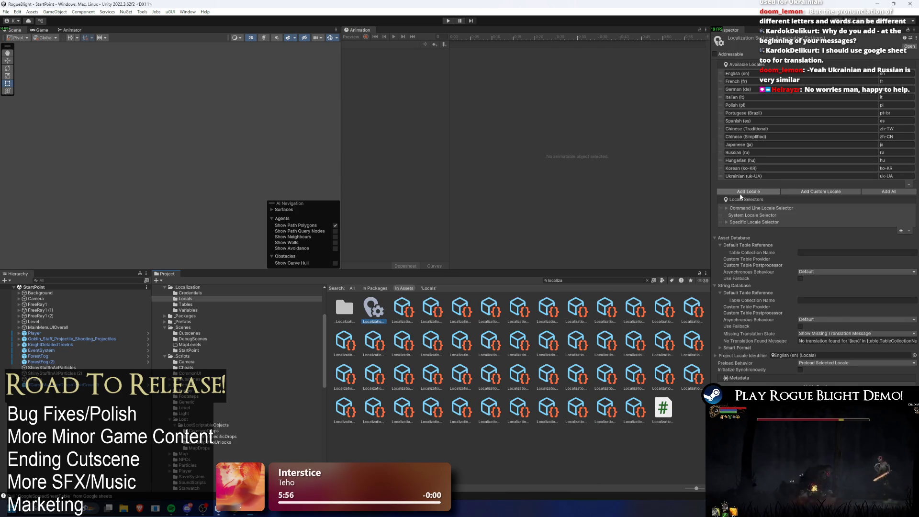
# Step: Review the locale list and inspect the Korean (ko-KR), Ukrainian (uk-UA) and Spanish locale assets
pyautogui.click(743, 191)
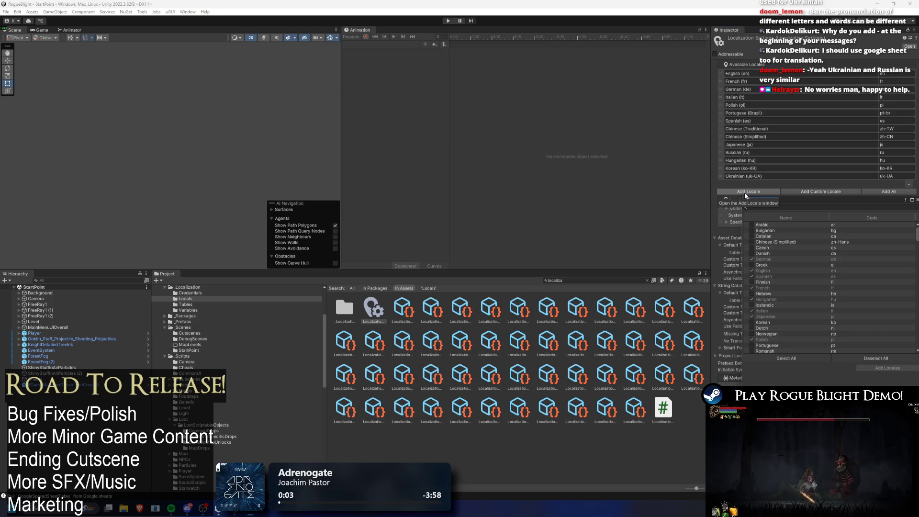
pyautogui.scroll(-10, 775, 241)
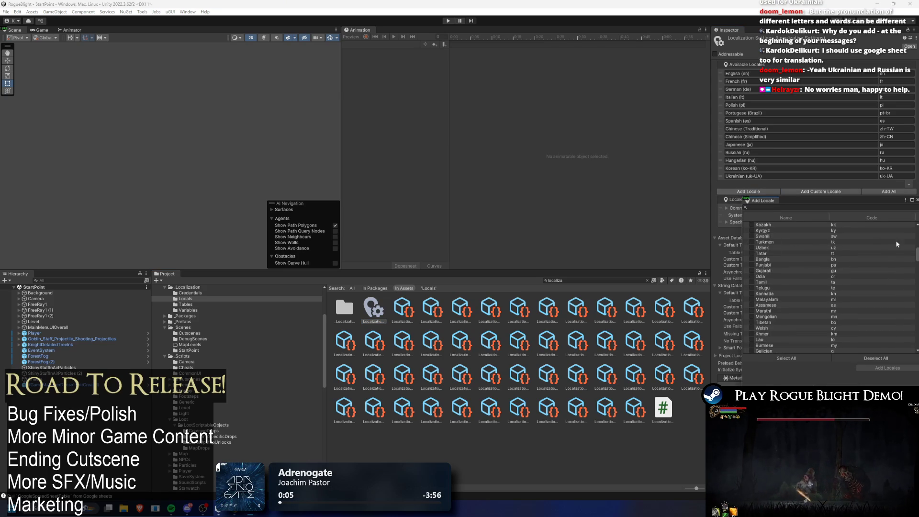
pyautogui.click(578, 282)
pyautogui.write('kore')
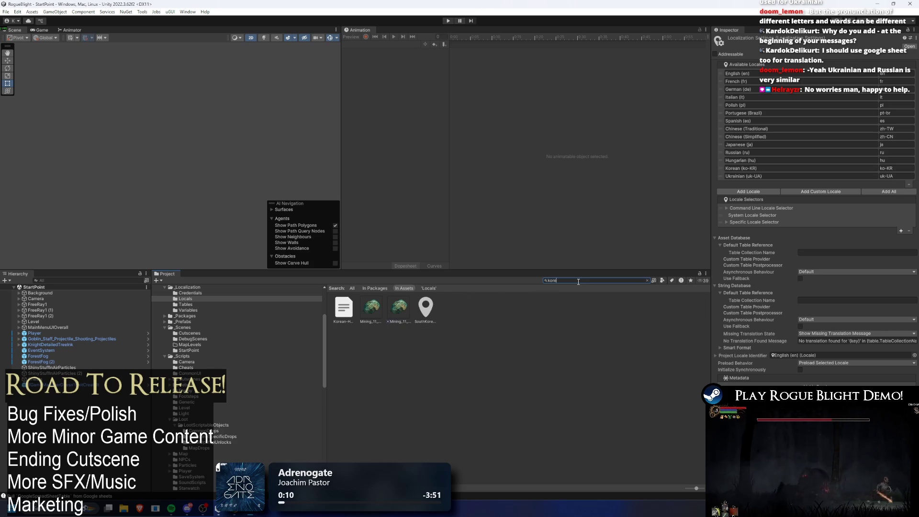
pyautogui.click(436, 309)
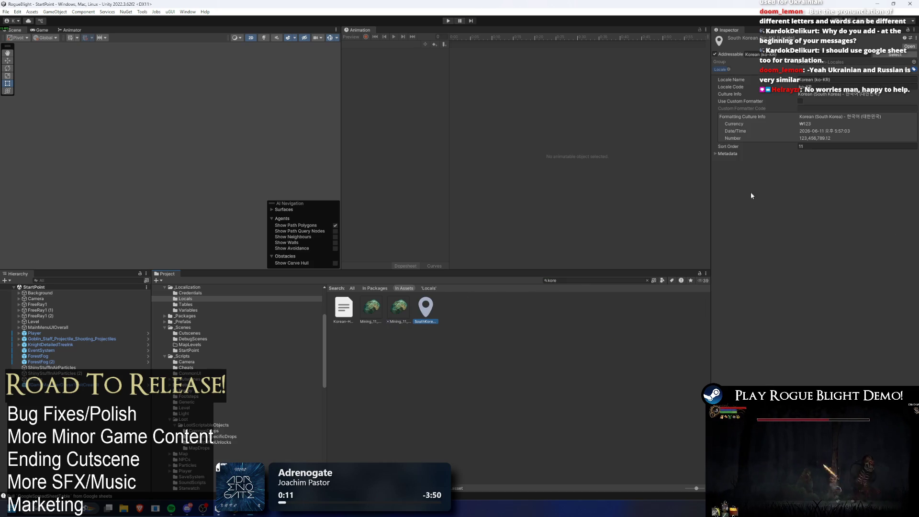
pyautogui.click(582, 278)
pyautogui.press('BackSpace')
pyautogui.click(345, 341)
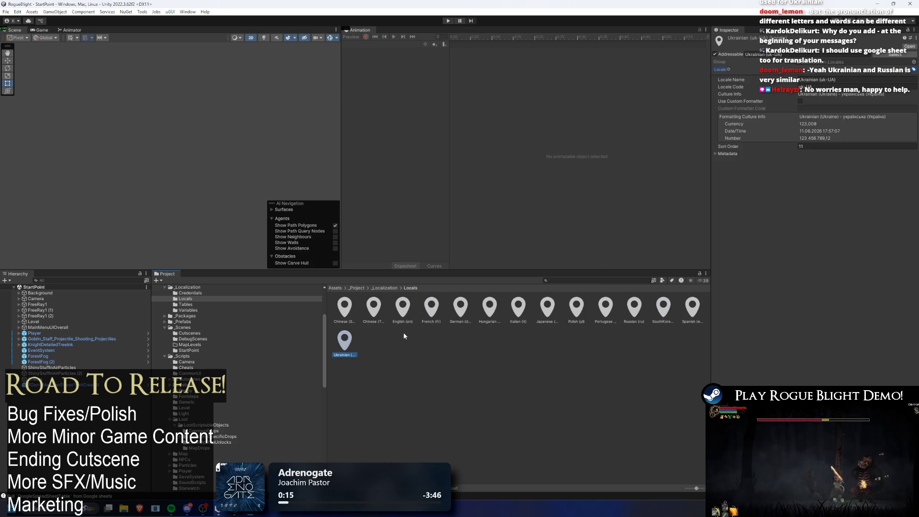
pyautogui.click(698, 311)
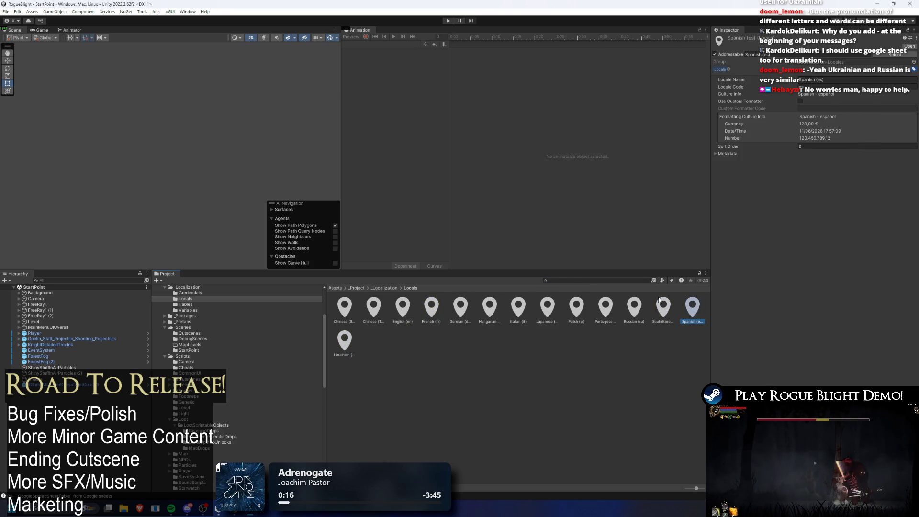
# Step: Return to Localization Settings in the _Localization folder and filter the add-locale list by 'ko'
pyautogui.click(561, 281)
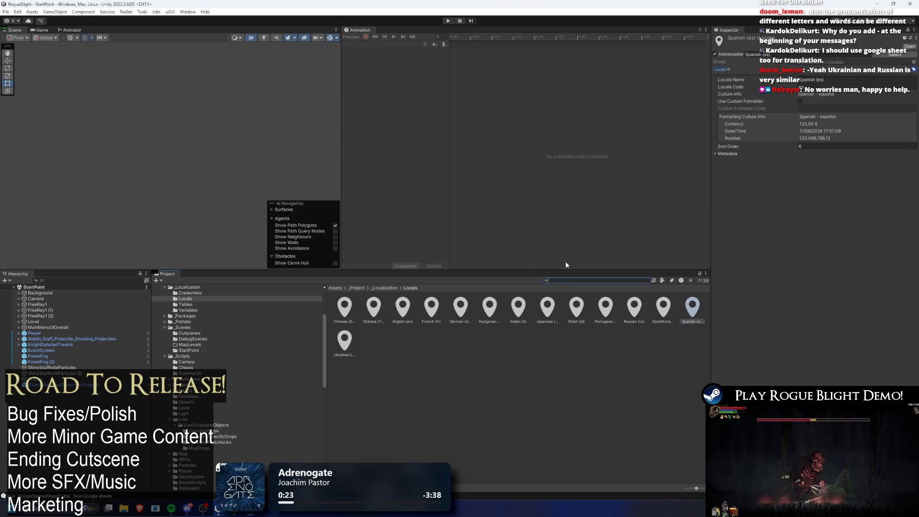
pyautogui.click(378, 289)
pyautogui.click(463, 311)
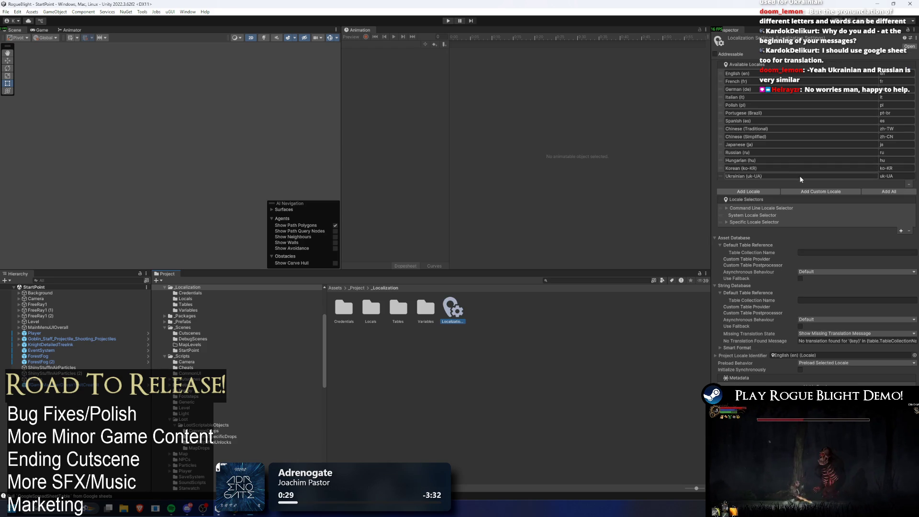
pyautogui.click(753, 192)
pyautogui.write('ko')
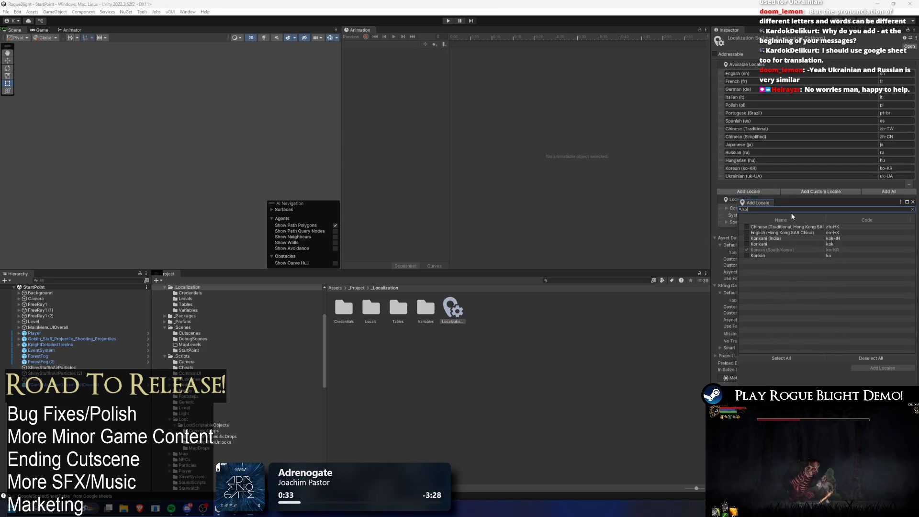
pyautogui.press('BackSpace')
pyautogui.press('BackSpace')
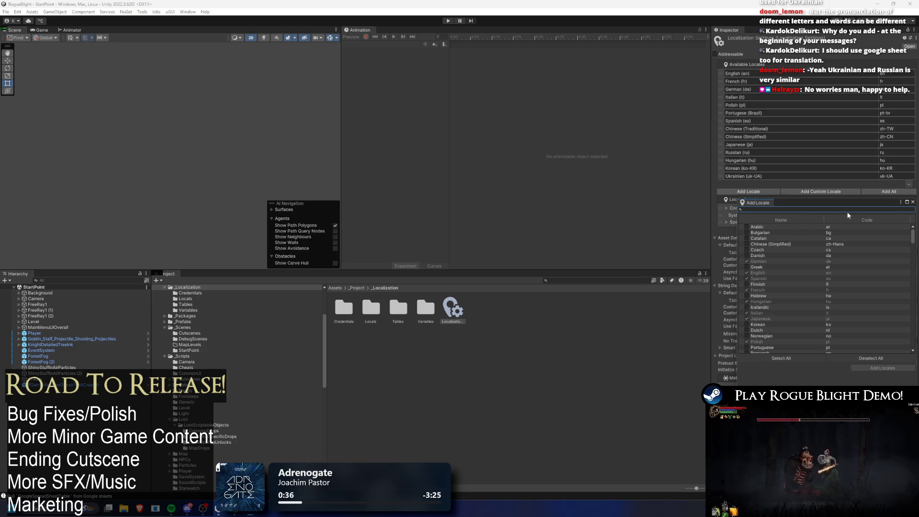
pyautogui.click(913, 201)
# Step: Expand the Specific Locale Selector and Command Line Locale Selector to show Locale Id and -language=
pyautogui.click(723, 223)
pyautogui.click(726, 222)
pyautogui.click(729, 217)
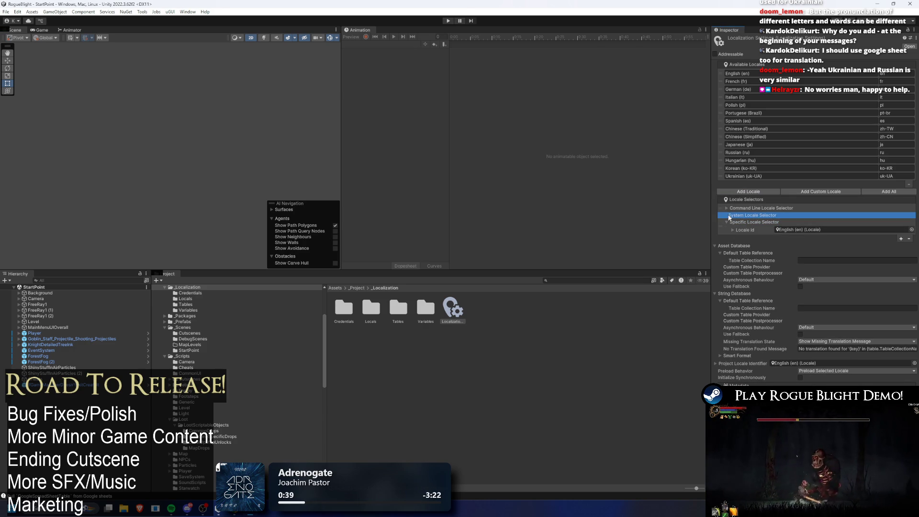
pyautogui.click(725, 209)
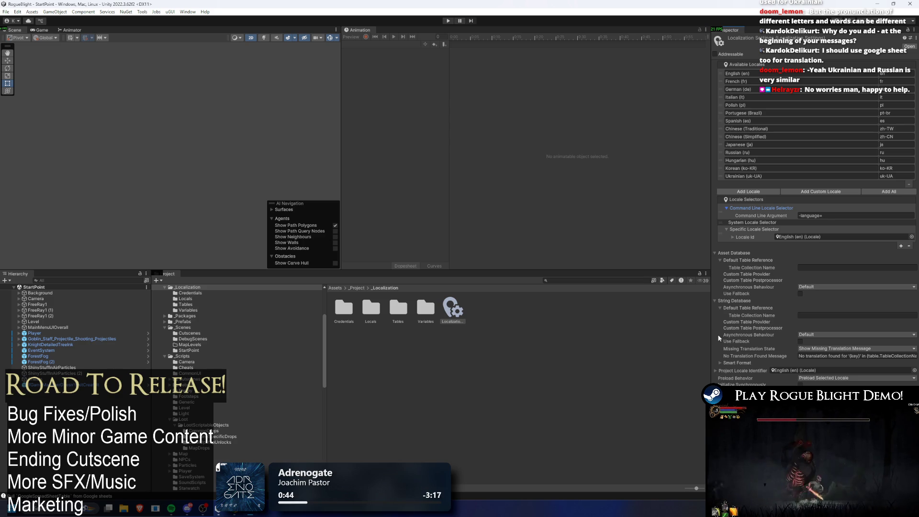
# Step: Select the GoogleSpreadSheet collection in Tables and review its key and locale column mappings
pyautogui.doubleClick(403, 308)
pyautogui.click(379, 310)
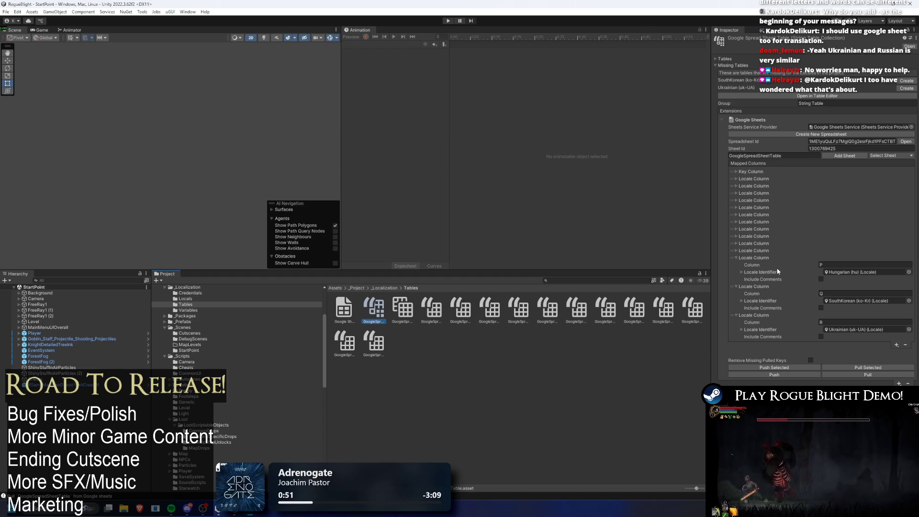
pyautogui.click(755, 250)
pyautogui.click(755, 249)
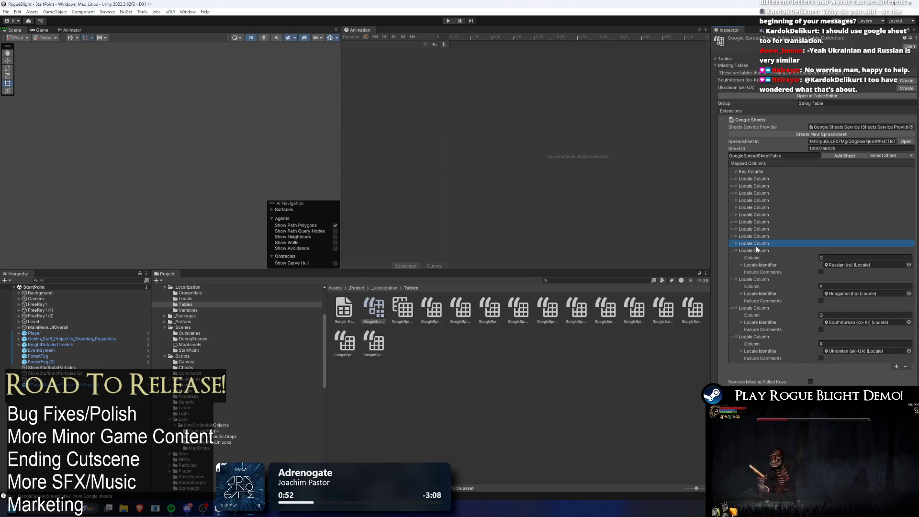
pyautogui.click(760, 171)
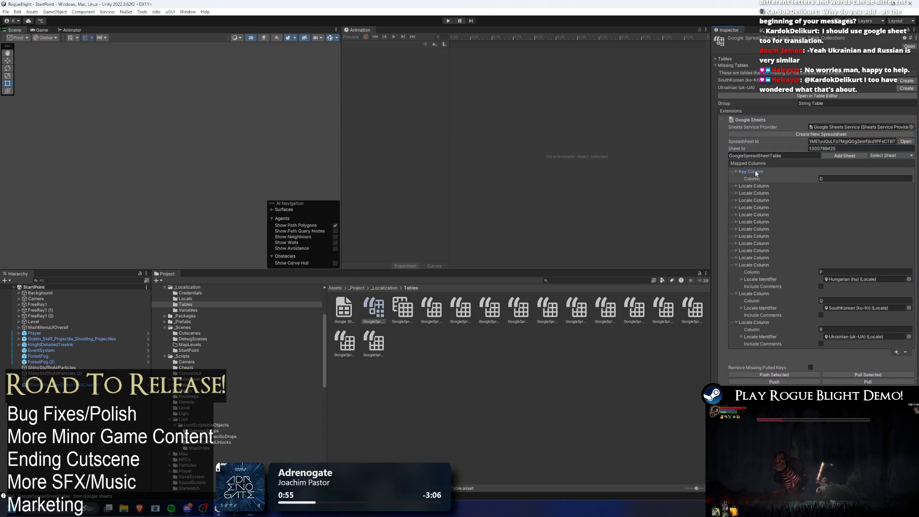
pyautogui.click(754, 172)
pyautogui.click(755, 257)
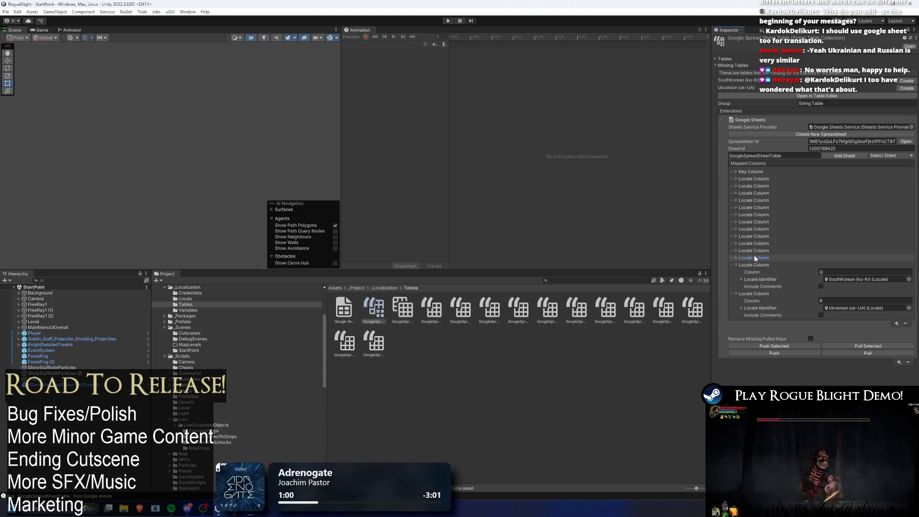
pyautogui.click(753, 265)
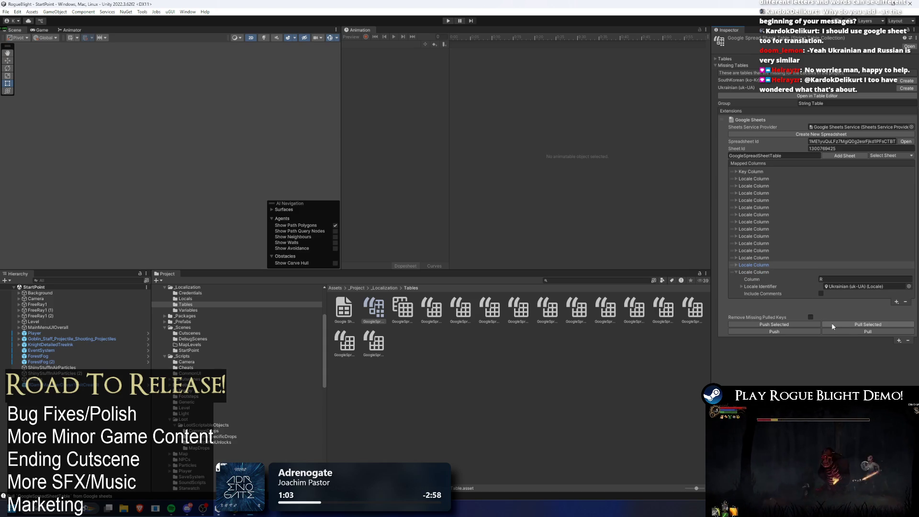
pyautogui.click(743, 271)
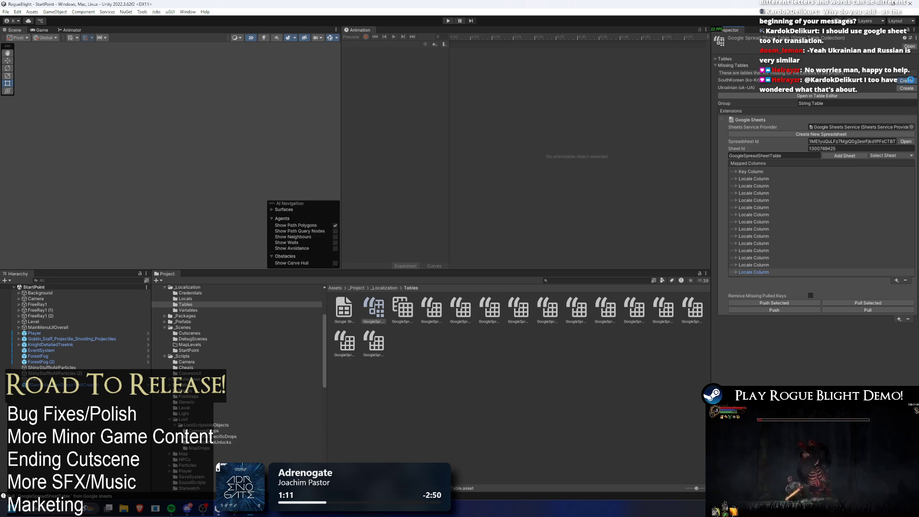
# Step: Create the missing SouthKorean and Ukrainian tables and pull the sheet translations
pyautogui.click(907, 82)
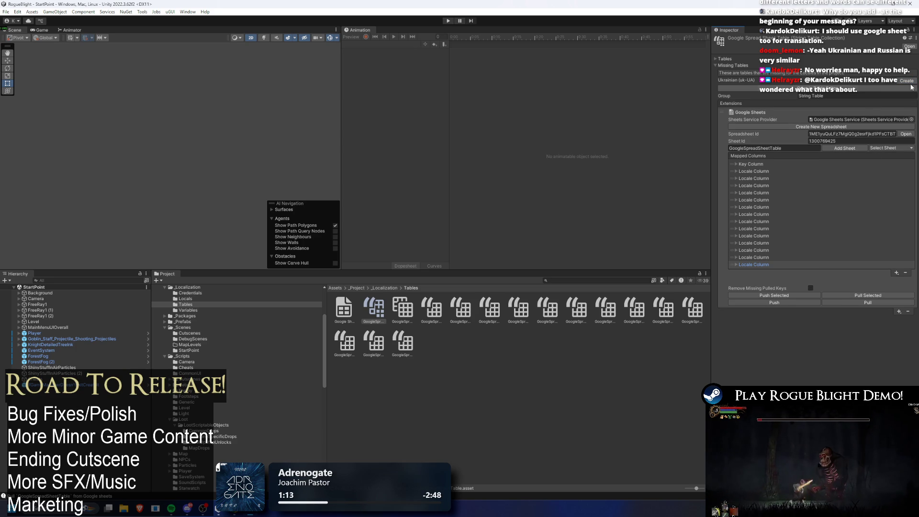
pyautogui.click(907, 81)
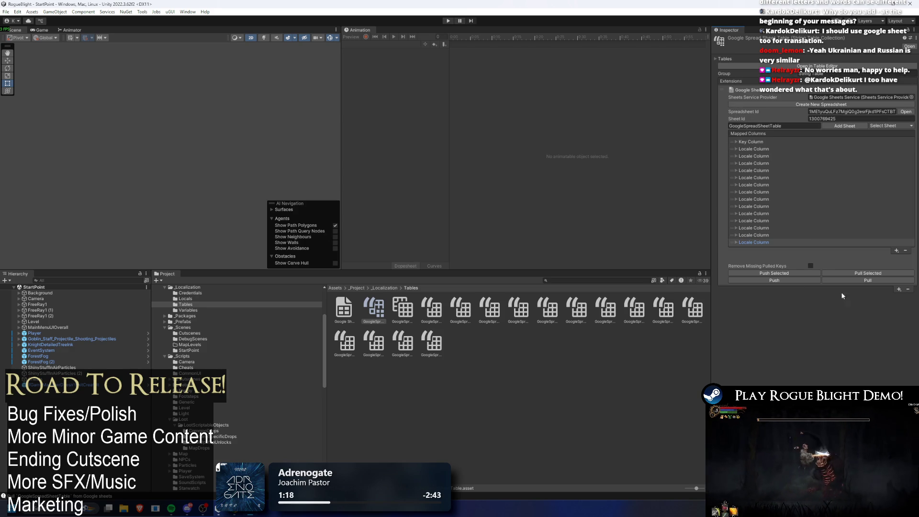
pyautogui.click(856, 281)
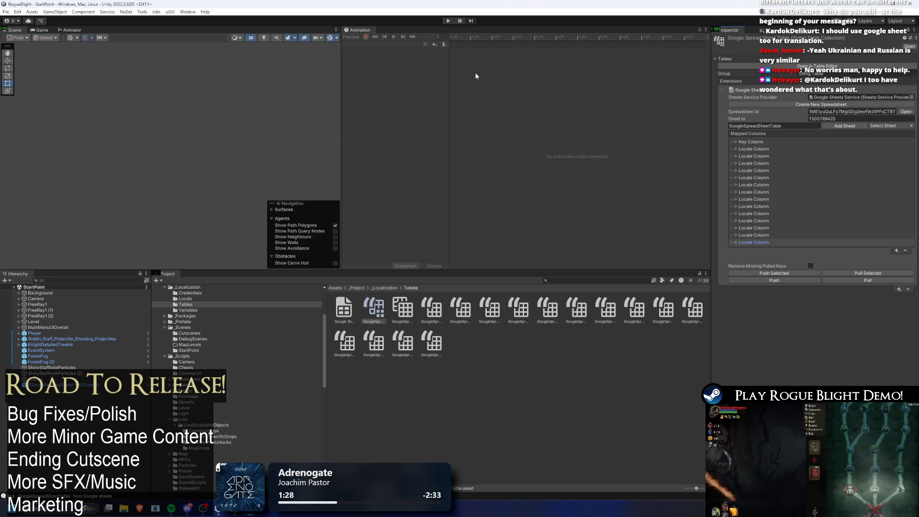
# Step: Start the game in Play mode and look at the Video settings screen
pyautogui.click(448, 22)
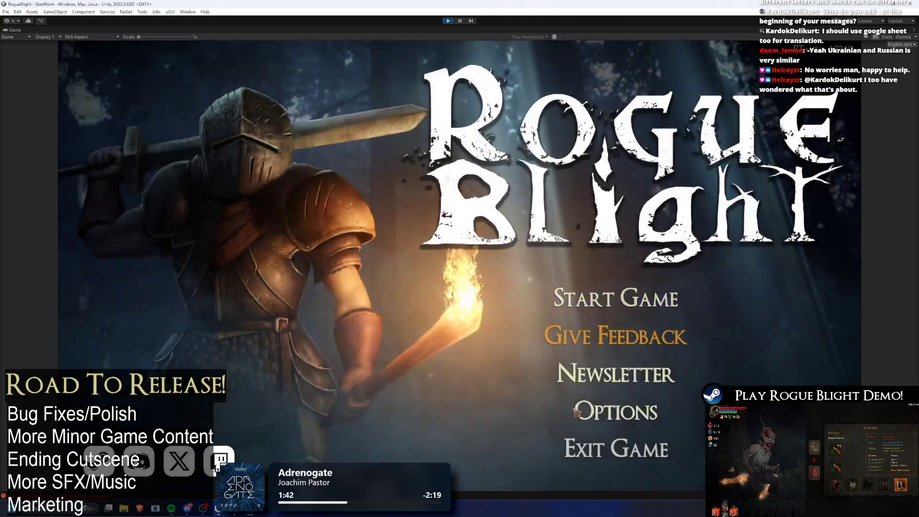
pyautogui.click(617, 410)
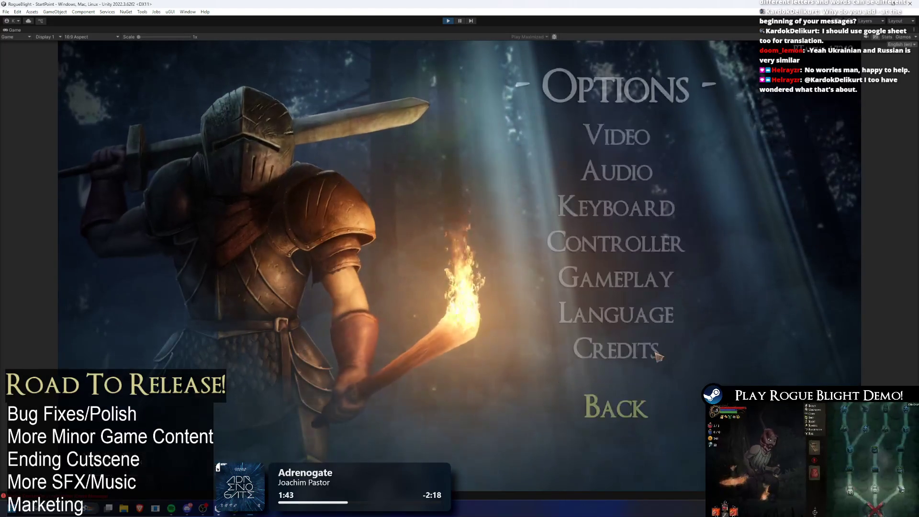
pyautogui.click(616, 249)
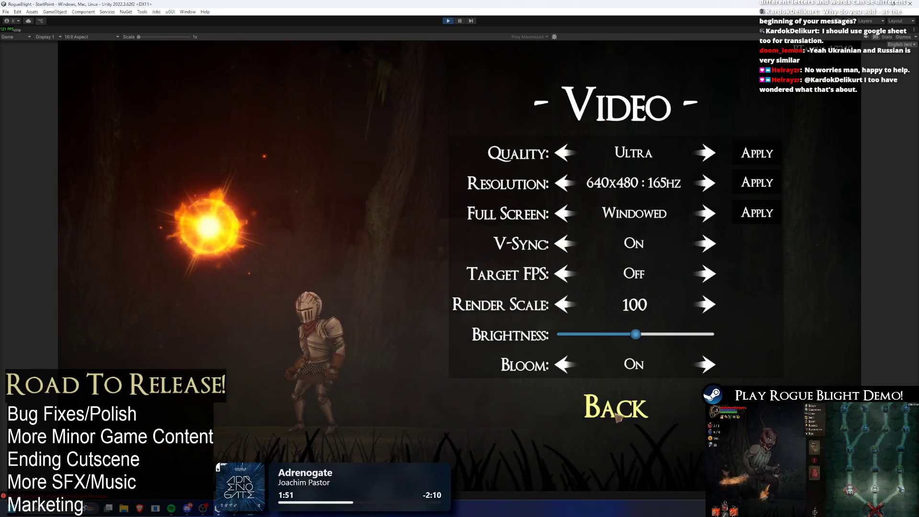
pyautogui.click(599, 421)
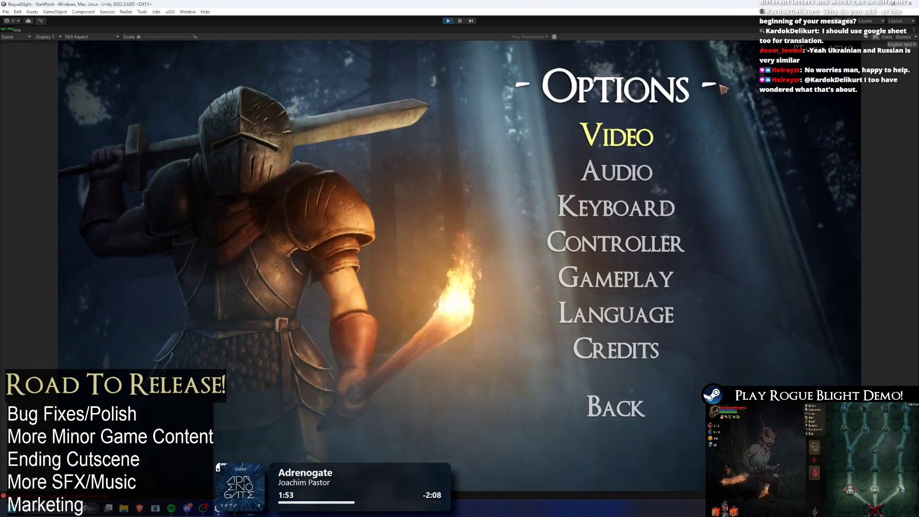
# Step: Check the Audio and Controller option screens, then return to the Rogue Blight main menu
pyautogui.click(631, 175)
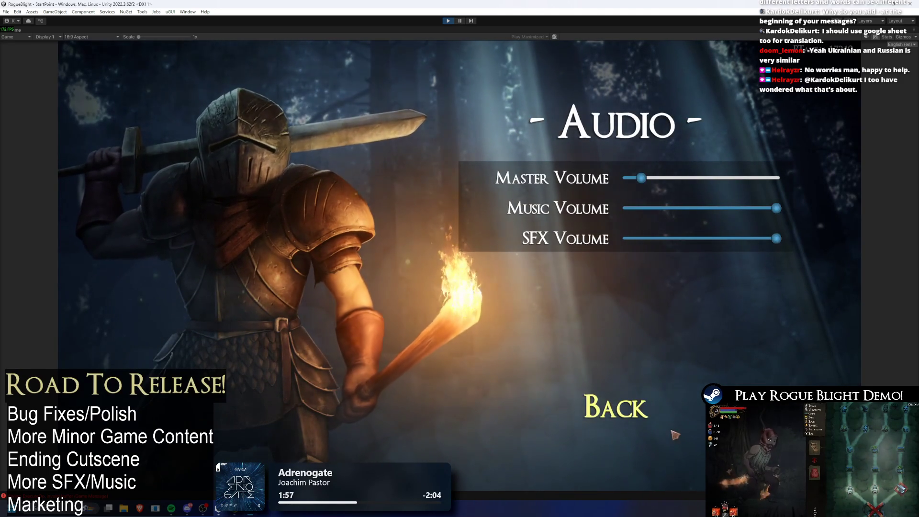
pyautogui.click(655, 417)
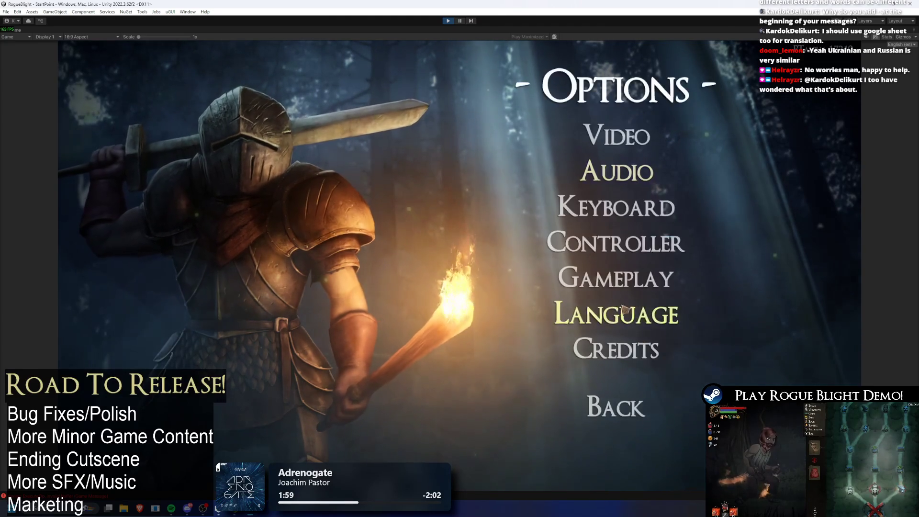
pyautogui.click(616, 242)
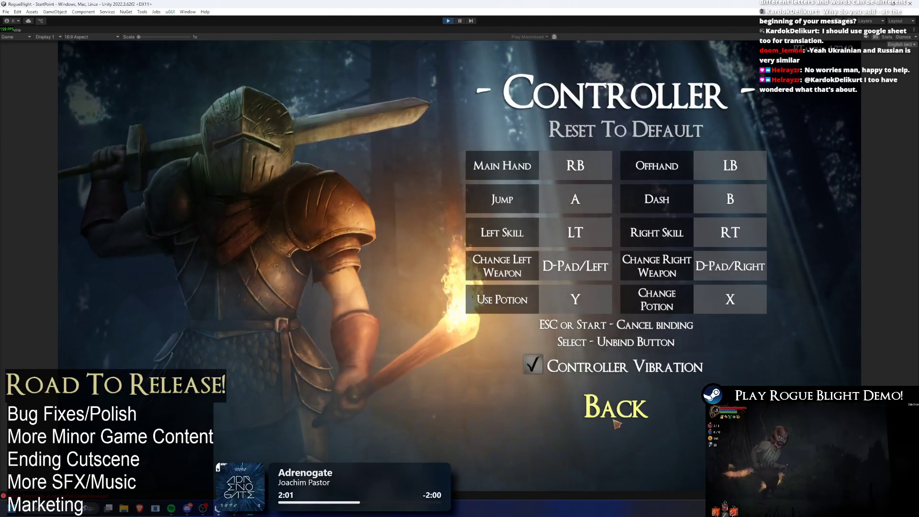
pyautogui.click(619, 423)
pyautogui.click(620, 424)
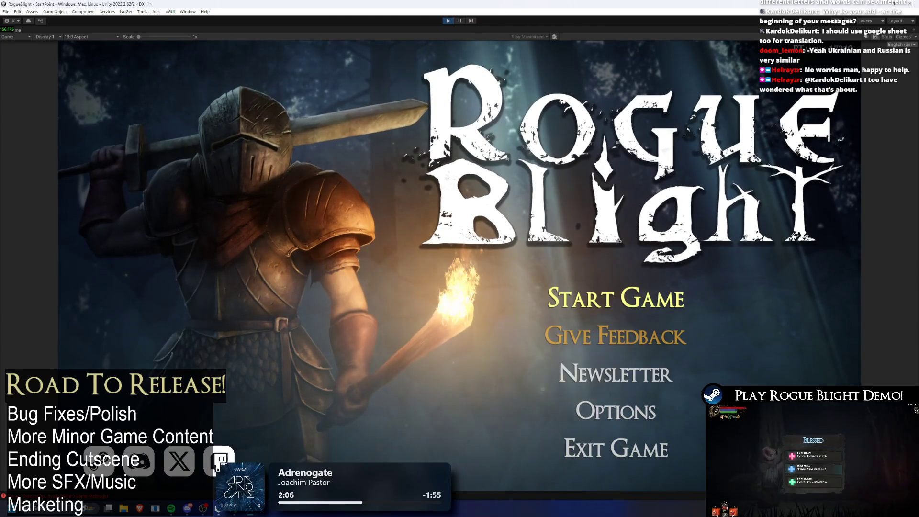
# Step: Switch the running game's locale to Ukrainian (uk-UA) and view the Почати гру save-slot submenu
pyautogui.click(899, 44)
pyautogui.click(876, 155)
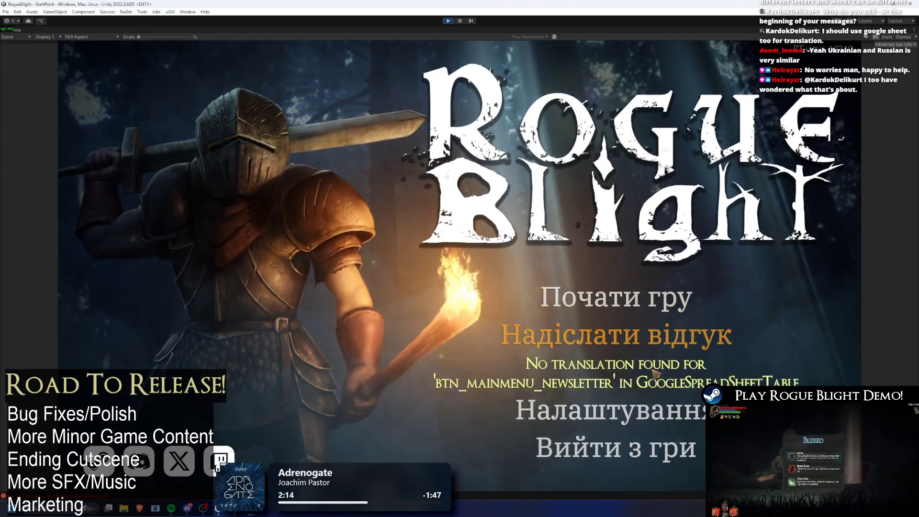
pyautogui.click(644, 298)
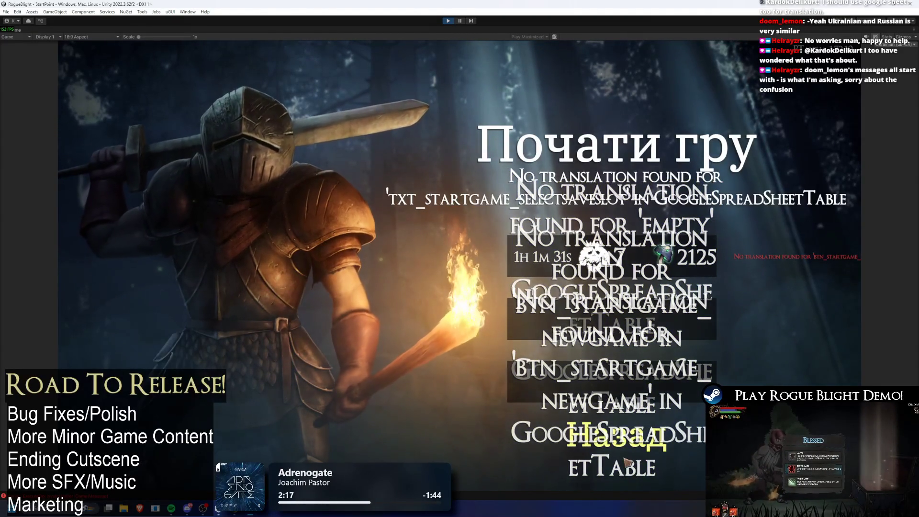
pyautogui.click(628, 450)
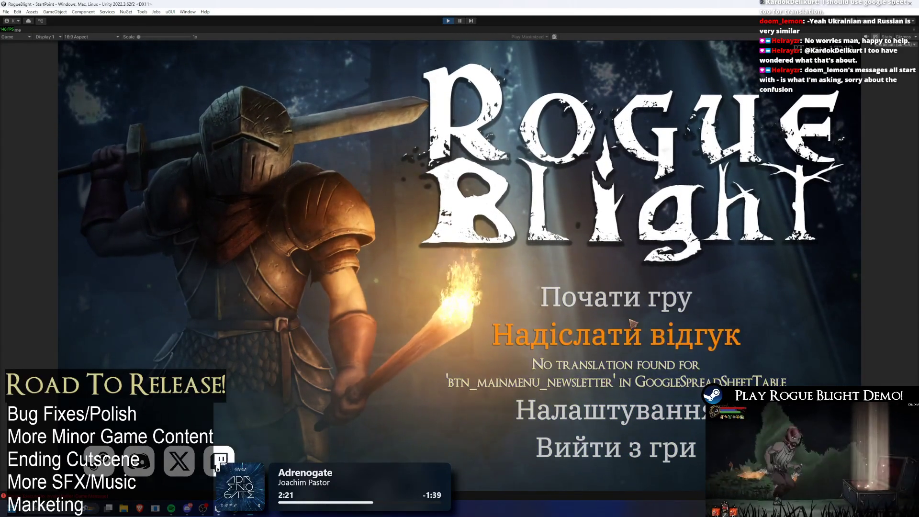
# Step: Revisit the Почати гру submenu, then open the Налаштування settings menu
pyautogui.click(617, 297)
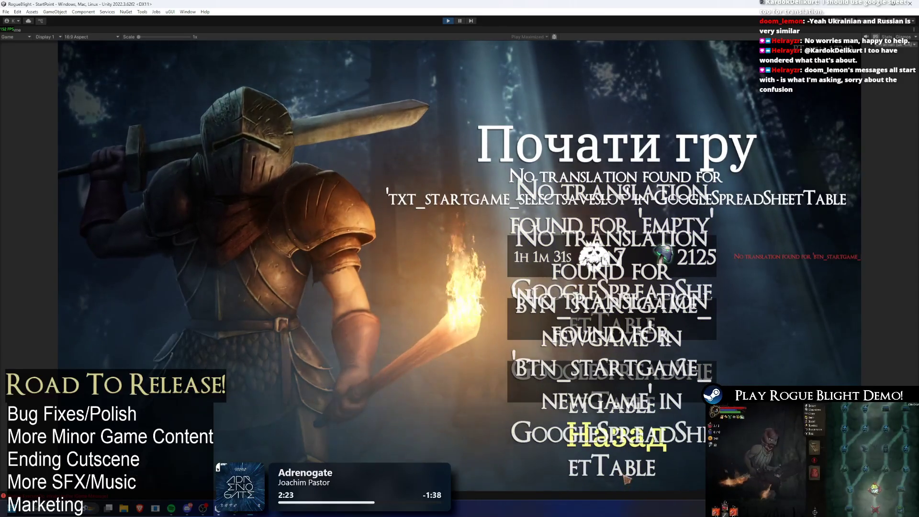
pyautogui.click(624, 451)
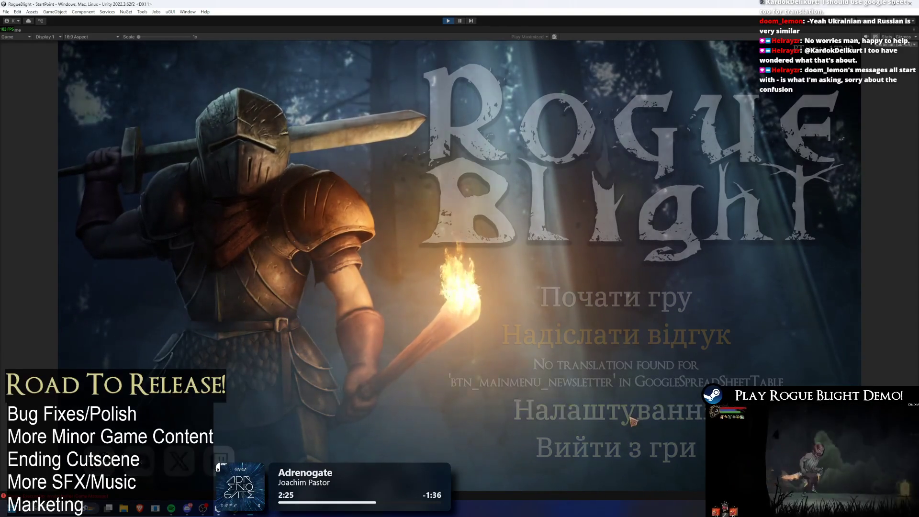
pyautogui.click(633, 422)
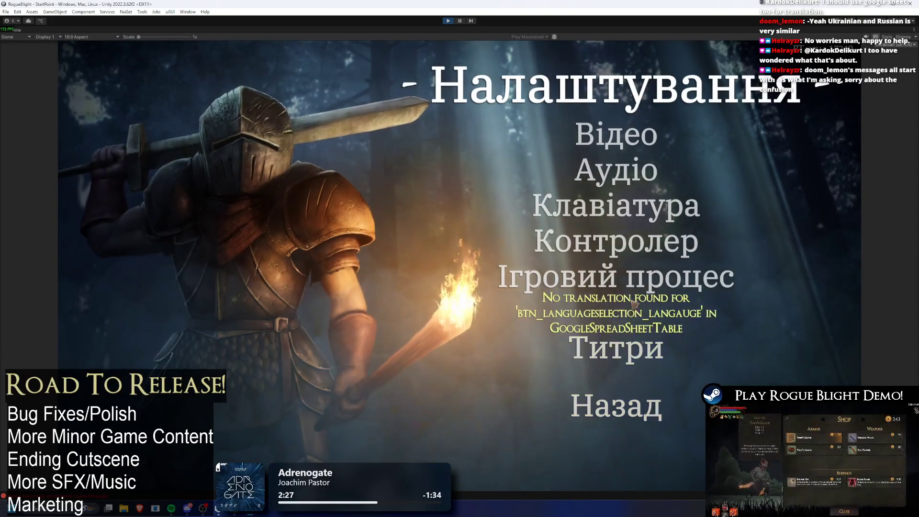
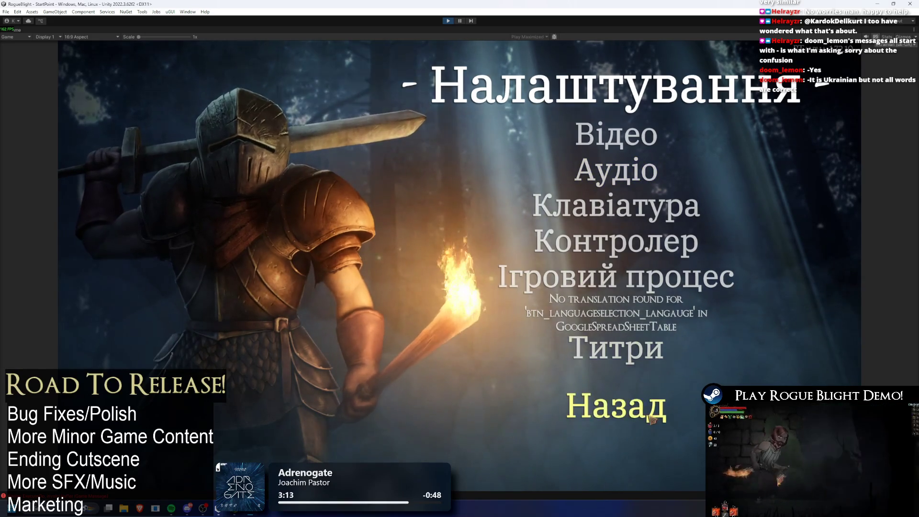
# Step: Review the Ukrainian start-game and audio settings screens, then return to the main menu
pyautogui.click(616, 405)
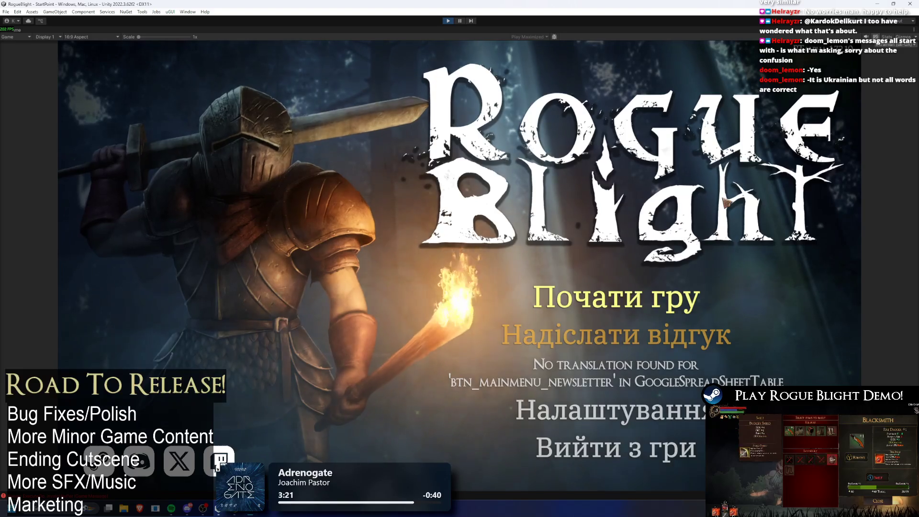
pyautogui.click(634, 309)
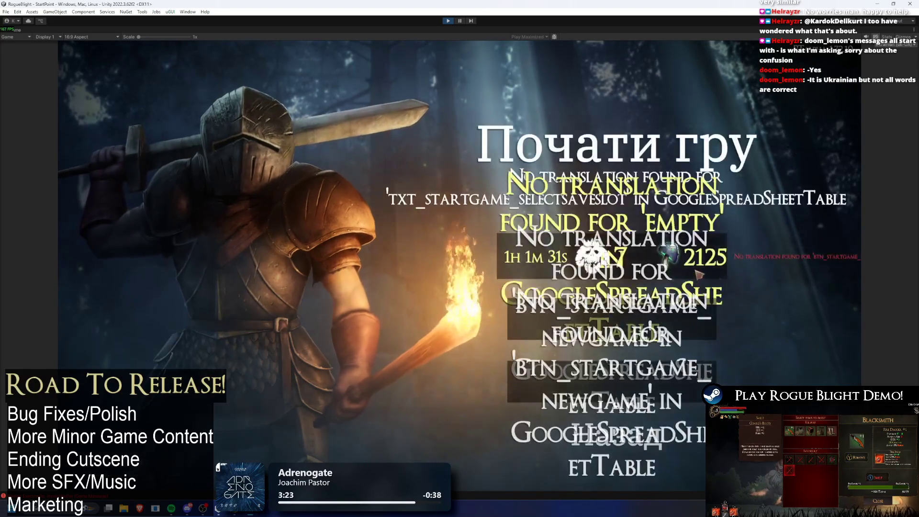
pyautogui.click(631, 449)
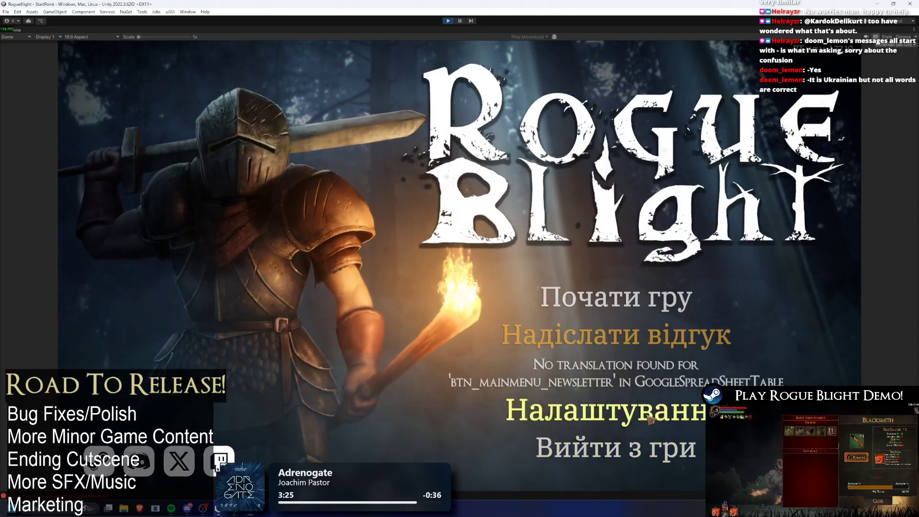
pyautogui.click(630, 402)
pyautogui.click(617, 170)
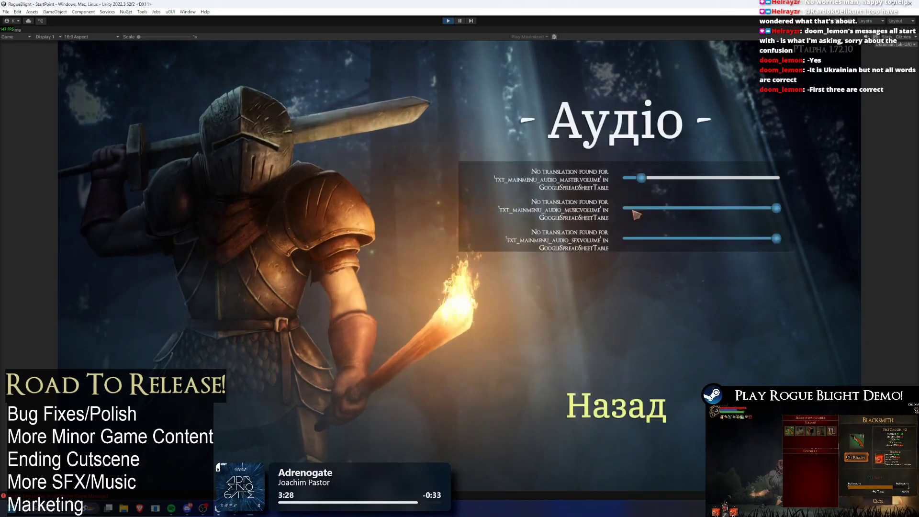
pyautogui.click(638, 403)
pyautogui.click(617, 466)
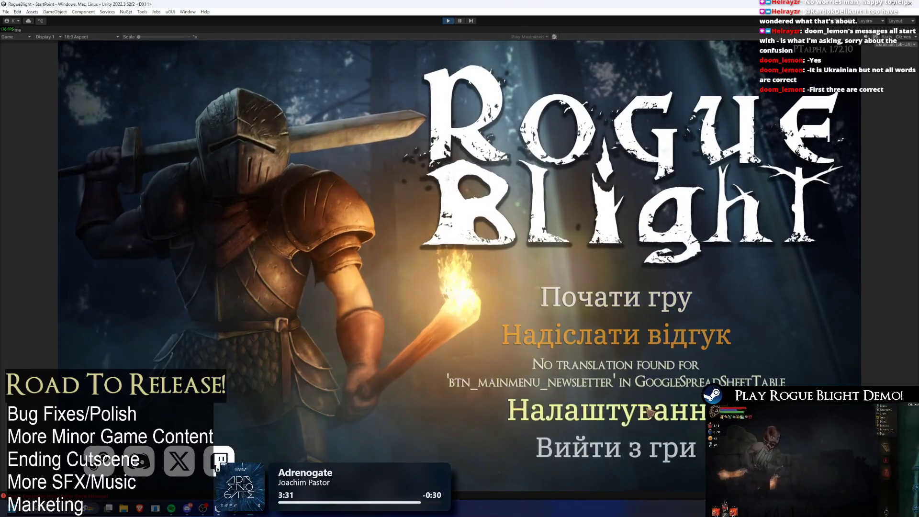
# Step: Check the Ukrainian controller bindings and gameplay screens, then go back and open the locale dropdown
pyautogui.click(622, 409)
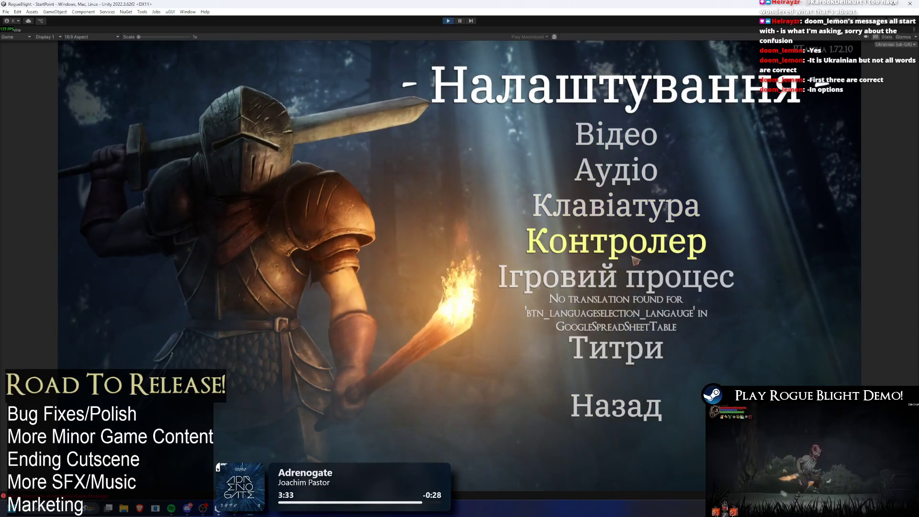
pyautogui.click(654, 254)
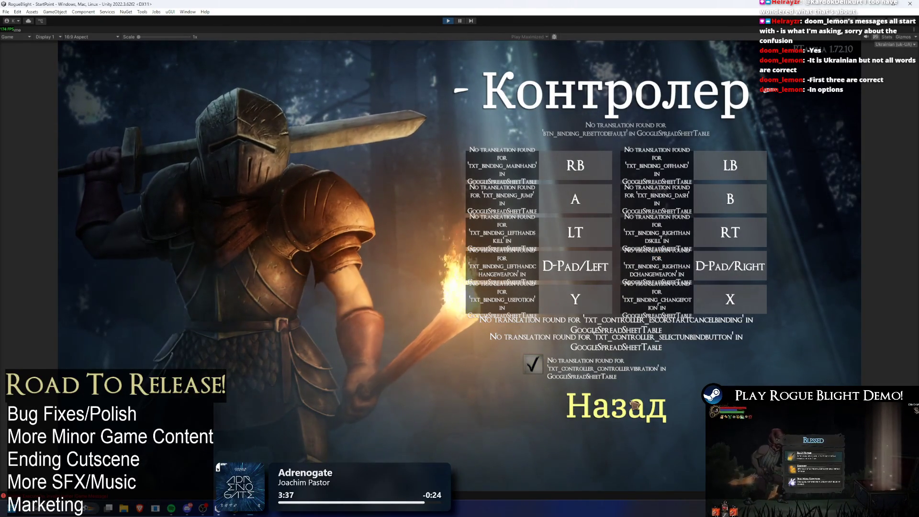
pyautogui.click(624, 418)
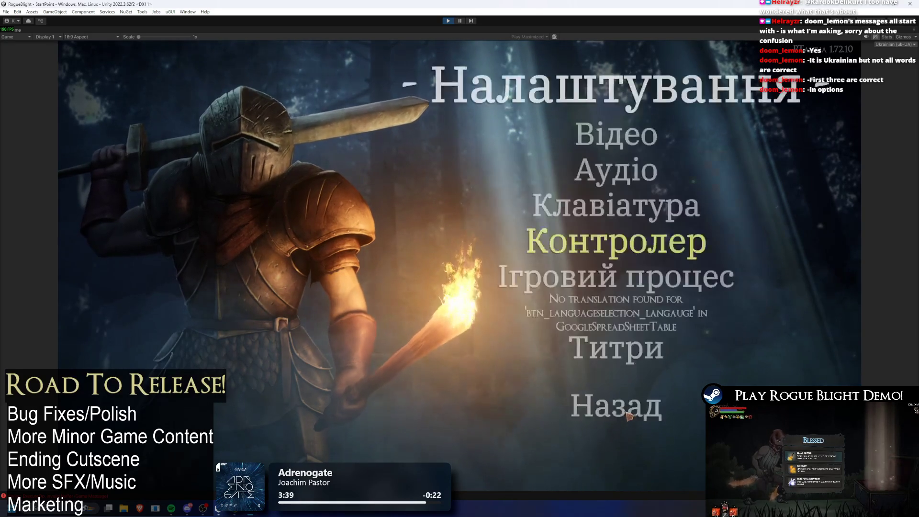
pyautogui.click(622, 406)
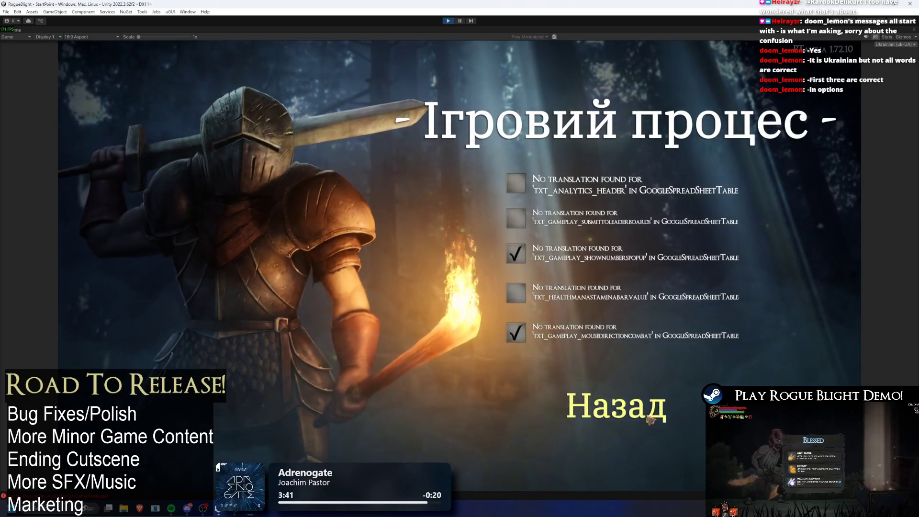
pyautogui.click(648, 416)
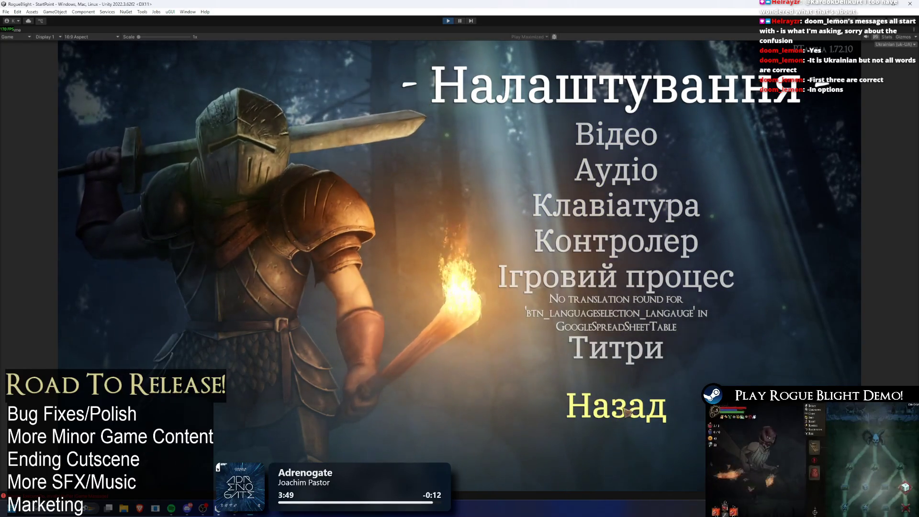
pyautogui.click(651, 407)
pyautogui.click(895, 44)
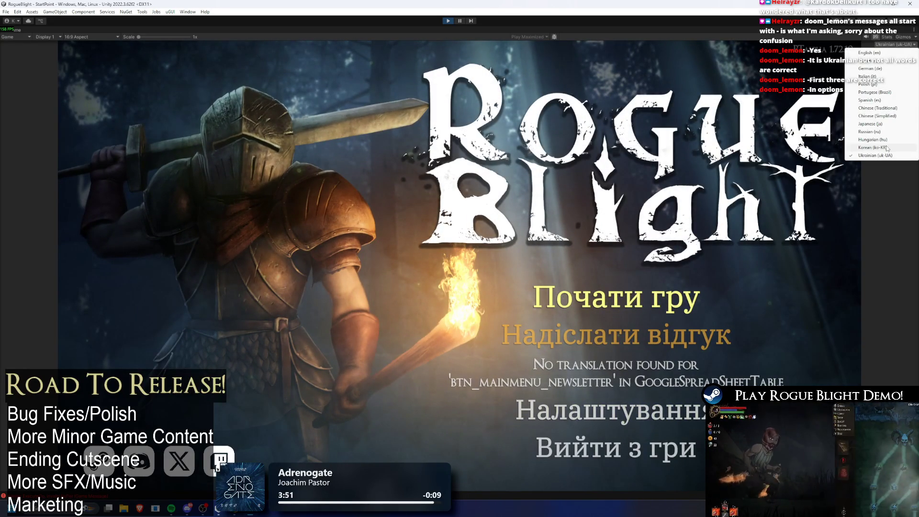
# Step: Switch the game to Korean (ko-KR), see the language screen render as empty boxes, and stop Play mode
pyautogui.click(895, 134)
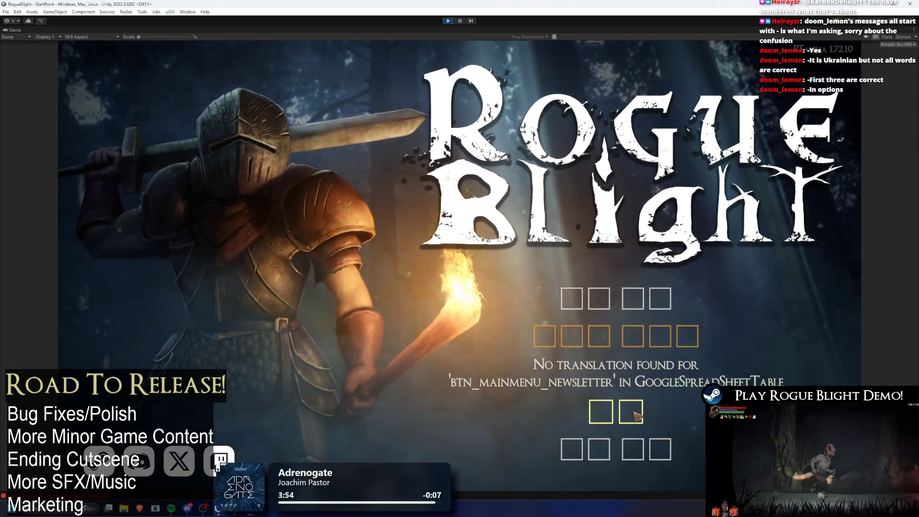
pyautogui.click(629, 411)
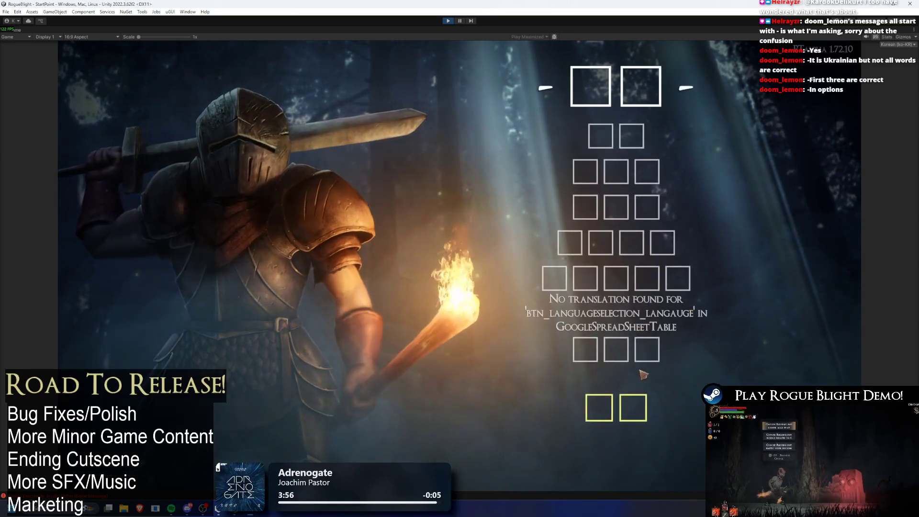
pyautogui.click(637, 415)
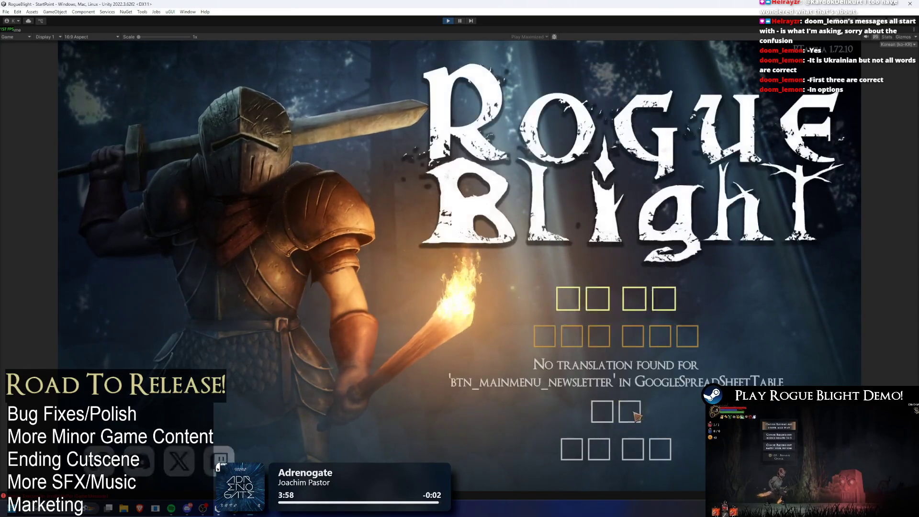
pyautogui.click(447, 21)
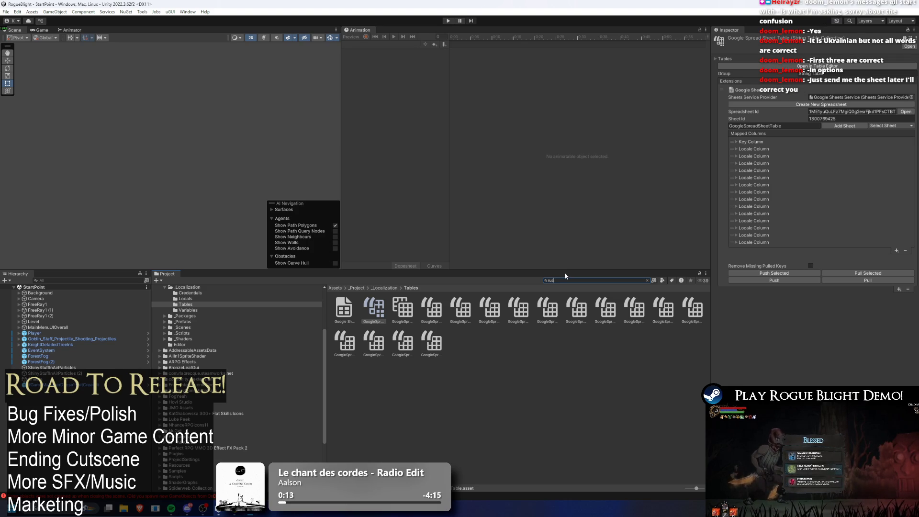
# Step: Search the Project for 'russian' and inspect the Russian (ru) locale and its metadata
pyautogui.write('sia')
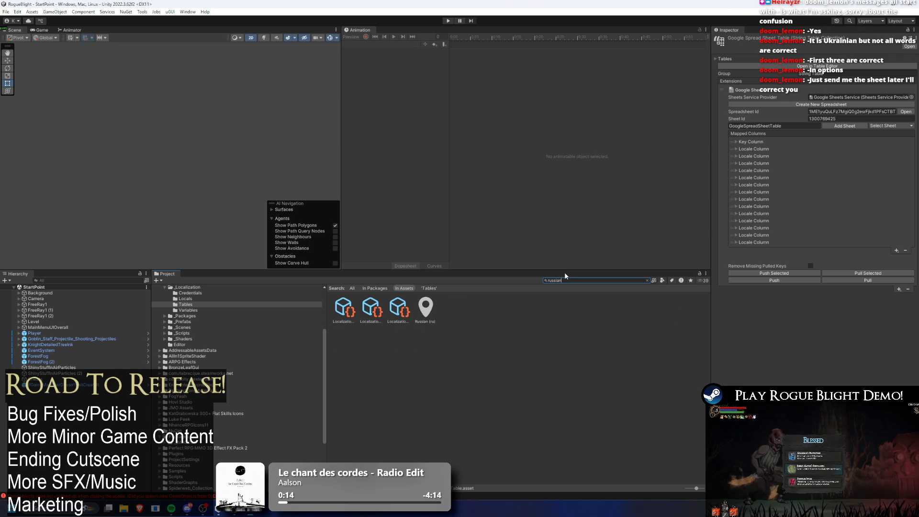
pyautogui.write('n')
pyautogui.press('Down')
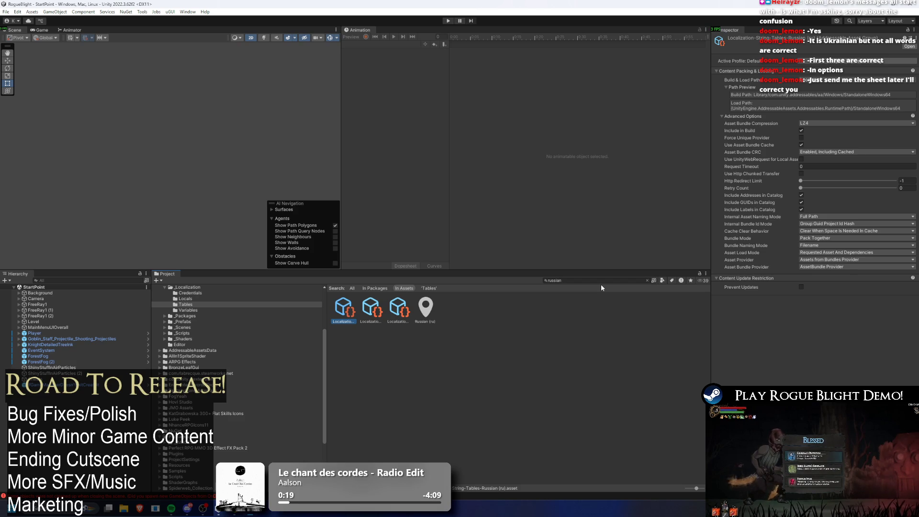
pyautogui.press('Right')
pyautogui.press('Right')
pyautogui.press('Right')
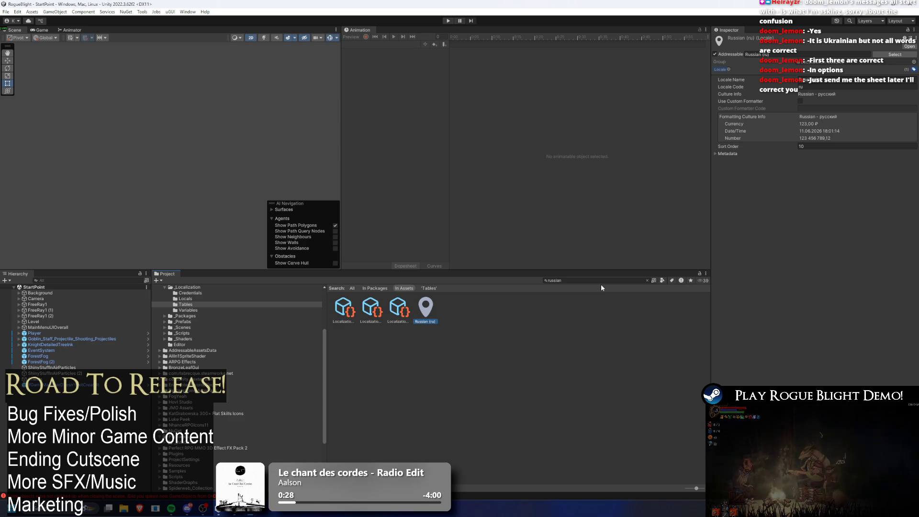
pyautogui.press('Left')
pyautogui.press('Left')
pyautogui.press('Left')
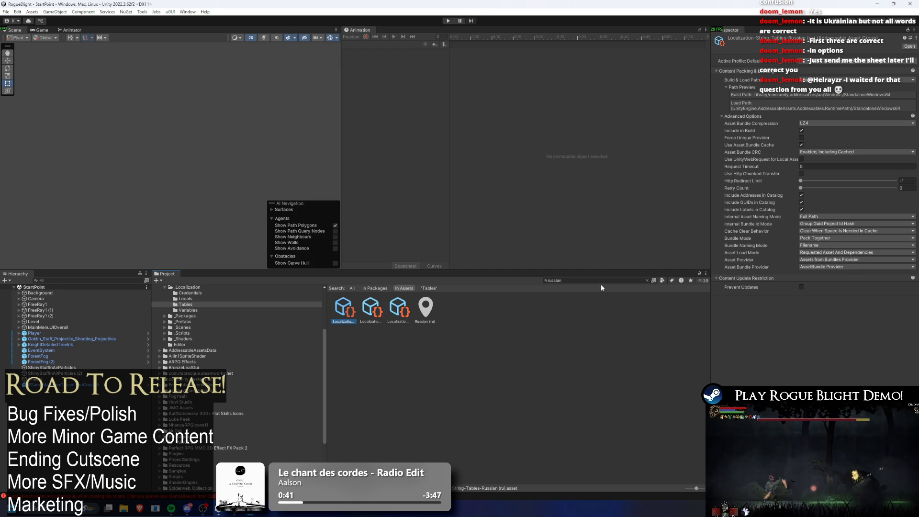
pyautogui.press('Right')
pyautogui.press('Right')
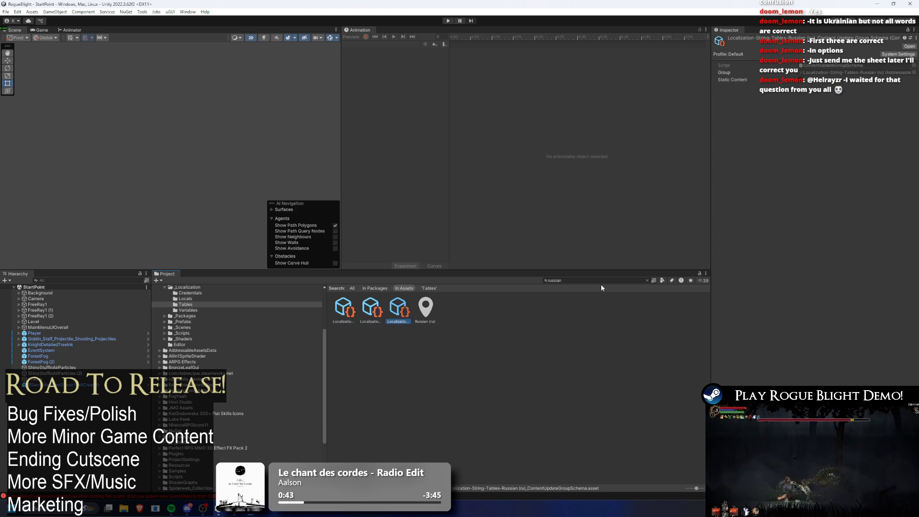
pyautogui.press('Right')
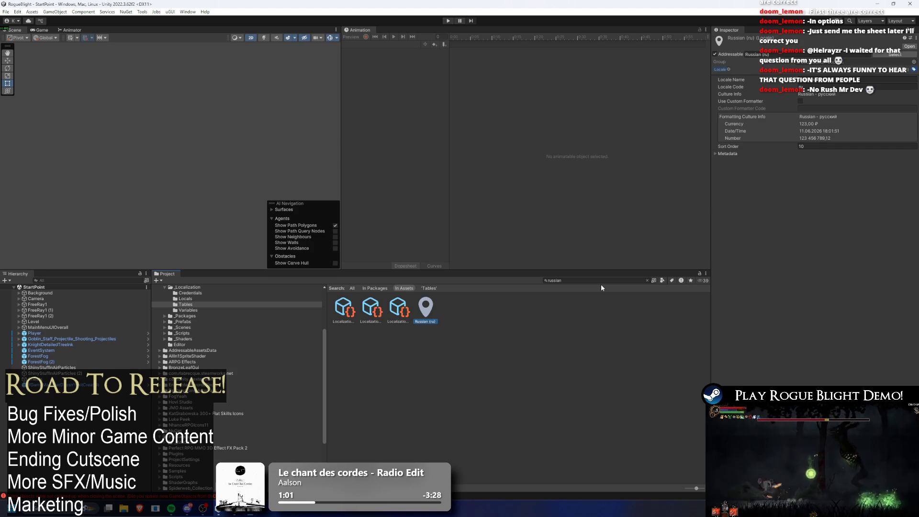
pyautogui.click(719, 155)
pyautogui.click(720, 156)
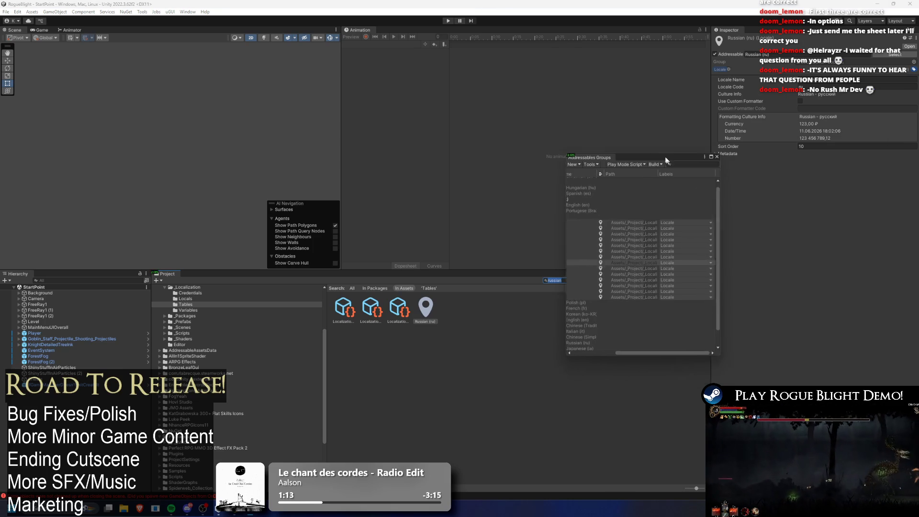
# Step: Close the Addressables Groups window and clear the 'russian' Project search to list all locales
pyautogui.moveTo(672, 162); pyautogui.dragTo(493, 156)
pyautogui.click(545, 156)
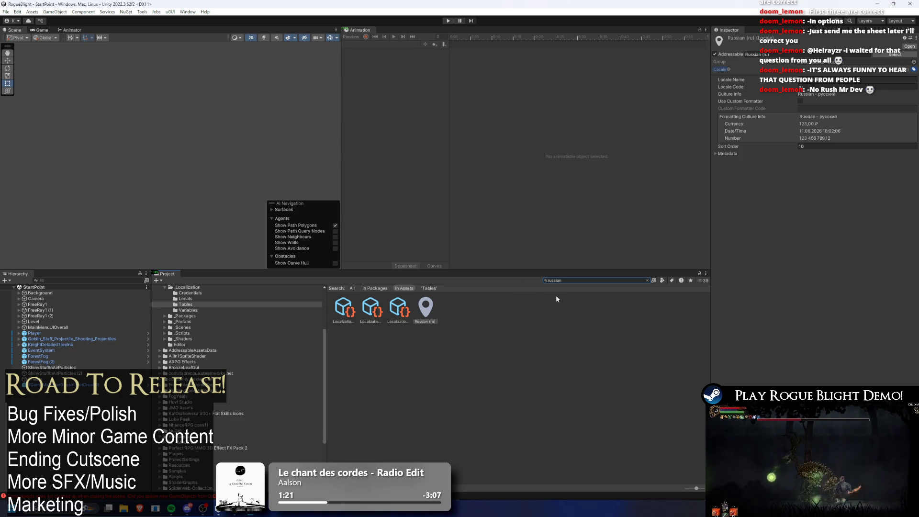
pyautogui.doubleClick(572, 282)
pyautogui.press('BackSpace')
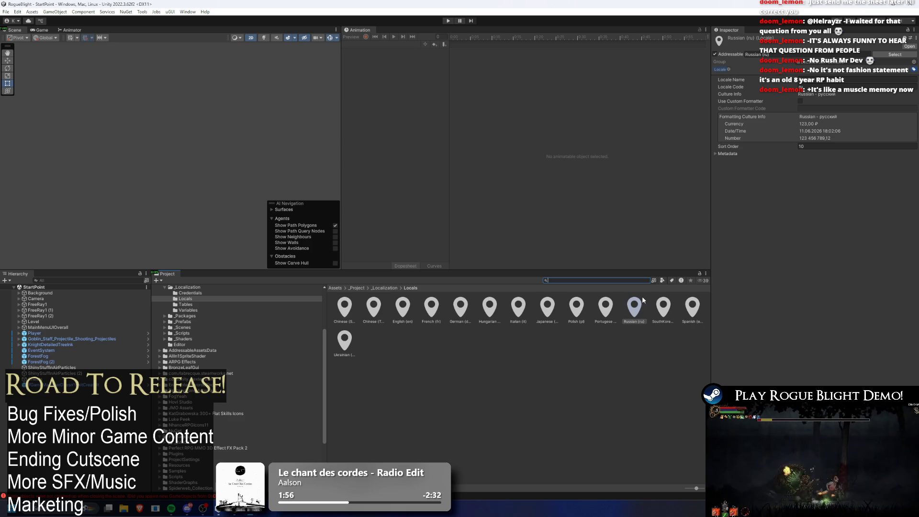
# Step: Select the South Korean locale asset in the Locals folder
pyautogui.click(670, 308)
pyautogui.click(682, 311)
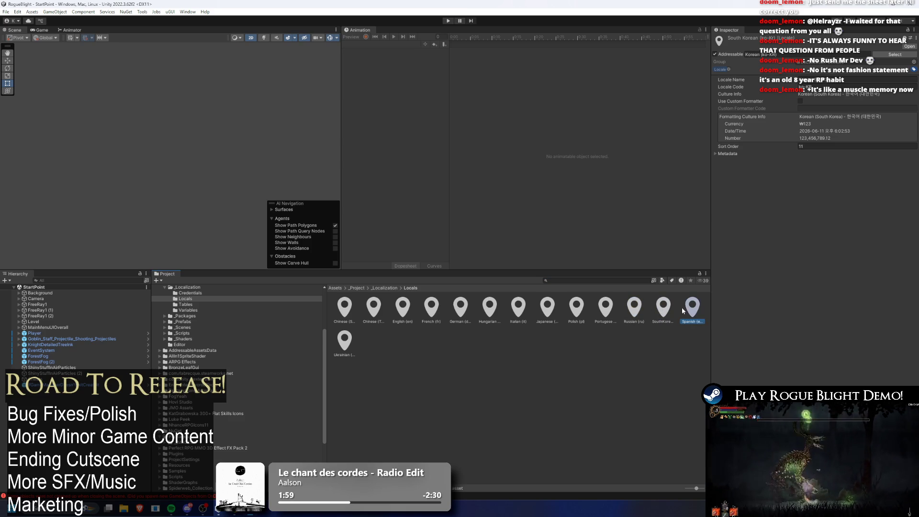
pyautogui.click(664, 309)
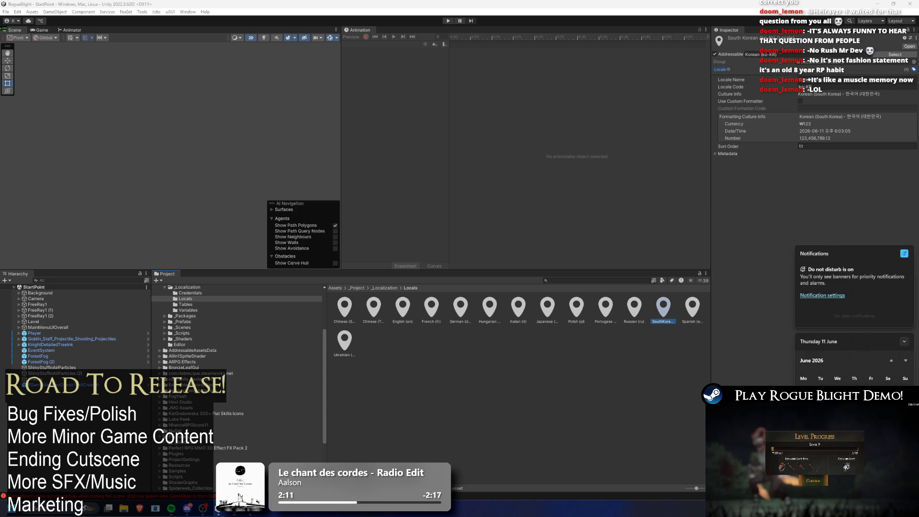
# Step: Find the Noto font assets and inspect the Noto Sans JP SDF asset's settings before switching to the browser
pyautogui.click(575, 280)
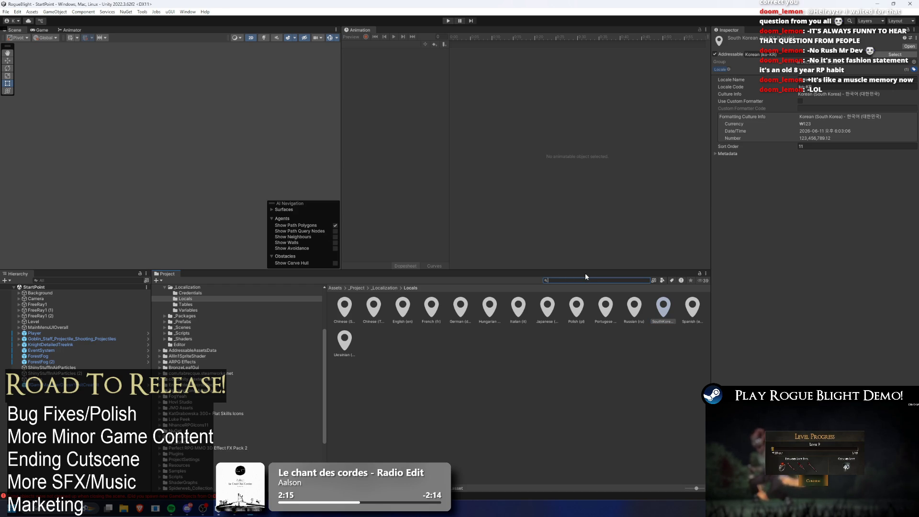
pyautogui.write('noto')
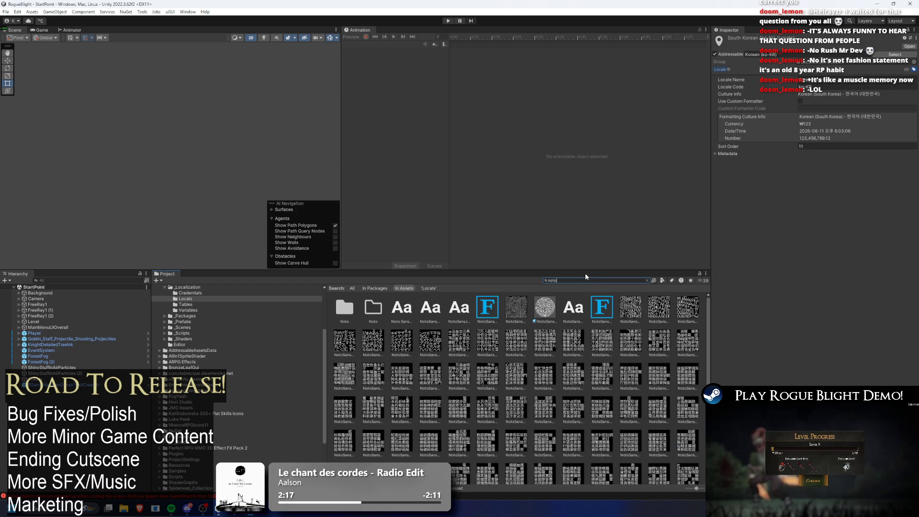
pyautogui.click(496, 299)
pyautogui.click(579, 278)
pyautogui.hotkey('ctrl', 'a')
pyautogui.press('BackSpace')
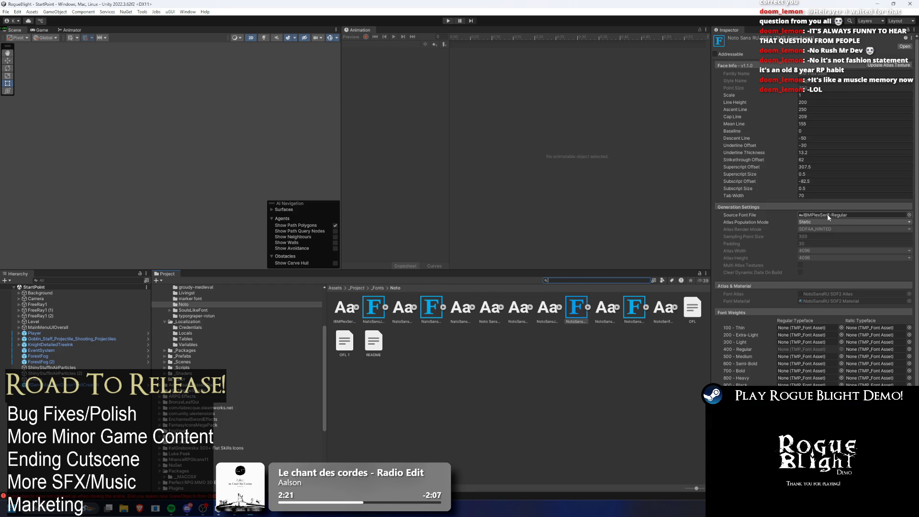
pyautogui.scroll(-1, 838, 213)
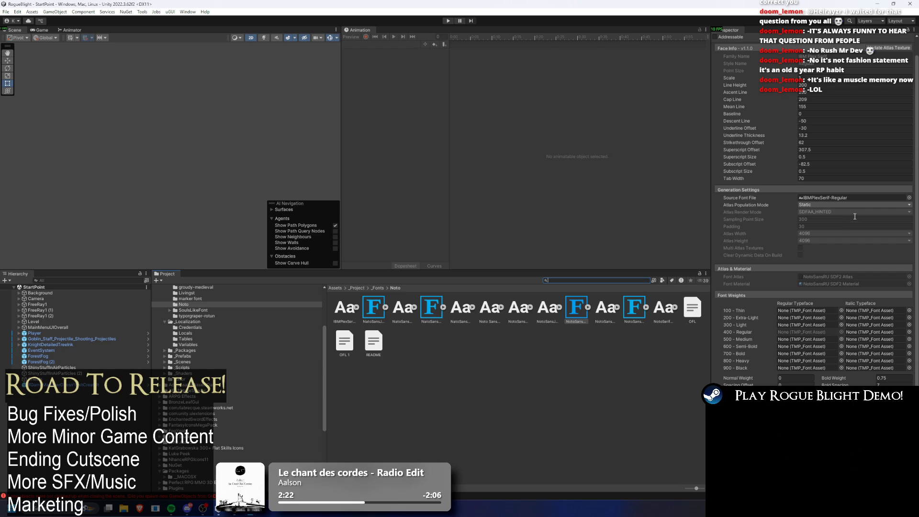
pyautogui.click(377, 306)
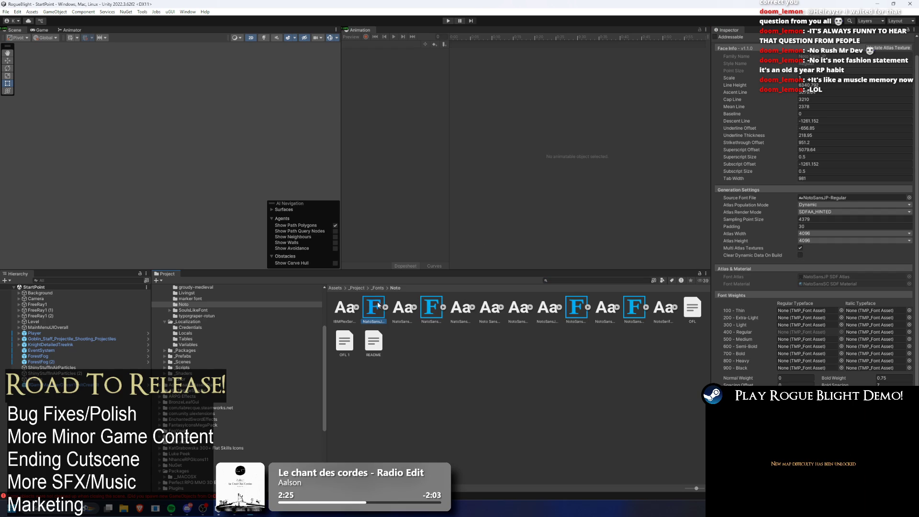
pyautogui.click(421, 298)
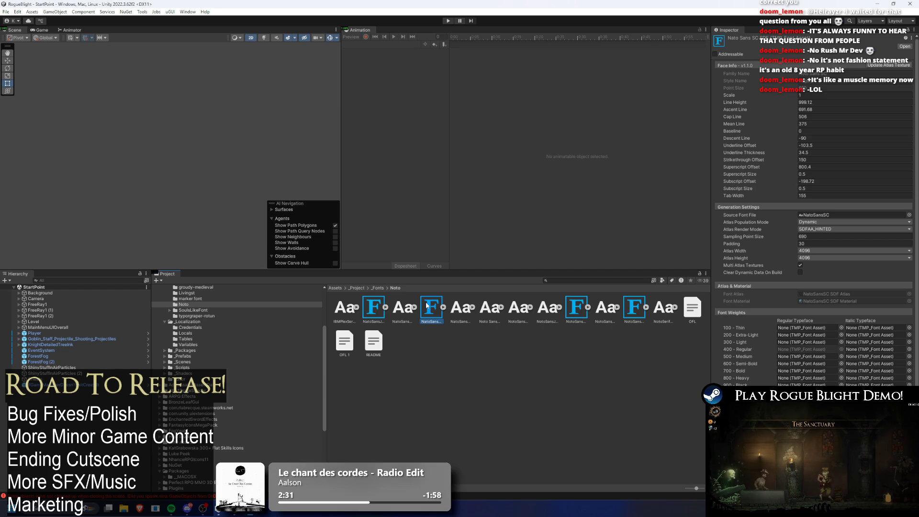
pyautogui.click(373, 309)
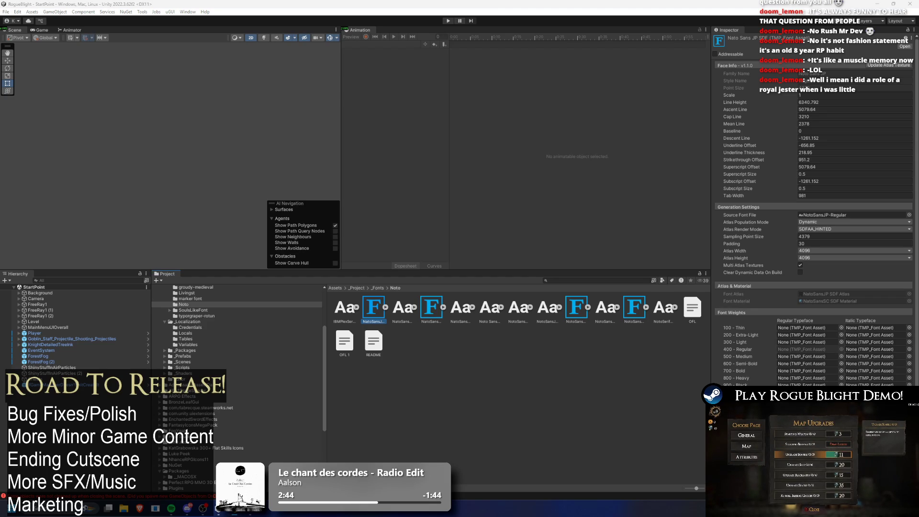
pyautogui.hotkey('alt', 'Tab')
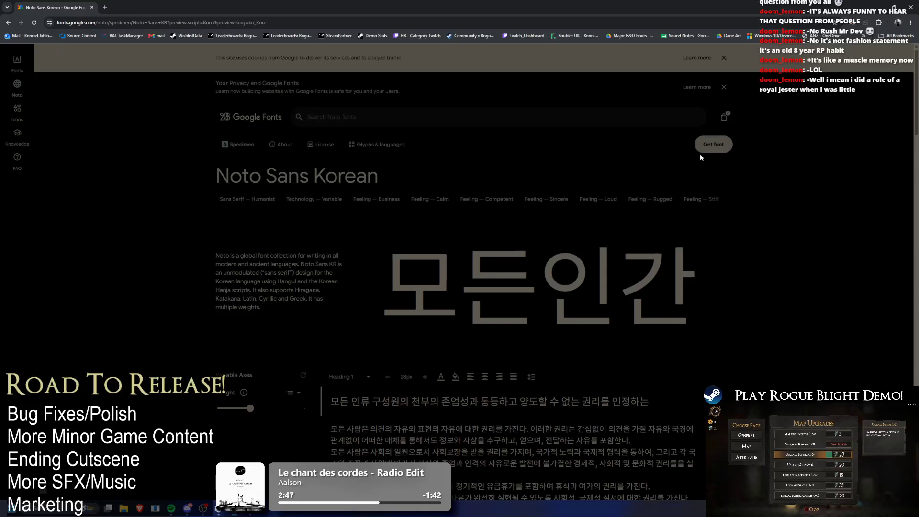
# Step: Download all three selected Noto Sans families: Simplified Chinese, Traditional Chinese and Korean
pyautogui.click(713, 145)
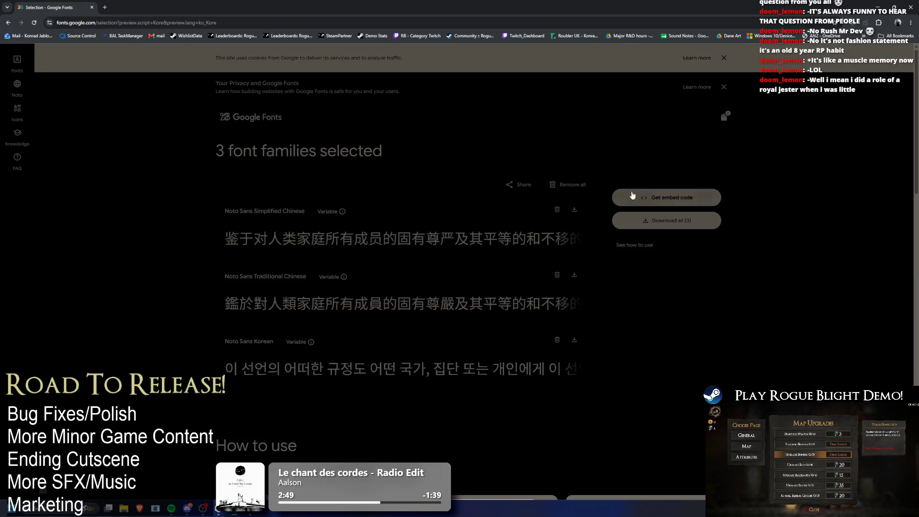
pyautogui.click(693, 230)
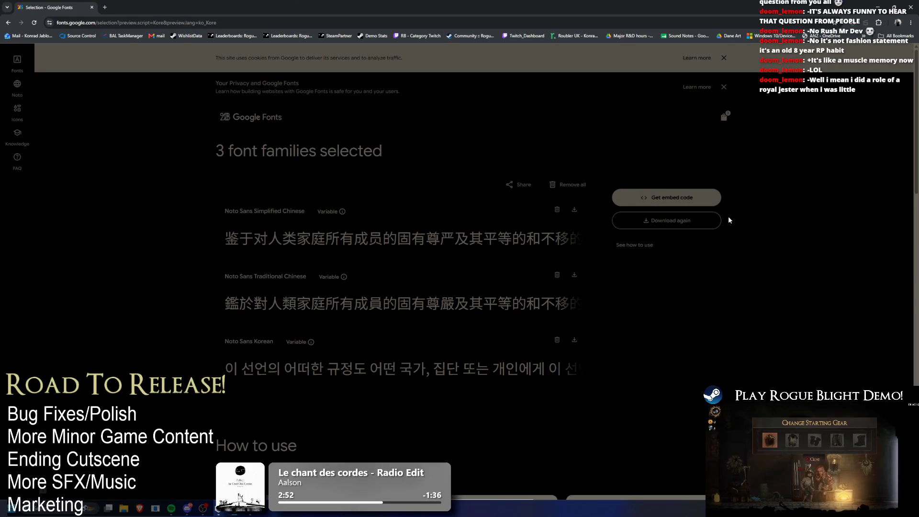
pyautogui.hotkey('alt', 'Tab')
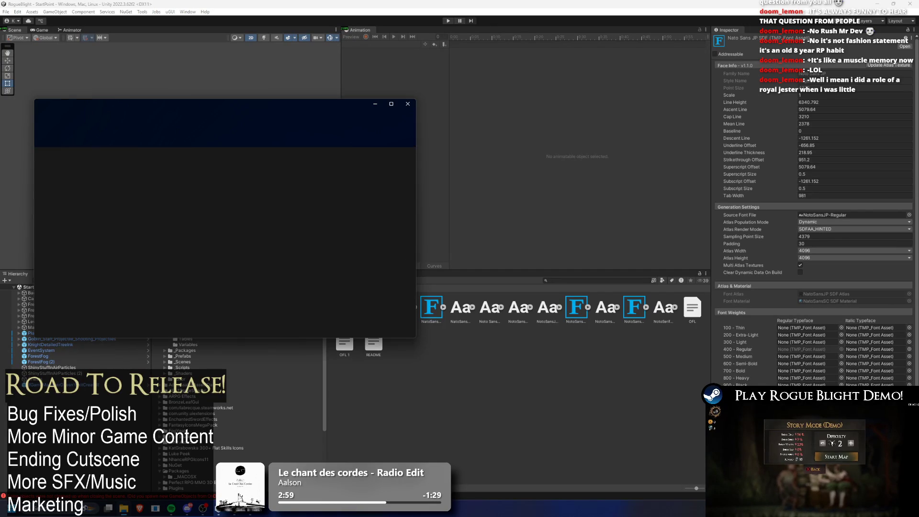
# Step: Show the Noto folder in Explorer and drag NotoSansKR-VariableFont_wght.ttf into it
pyautogui.moveTo(263, 105); pyautogui.dragTo(700, 142)
pyautogui.hotkey('alt', 'Tab')
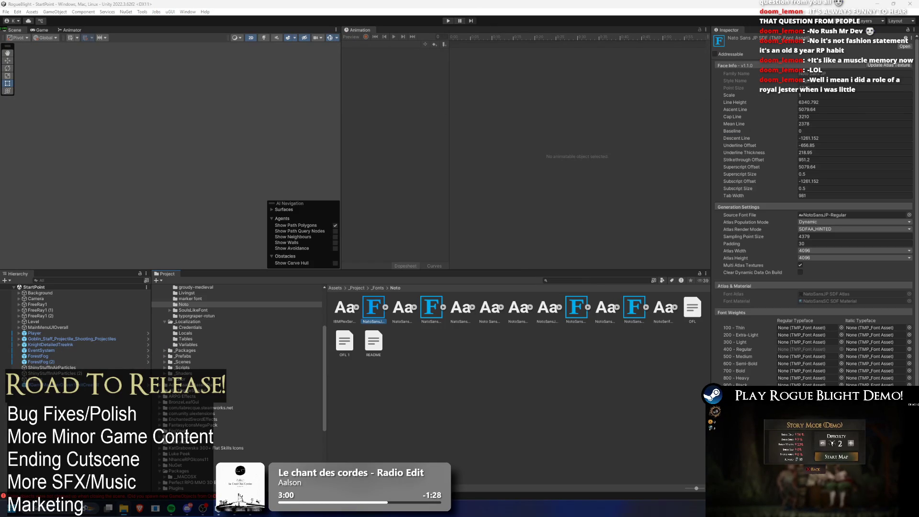
pyautogui.rightClick(480, 361)
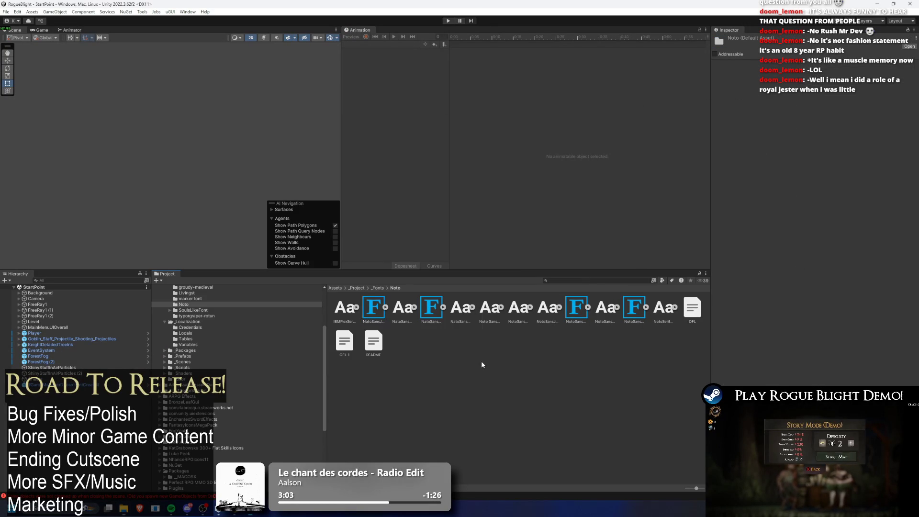
pyautogui.click(544, 129)
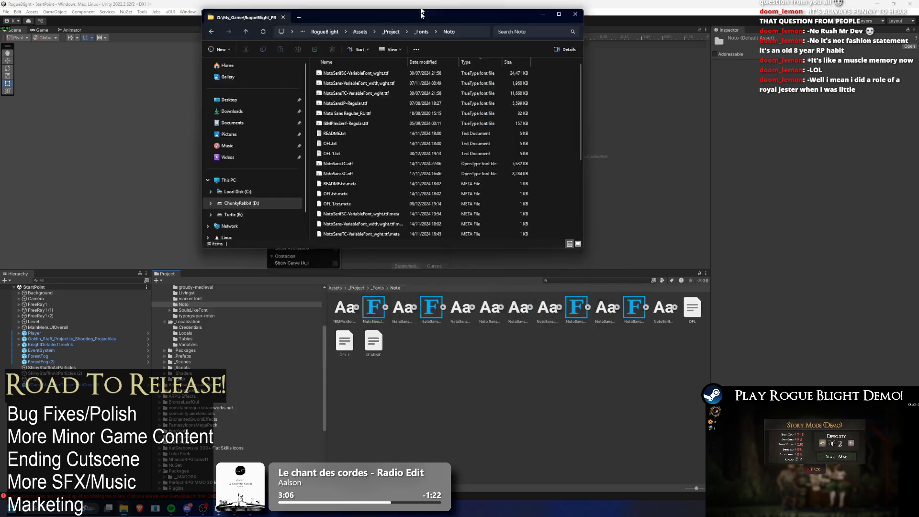
pyautogui.doubleClick(422, 99)
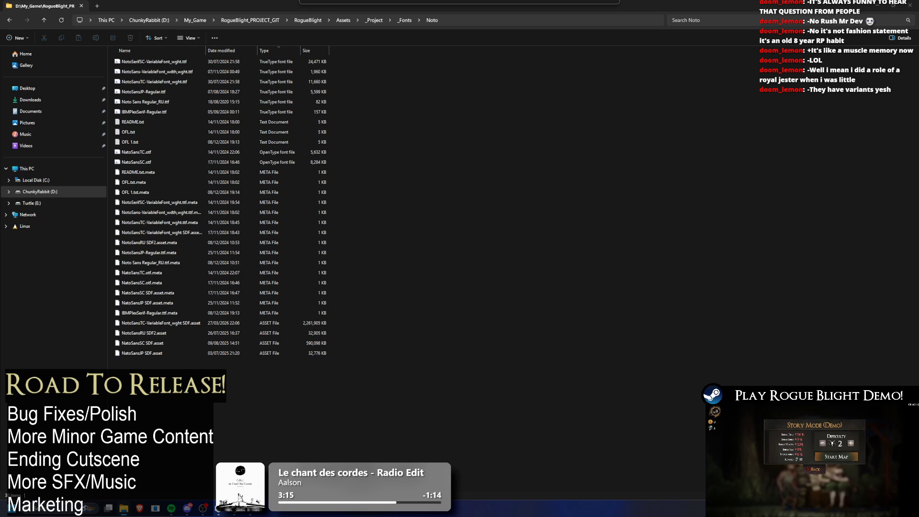
pyautogui.moveTo(632, 306); pyautogui.dragTo(450, 378)
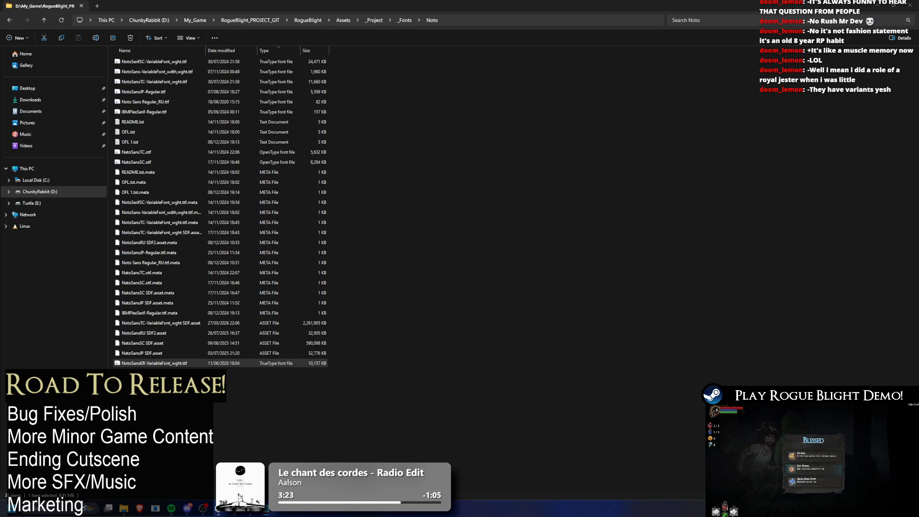
# Step: Preview and install the NotoSansKR font, then delete and paste the file back into the folder
pyautogui.doubleClick(153, 362)
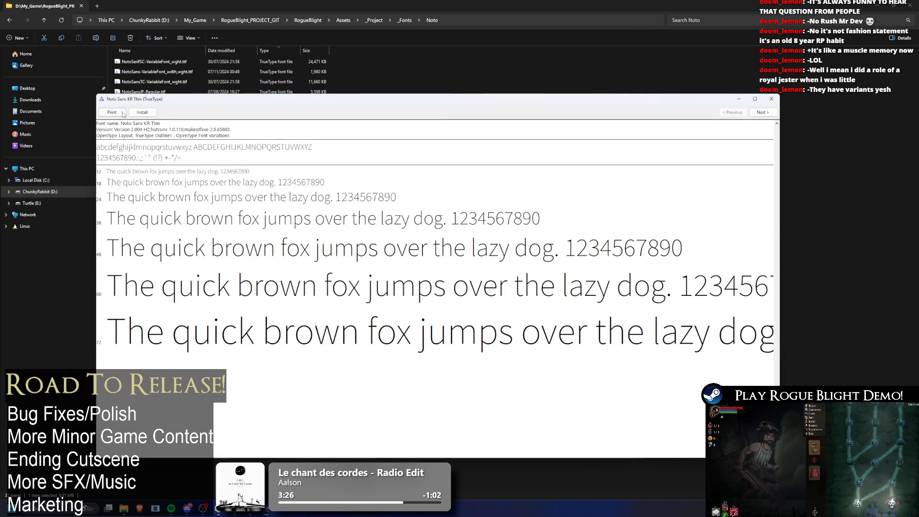
pyautogui.click(142, 112)
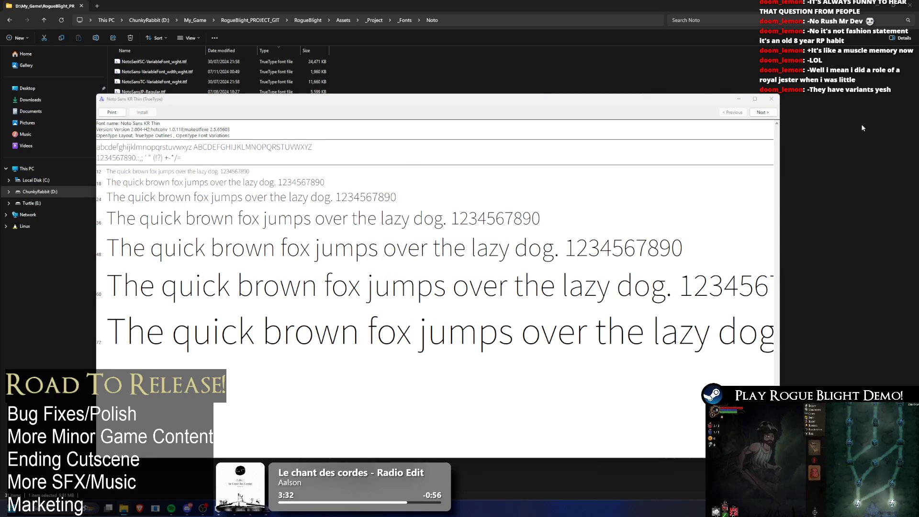
pyautogui.click(771, 100)
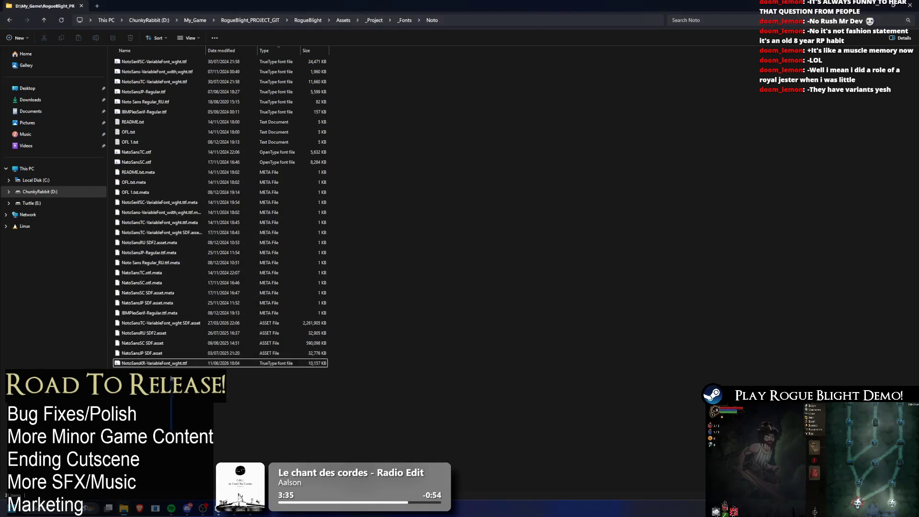
pyautogui.press('Delete')
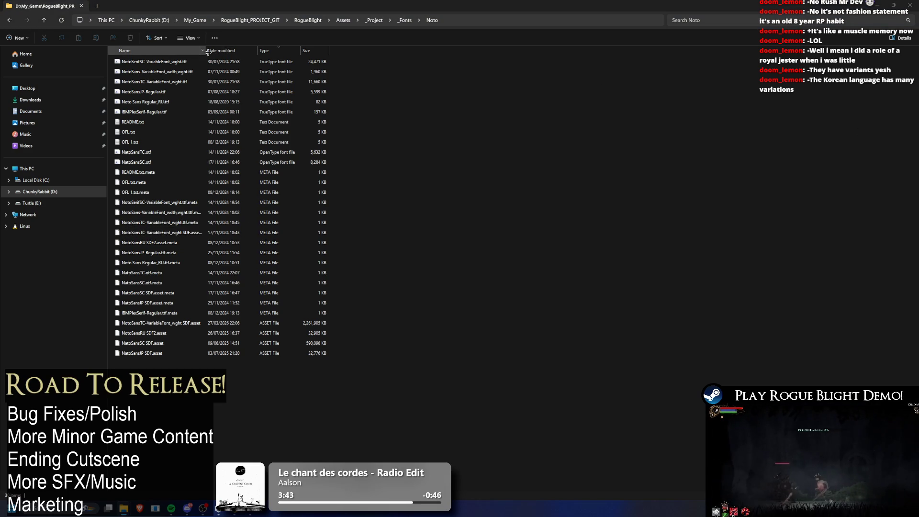
pyautogui.moveTo(206, 48); pyautogui.dragTo(263, 48)
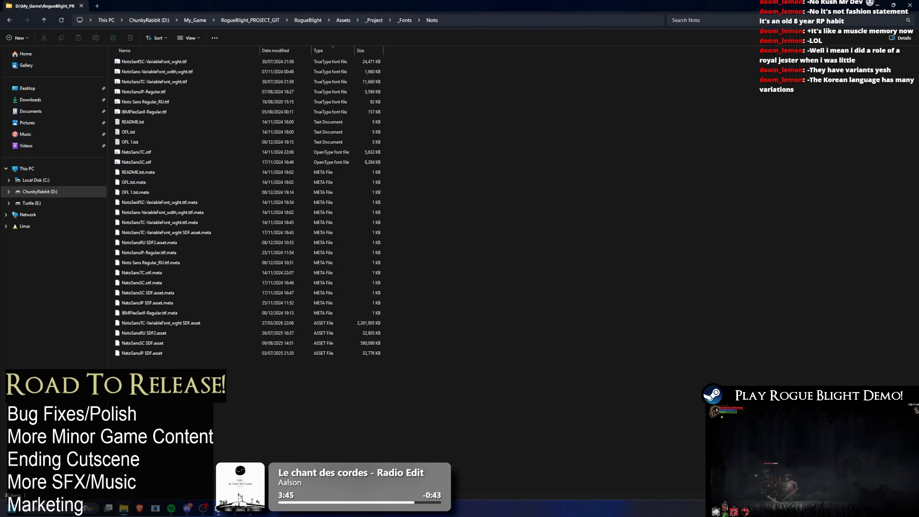
pyautogui.hotkey('ctrl', 'v')
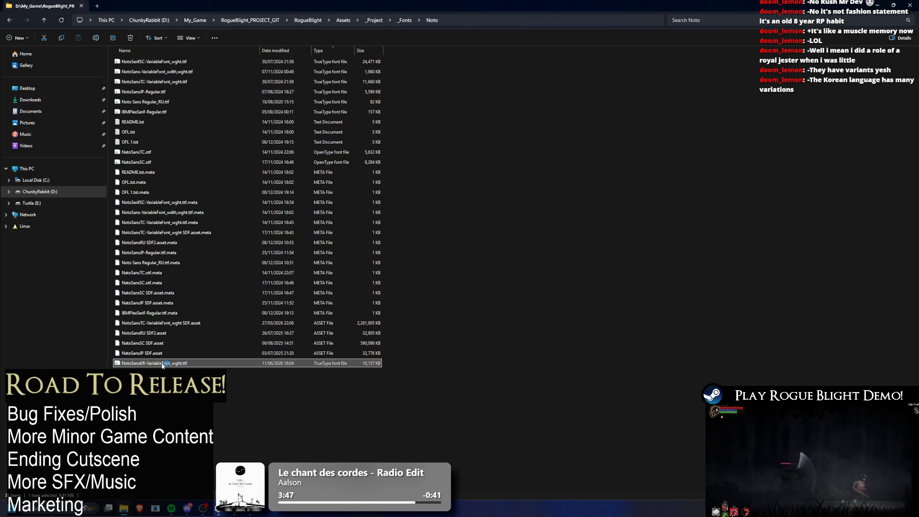
# Step: Install Noto Sans KR Thin from the Font Viewer, answering the replace prompt, then return to Unity
pyautogui.doubleClick(163, 363)
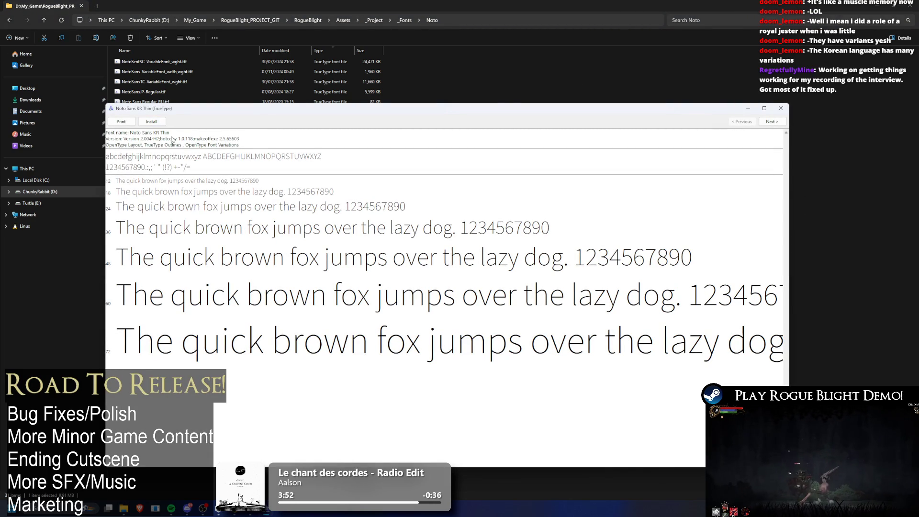
pyautogui.click(158, 123)
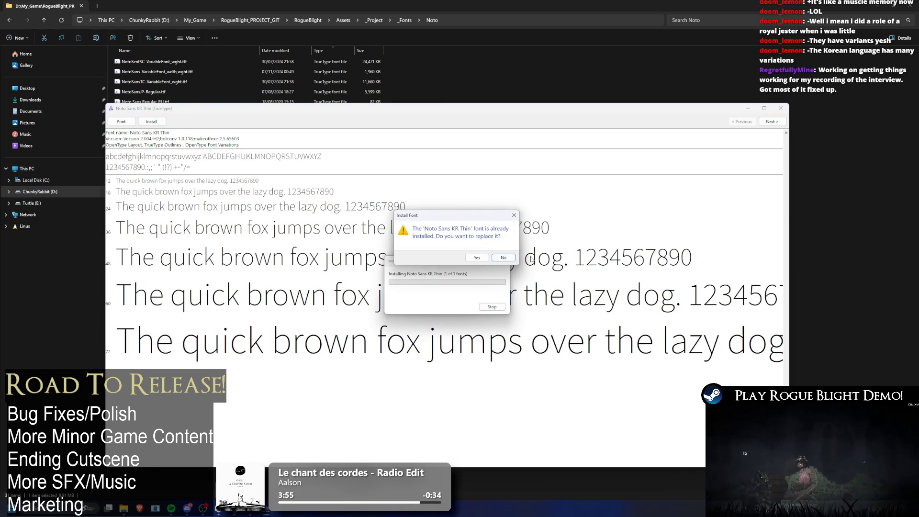
pyautogui.click(497, 257)
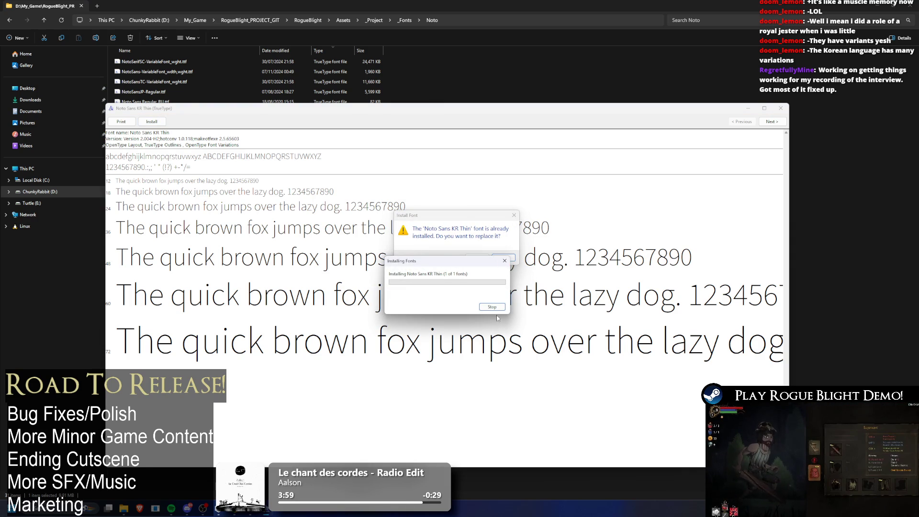
pyautogui.click(784, 107)
pyautogui.doubleClick(153, 363)
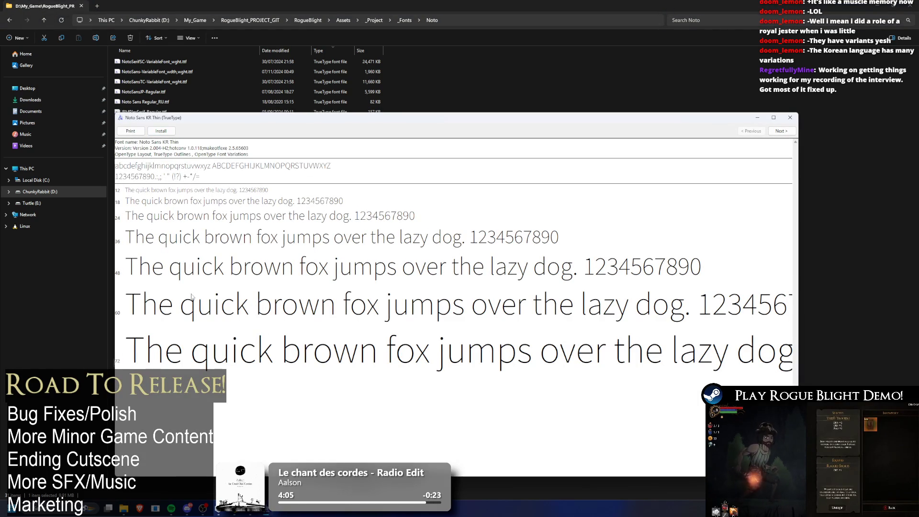
pyautogui.click(160, 130)
pyautogui.click(476, 258)
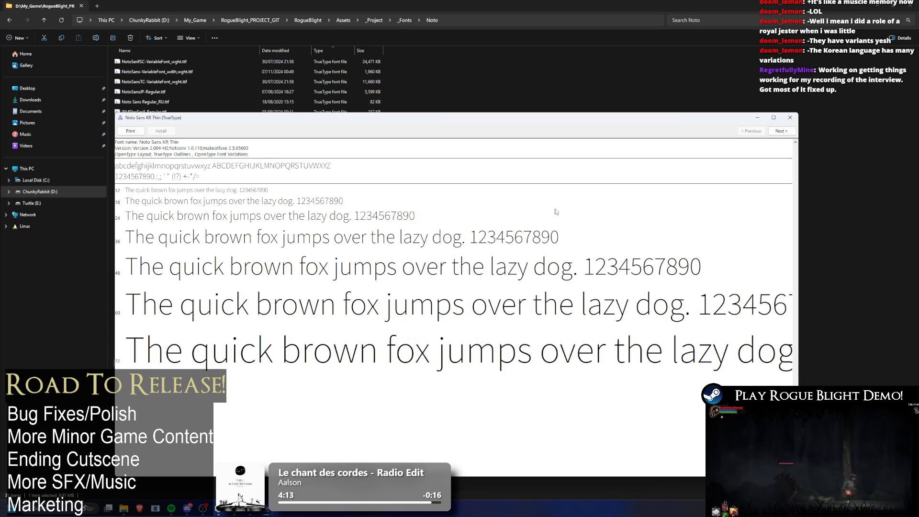
pyautogui.click(790, 118)
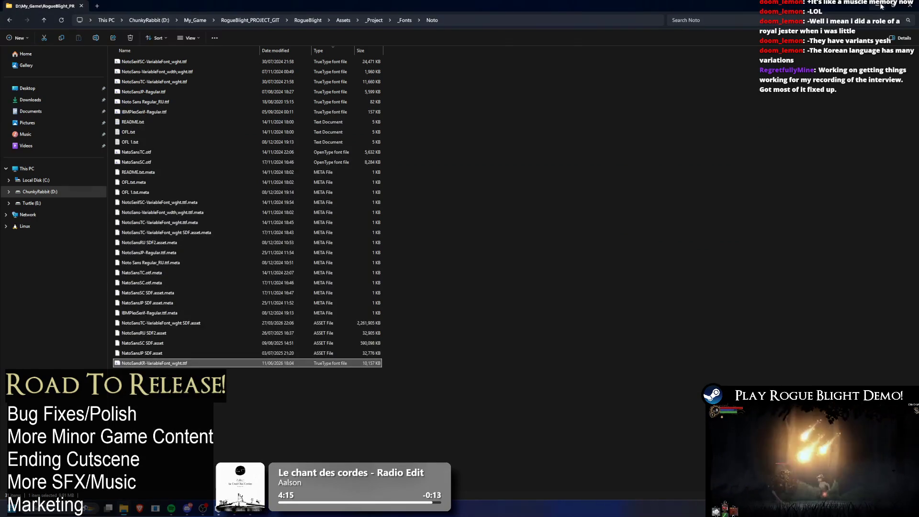
pyautogui.click(882, 6)
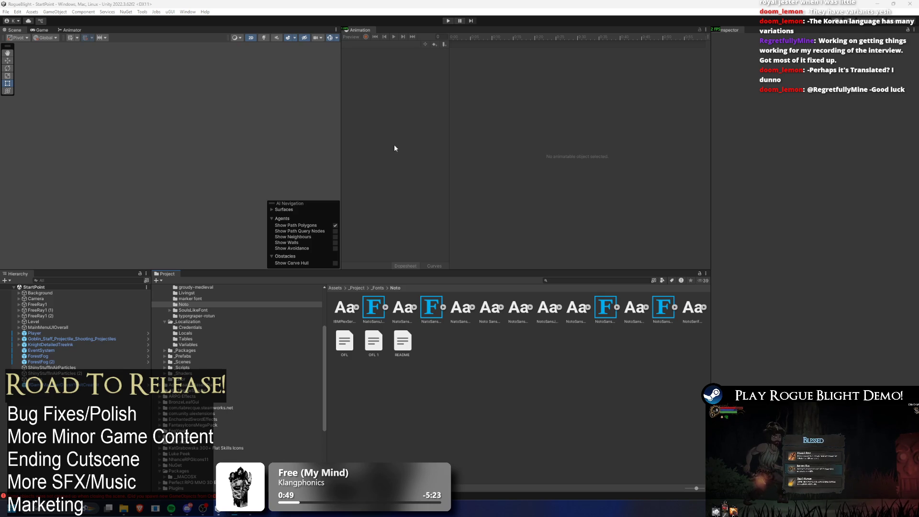
# Step: Inspect the Noto folder's font assets, including the NatoSansTC font asset settings
pyautogui.click(661, 314)
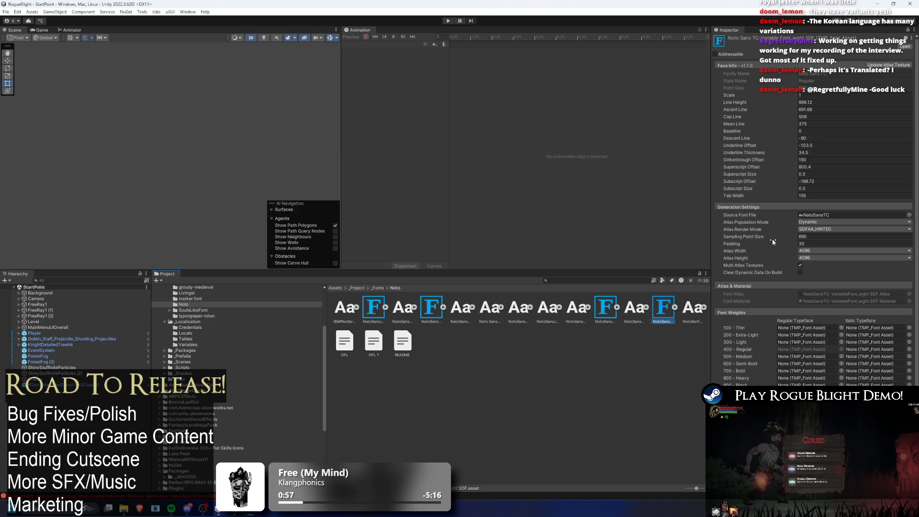
pyautogui.scroll(-2, 797, 181)
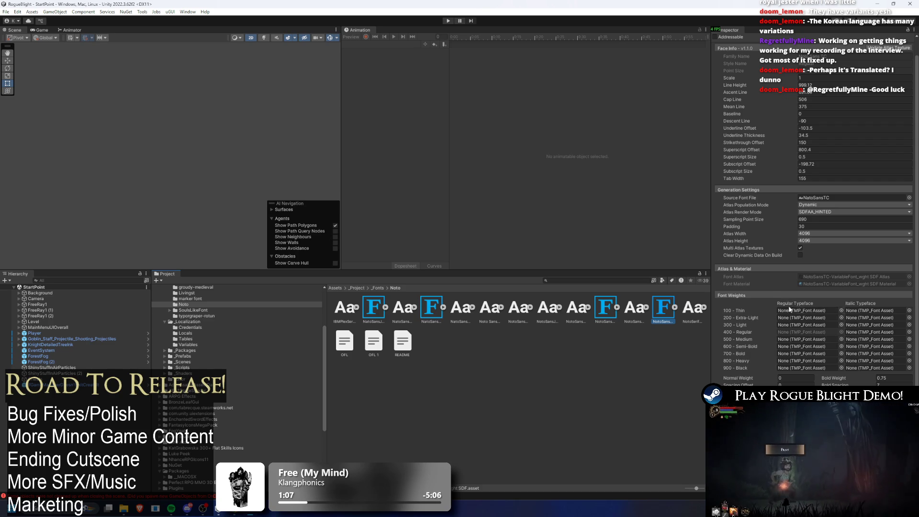
pyautogui.click(377, 288)
pyautogui.click(540, 308)
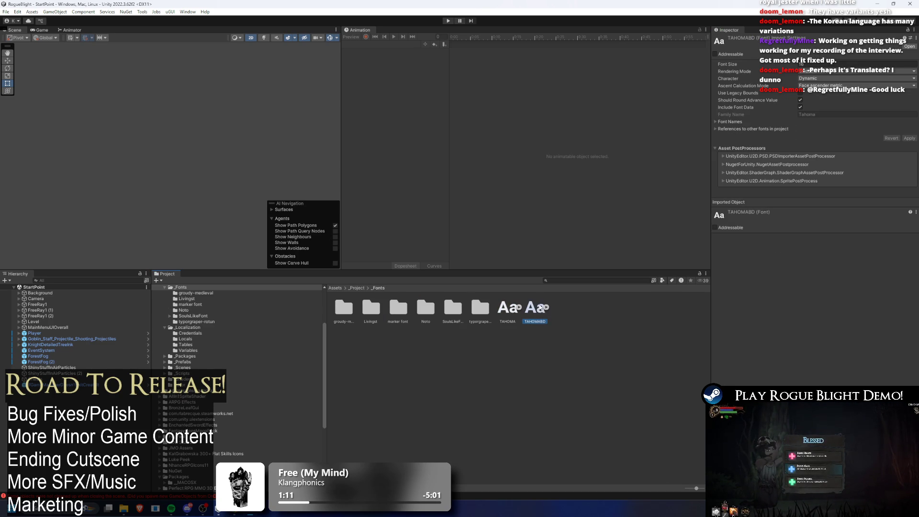
pyautogui.doubleClick(425, 306)
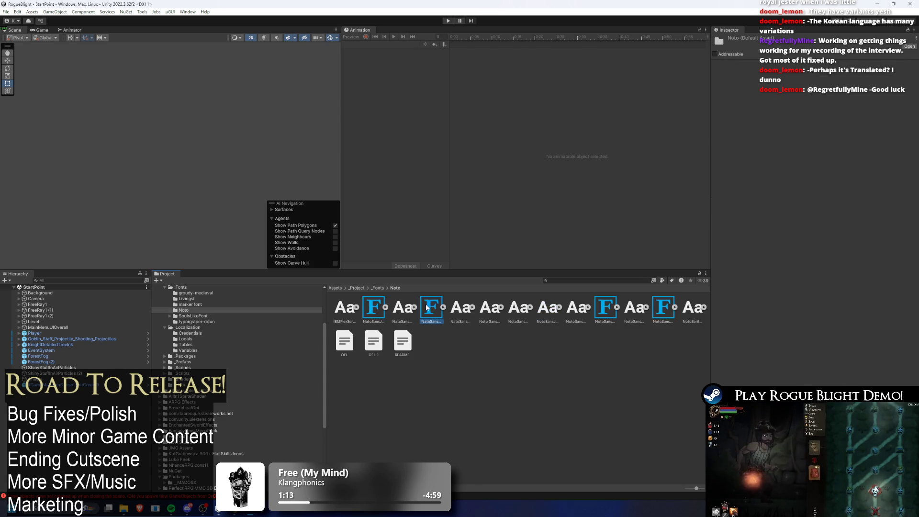
pyautogui.click(426, 303)
pyautogui.scroll(-1, 852, 246)
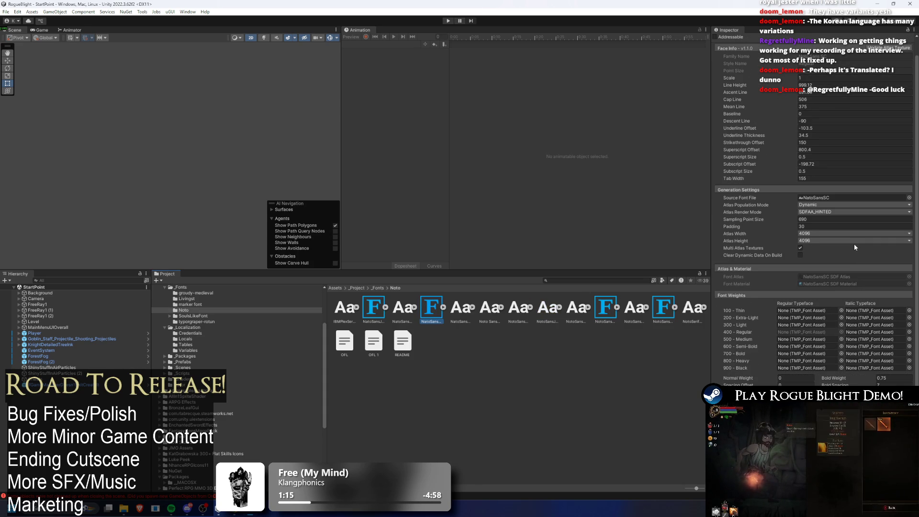
pyautogui.click(606, 309)
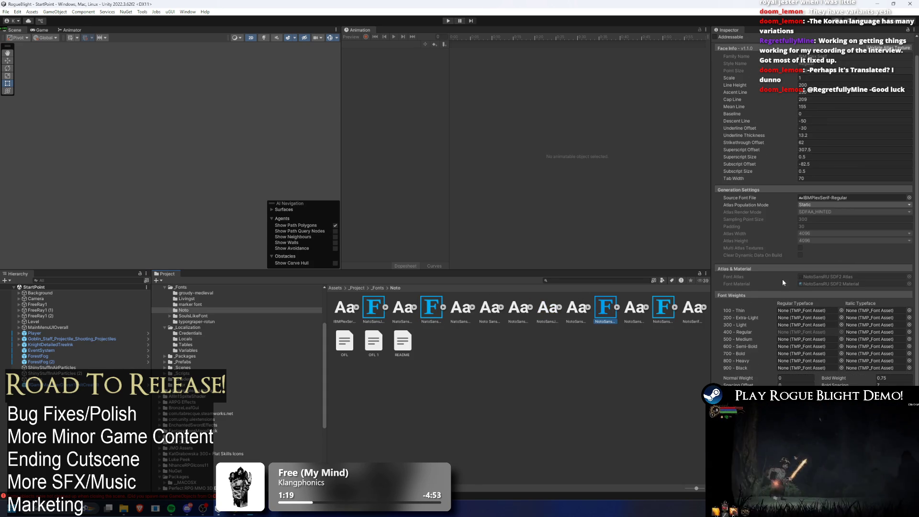
pyautogui.click(664, 308)
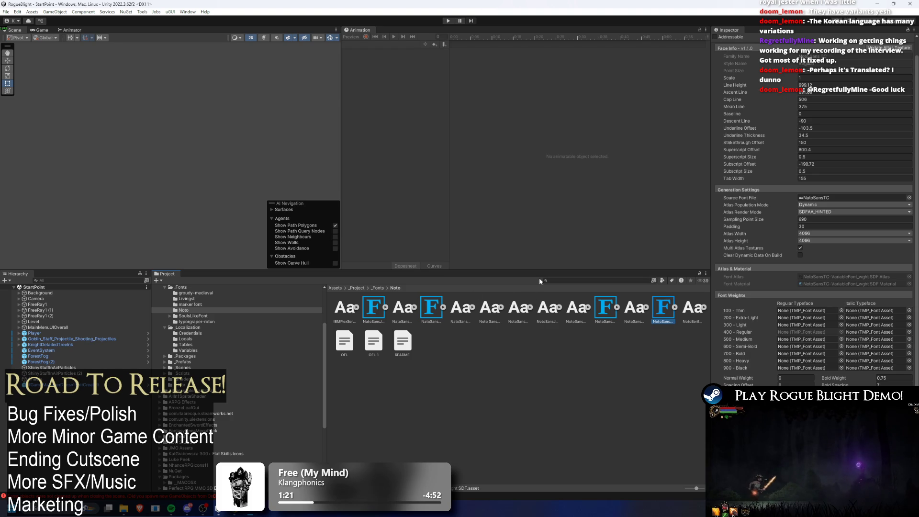
# Step: Open the SoulsLikeFont folder and inspect the OptimusPrinceps PERISHED font asset
pyautogui.click(377, 287)
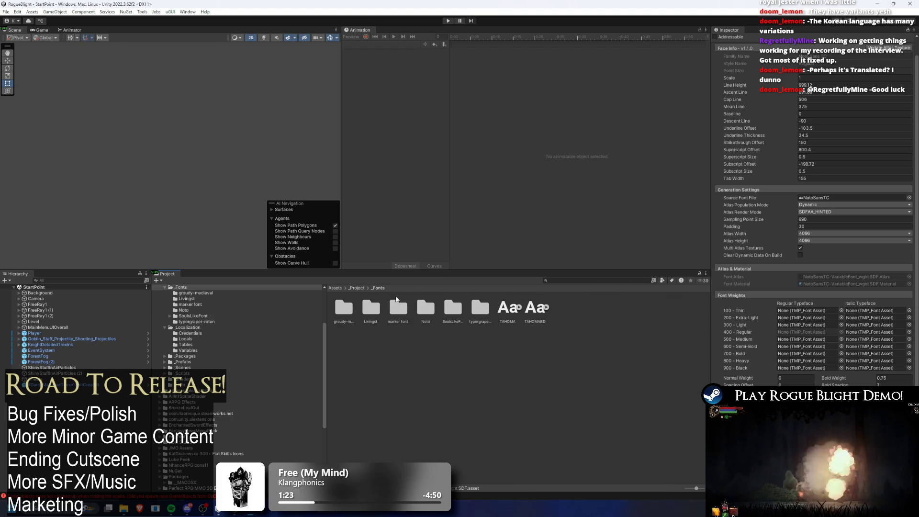
pyautogui.doubleClick(454, 310)
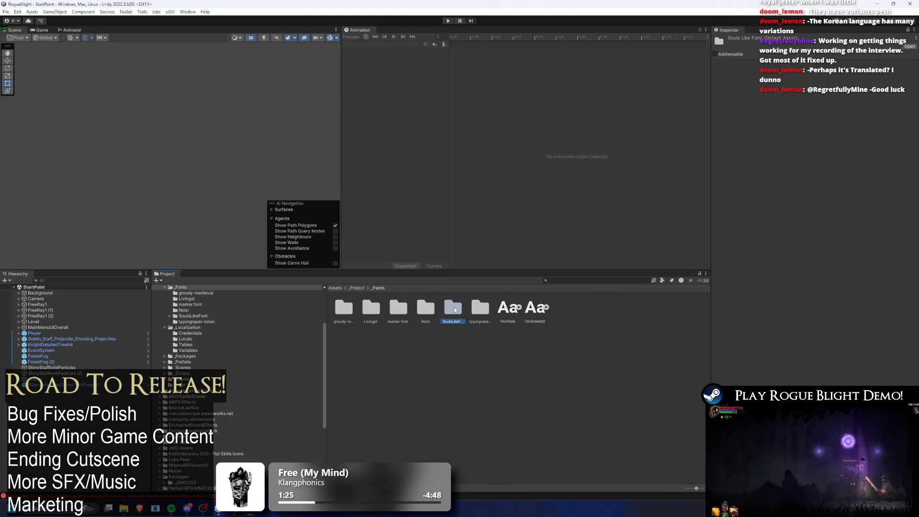
pyautogui.click(459, 309)
pyautogui.scroll(-2, 823, 223)
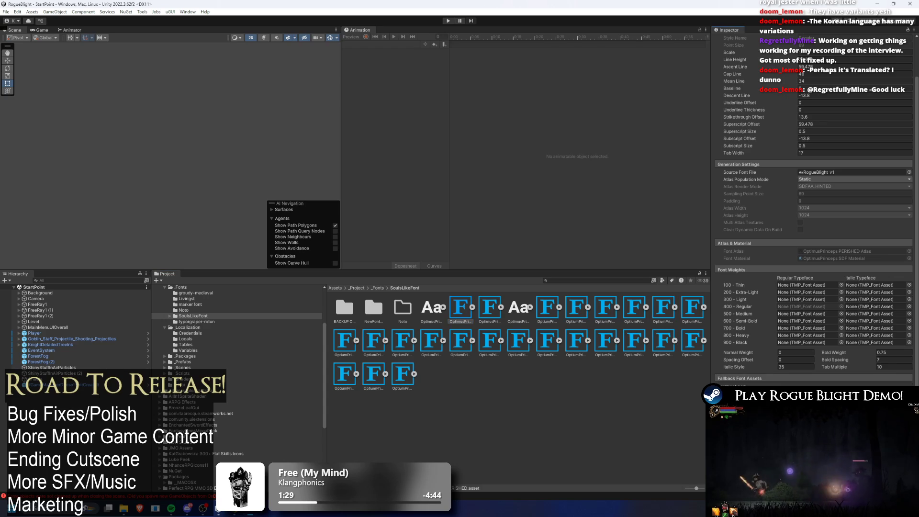
# Step: Search the font asset picker for 'noto', check NotoSansRU SDF2, and view the Noto folder on disk
pyautogui.write('not')
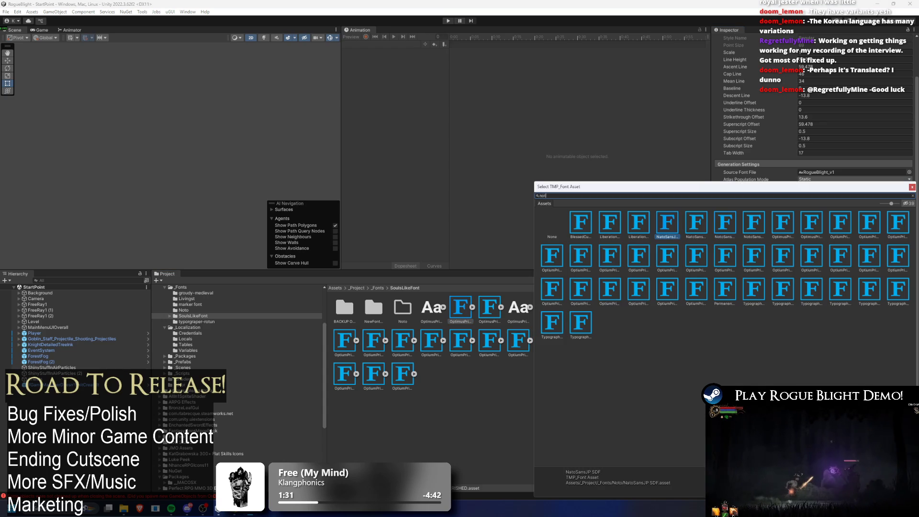
pyautogui.write('o k')
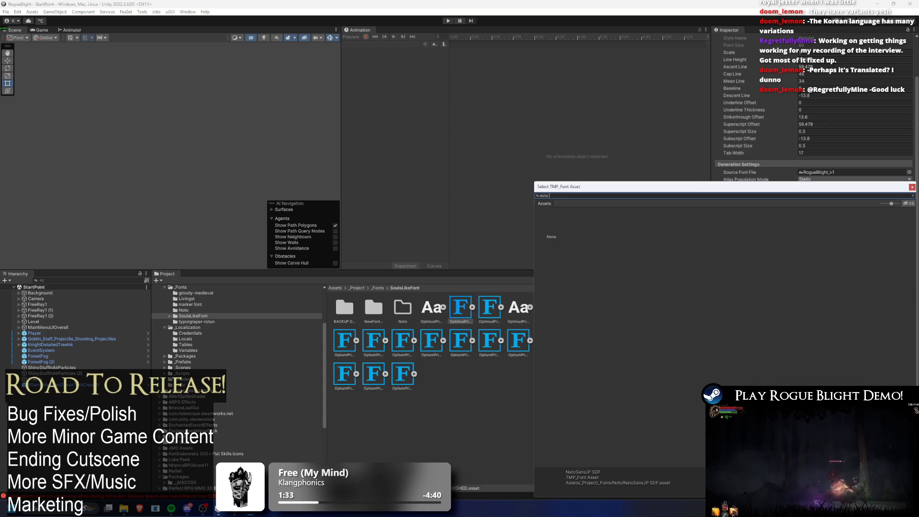
pyautogui.press('BackSpace')
pyautogui.click(607, 254)
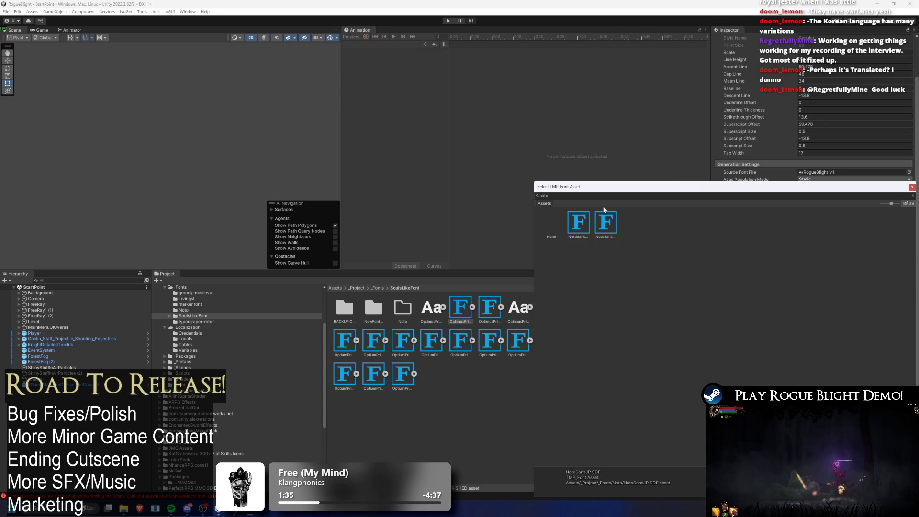
pyautogui.press('Left')
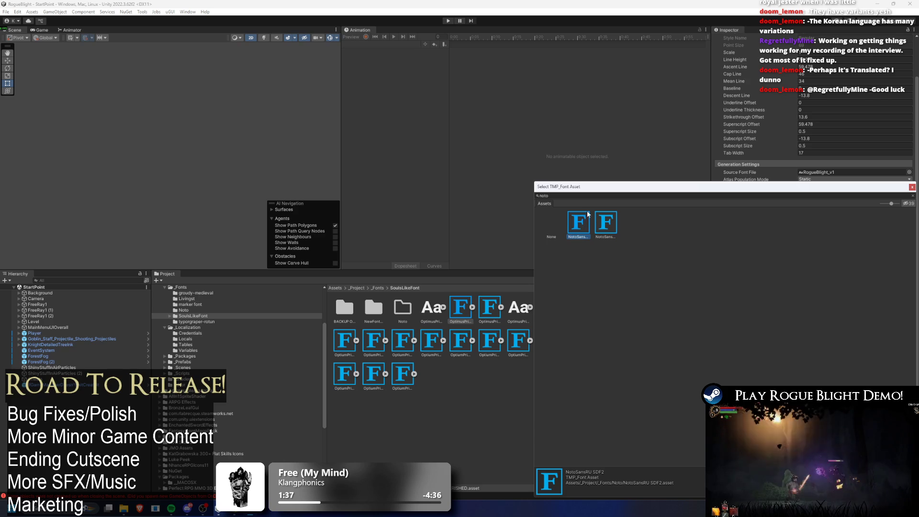
pyautogui.click(602, 196)
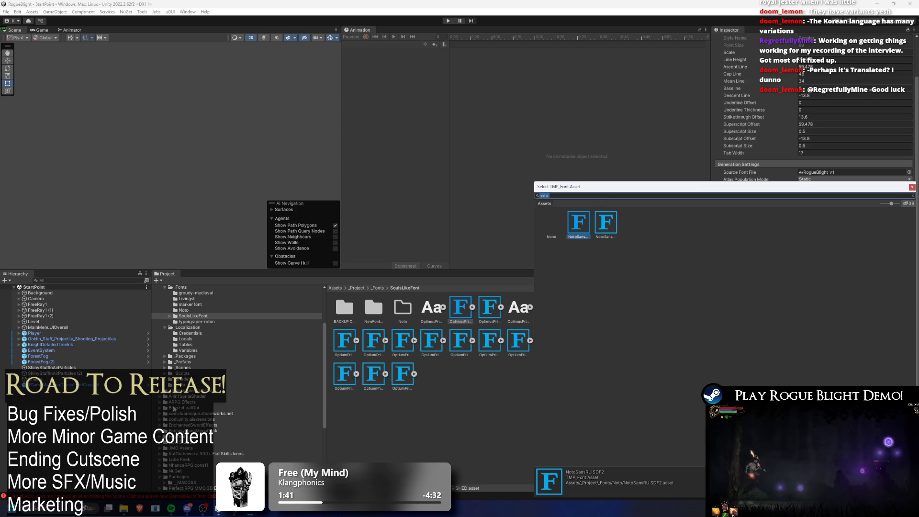
pyautogui.click(124, 508)
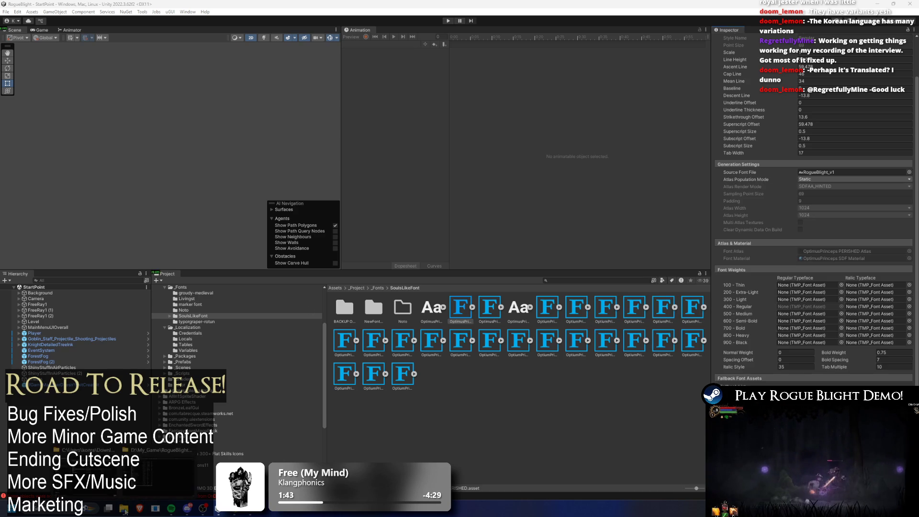
pyautogui.click(163, 452)
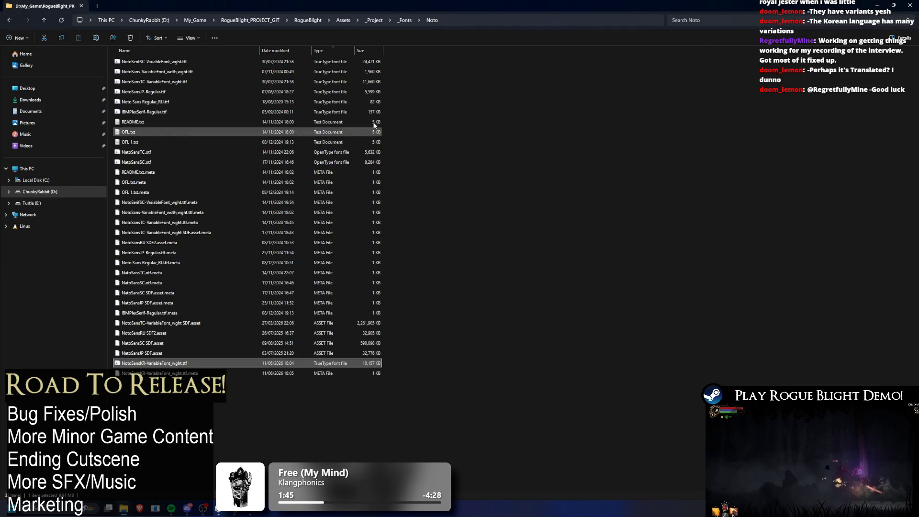
pyautogui.hotkey('alt', 'Tab')
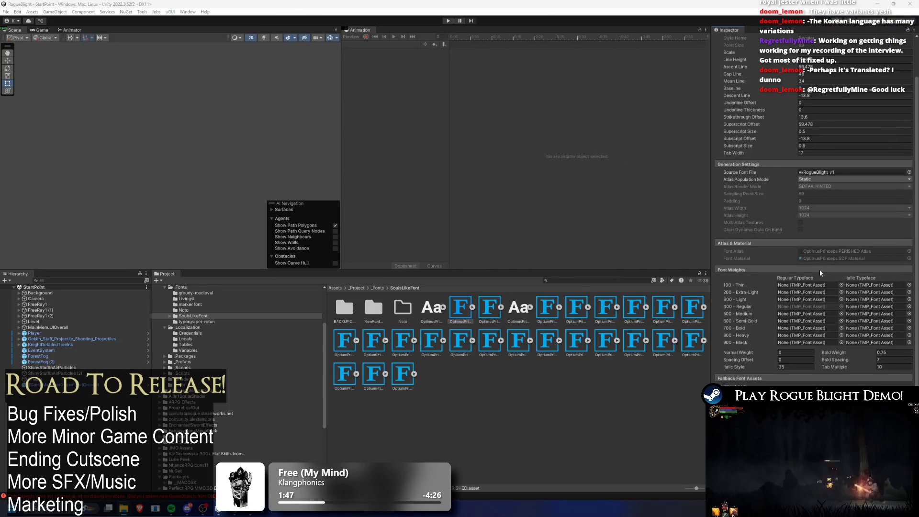
# Step: Search the picker for 'noto sans' and choose the NotoSansTC-VariableFont_wght SDF asset
pyautogui.click(840, 314)
pyautogui.write('sans k')
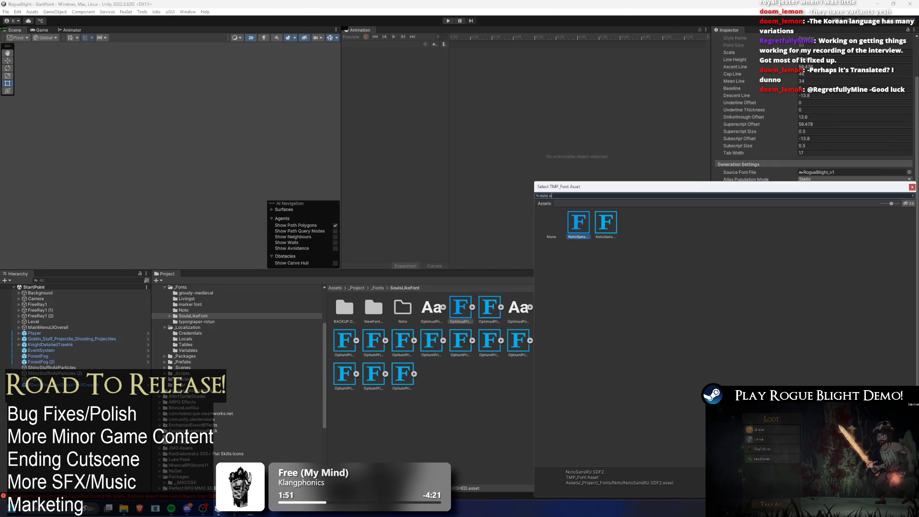
pyautogui.press('BackSpace')
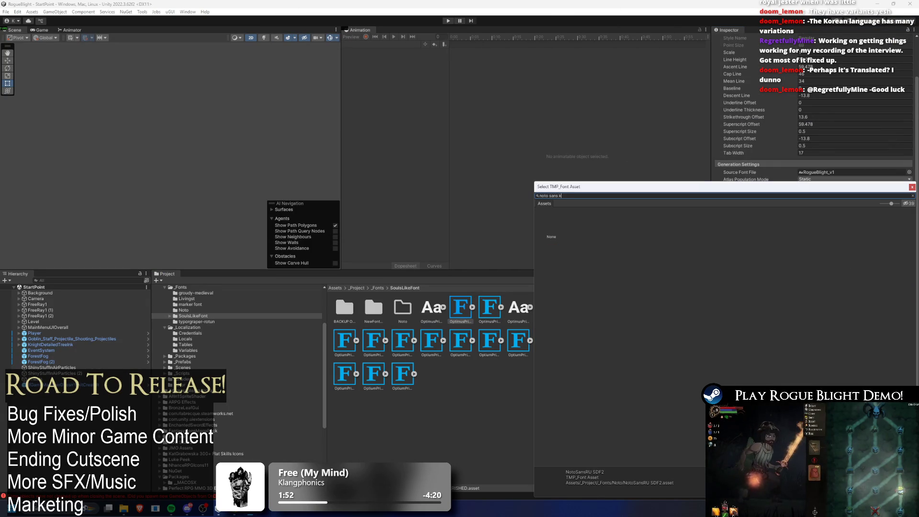
pyautogui.click(602, 218)
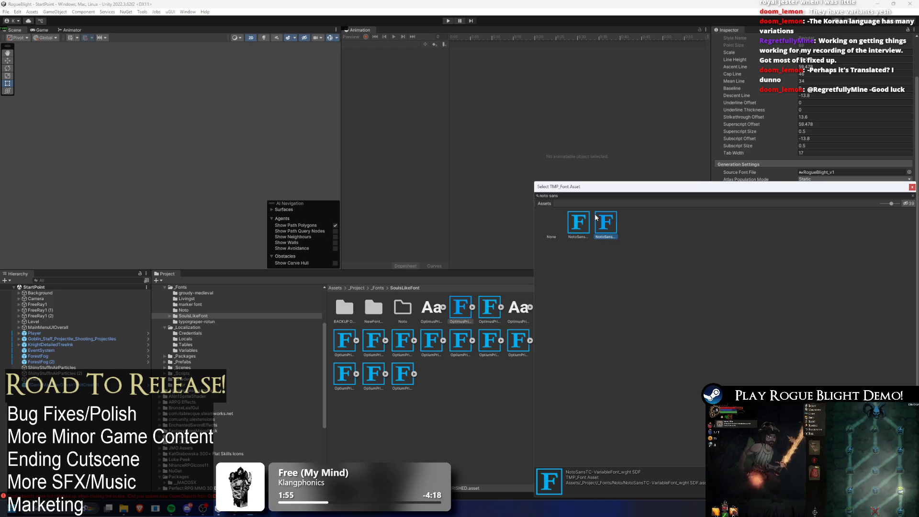
pyautogui.click(588, 215)
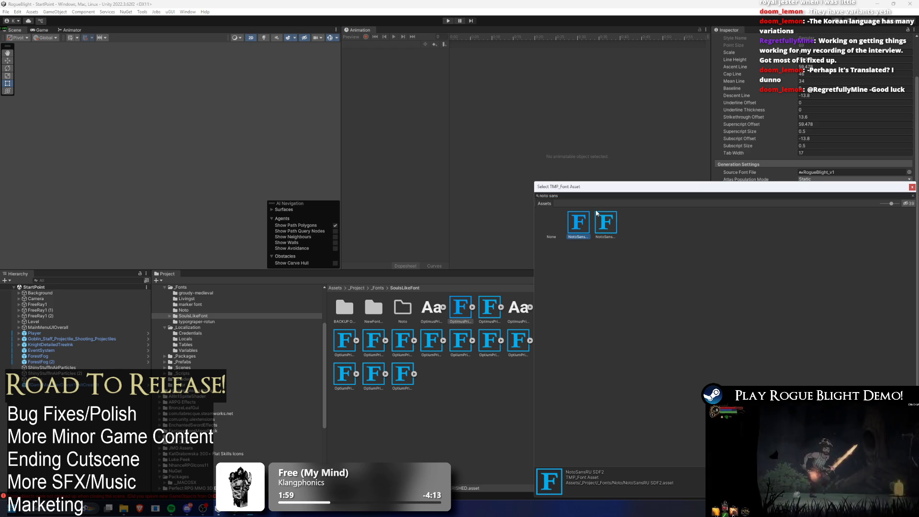
pyautogui.click(608, 220)
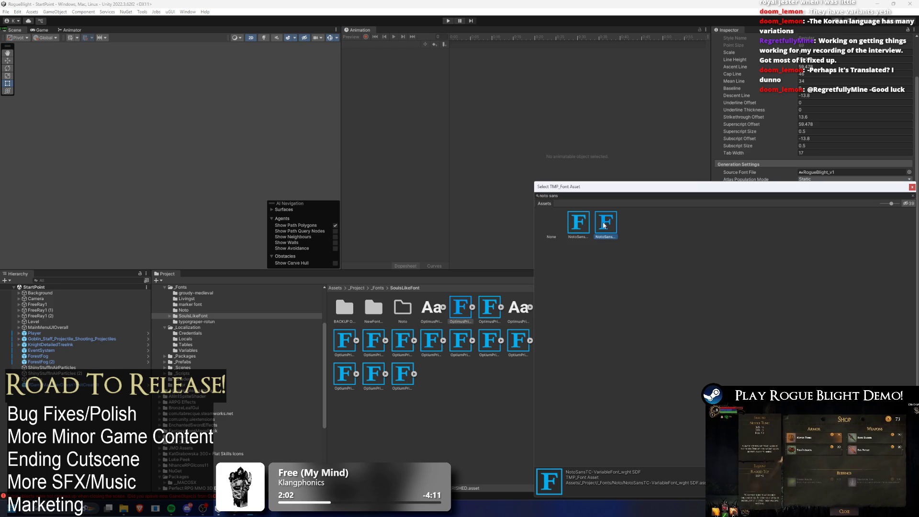
pyautogui.doubleClick(604, 224)
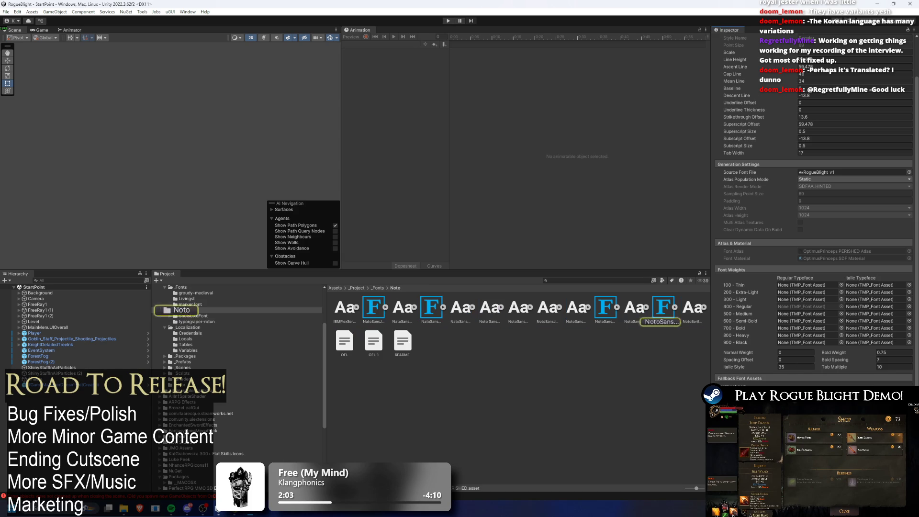
# Step: Reveal the Noto fonts folder from the Project window in File Explorer
pyautogui.moveTo(581, 324); pyautogui.dragTo(758, 368)
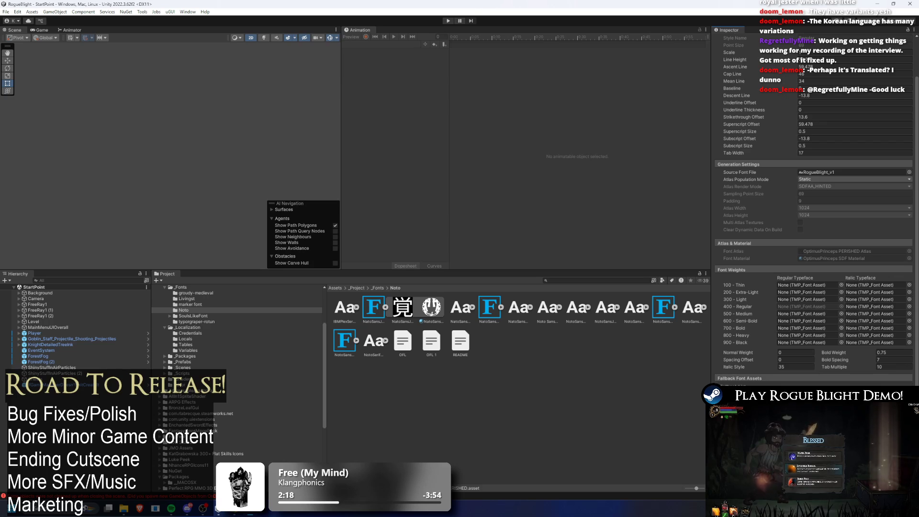
pyautogui.rightClick(507, 350)
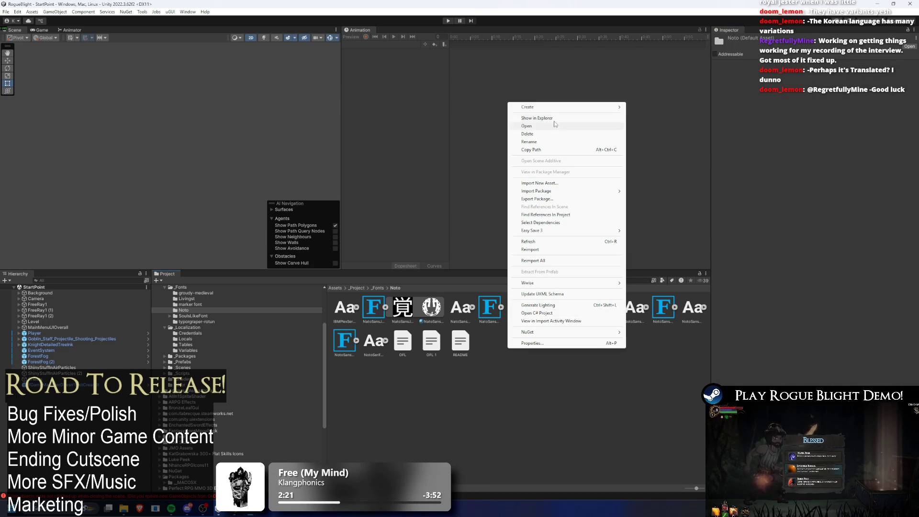
pyautogui.click(561, 119)
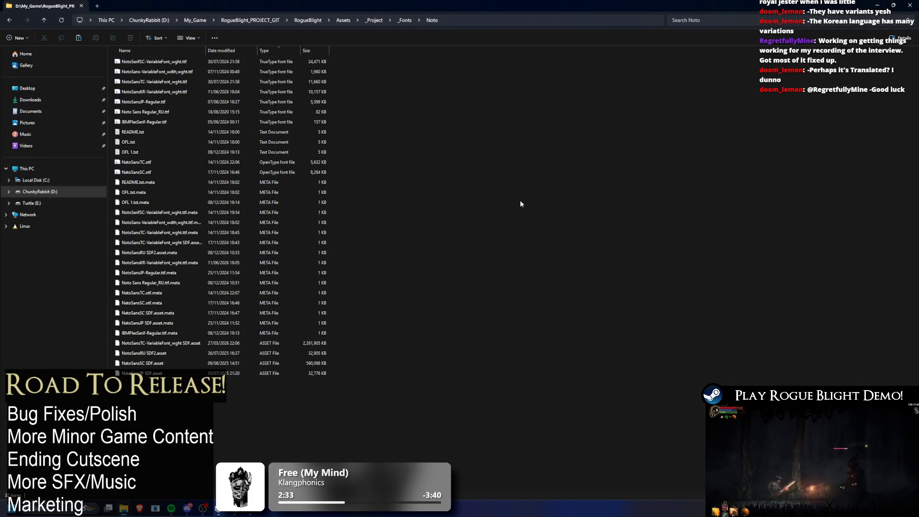
pyautogui.hotkey('ctrl', 'v')
pyautogui.hotkey('ctrl', 'z')
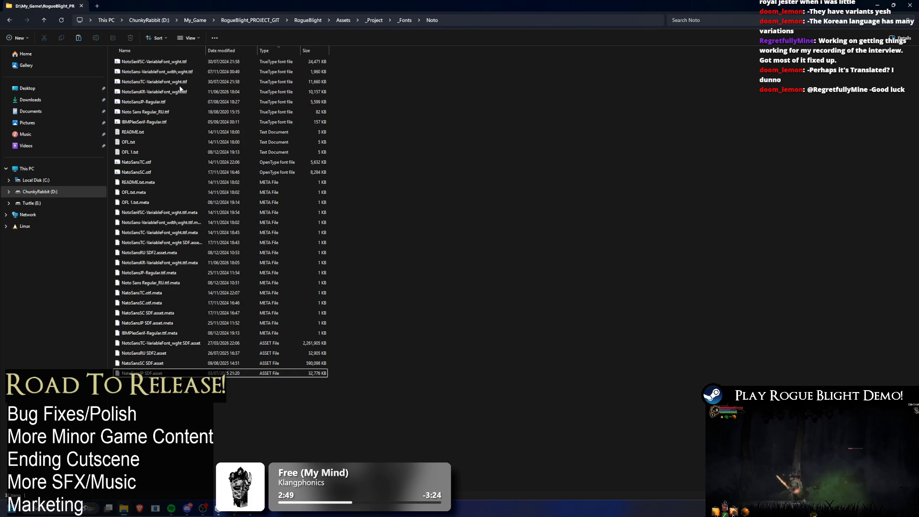
pyautogui.click(179, 93)
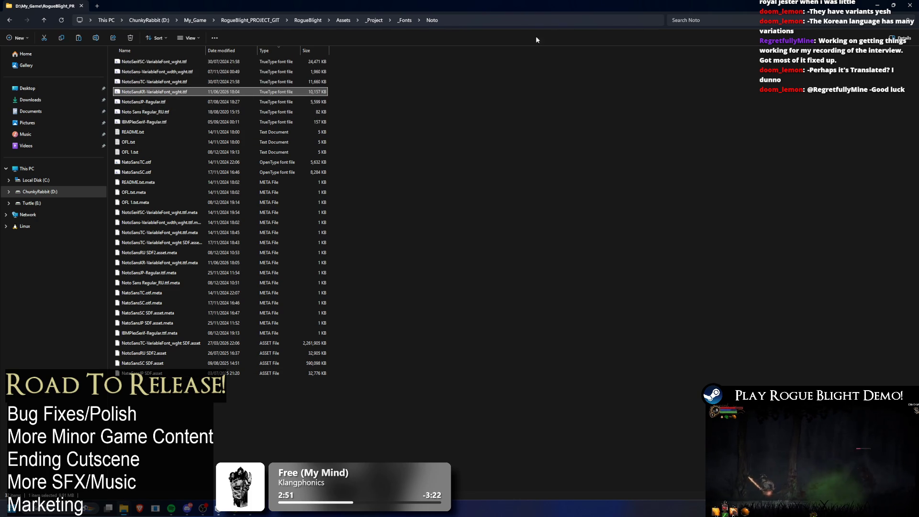
# Step: Back in Unity, compare the Noto Sans TC SDF and Noto Serif SC asset settings
pyautogui.click(875, 4)
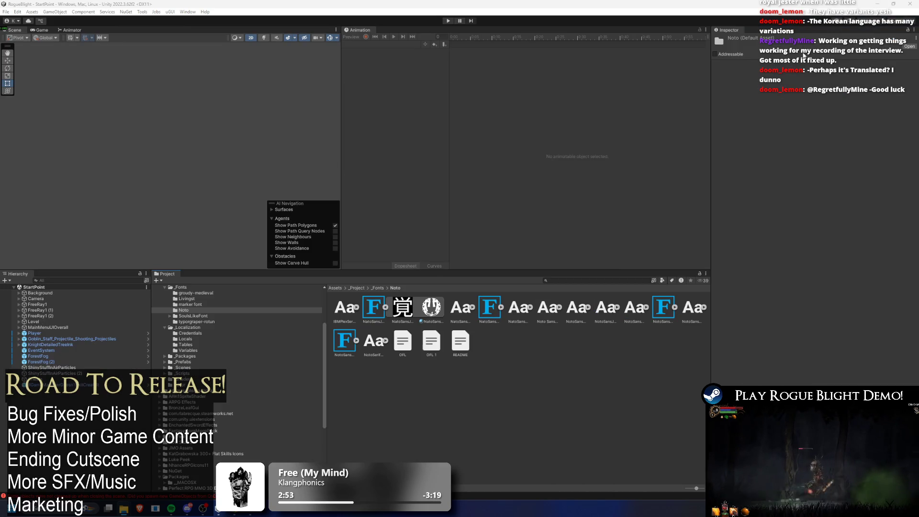
pyautogui.click(353, 345)
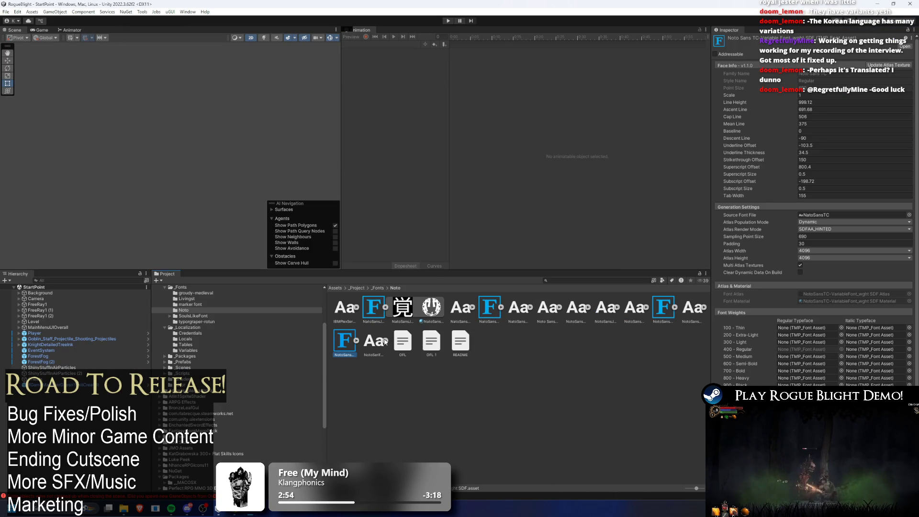
pyautogui.click(381, 342)
pyautogui.click(353, 348)
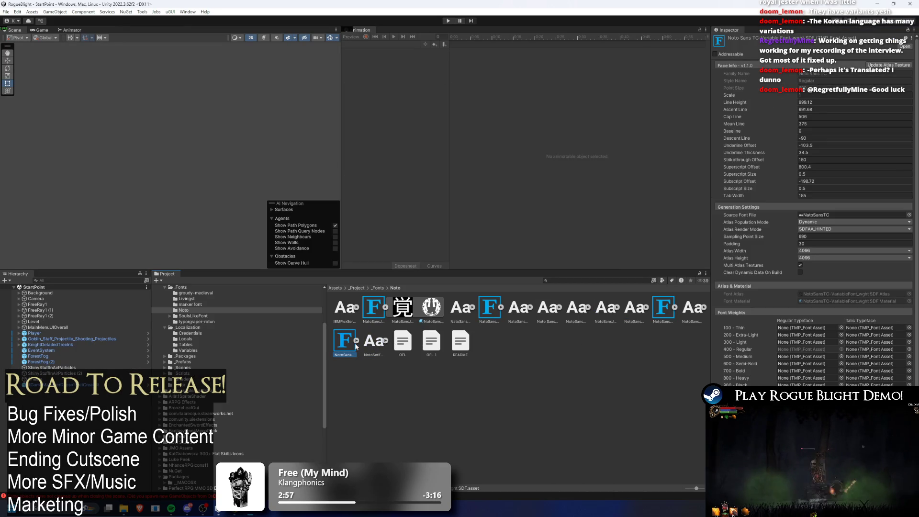
pyautogui.click(375, 341)
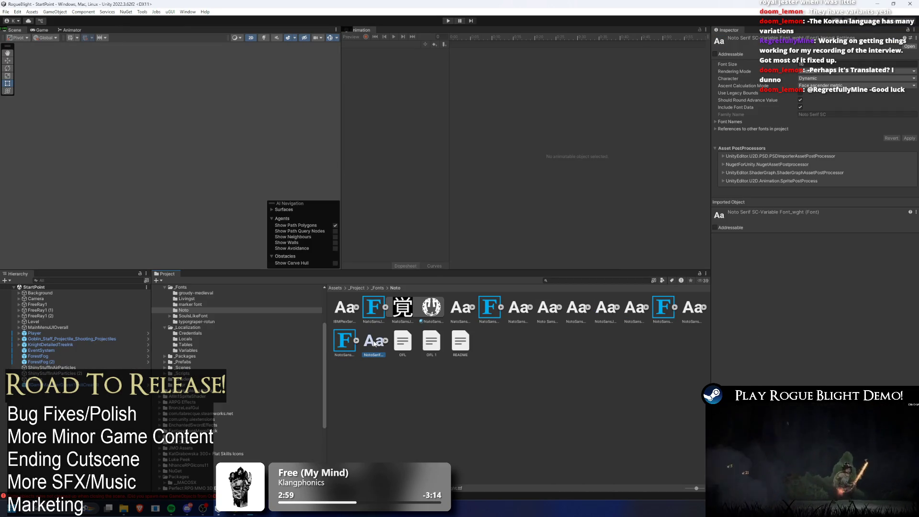
pyautogui.press('Left')
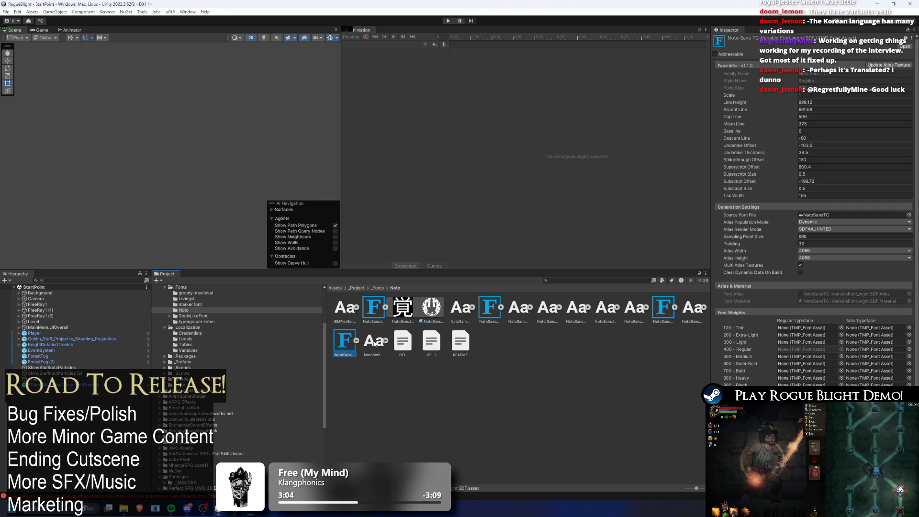
# Step: Review the JP, SC, RU and TC variable SDF assets, then duplicate the TC variable one
pyautogui.click(370, 317)
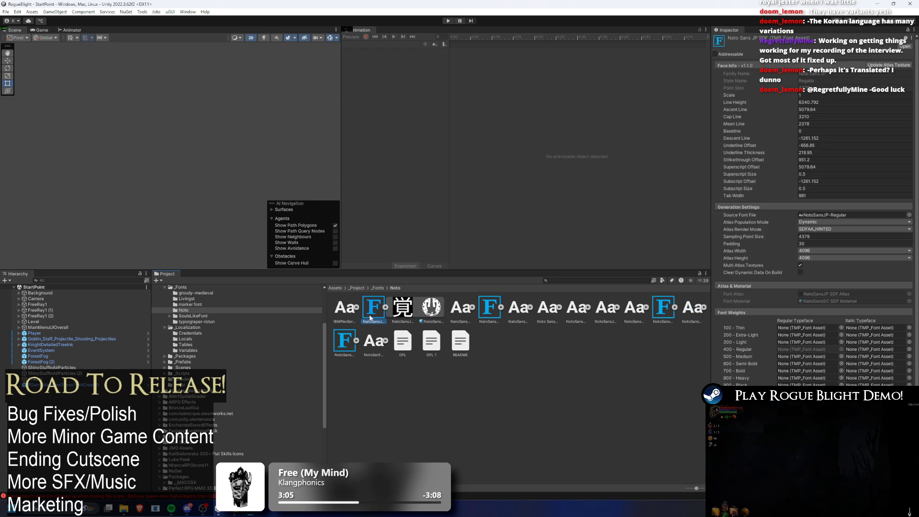
pyautogui.click(495, 306)
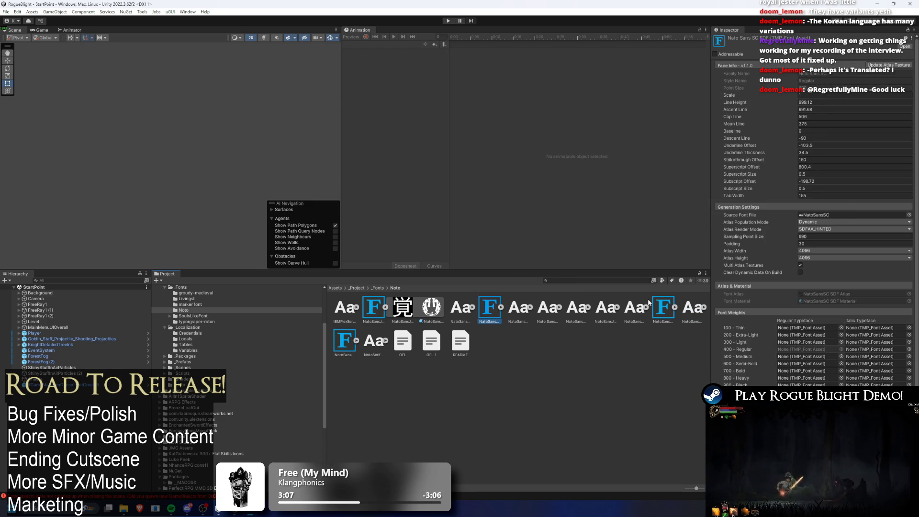
pyautogui.click(659, 308)
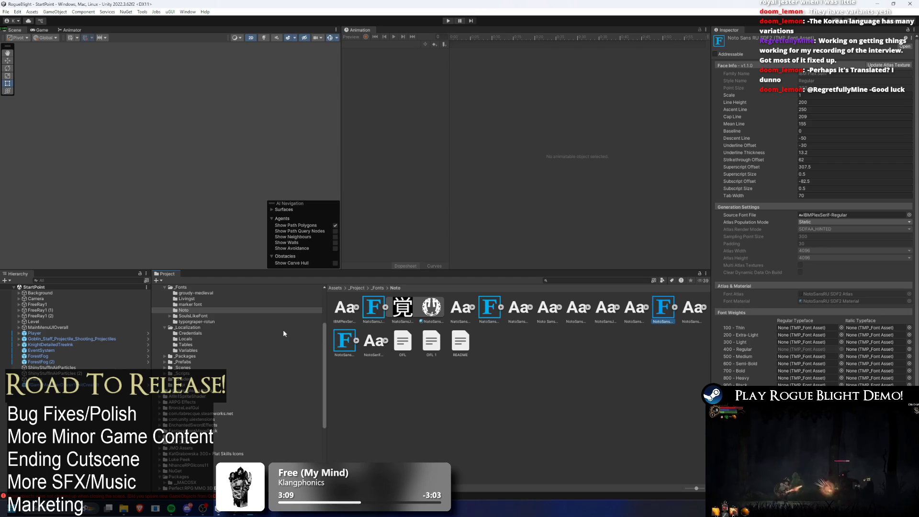
pyautogui.click(342, 341)
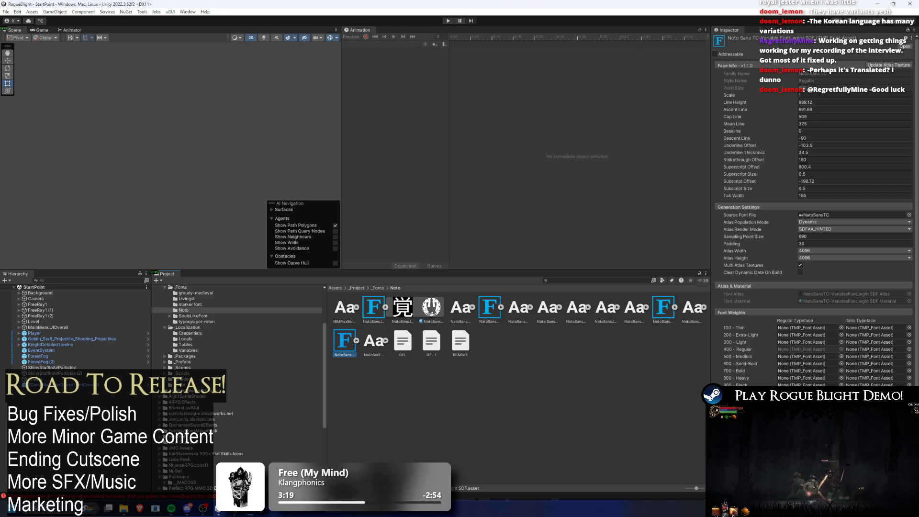
pyautogui.hotkey('ctrl', 'd')
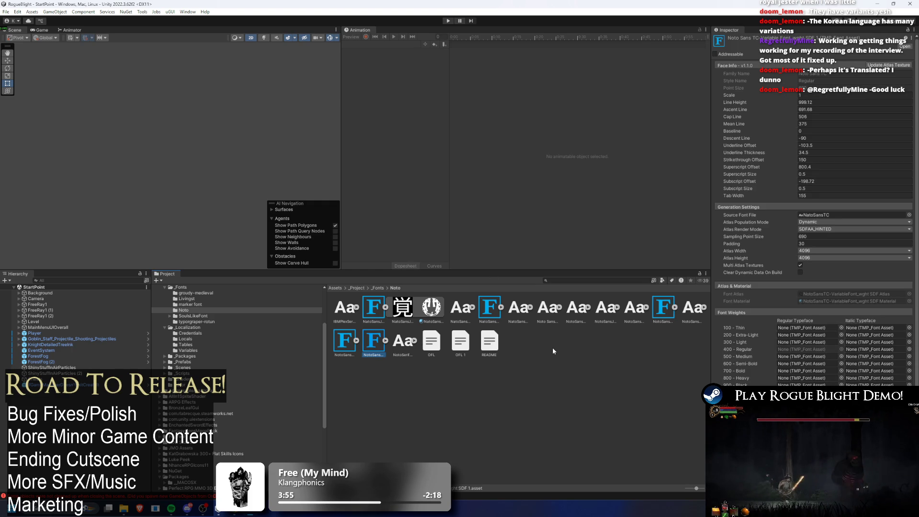
# Step: Delete the 'SDF 1' copy, review the RU, SC and JP assets, and duplicate the JP asset
pyautogui.hotkey('ctrl', 'd')
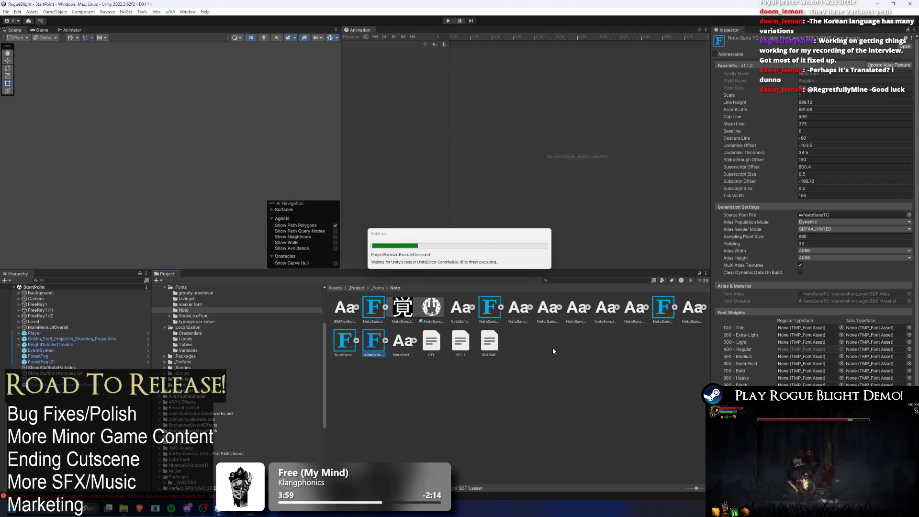
pyautogui.press('Return')
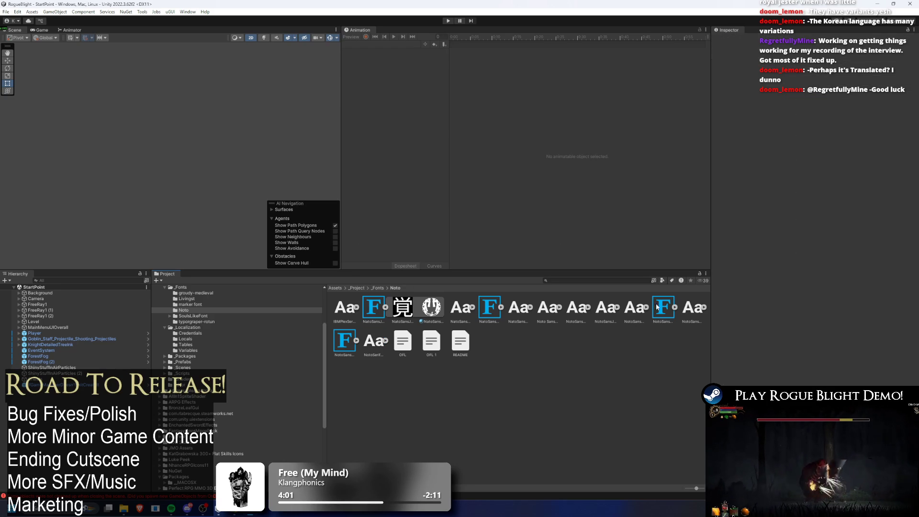
pyautogui.click(662, 307)
pyautogui.click(488, 311)
pyautogui.click(380, 307)
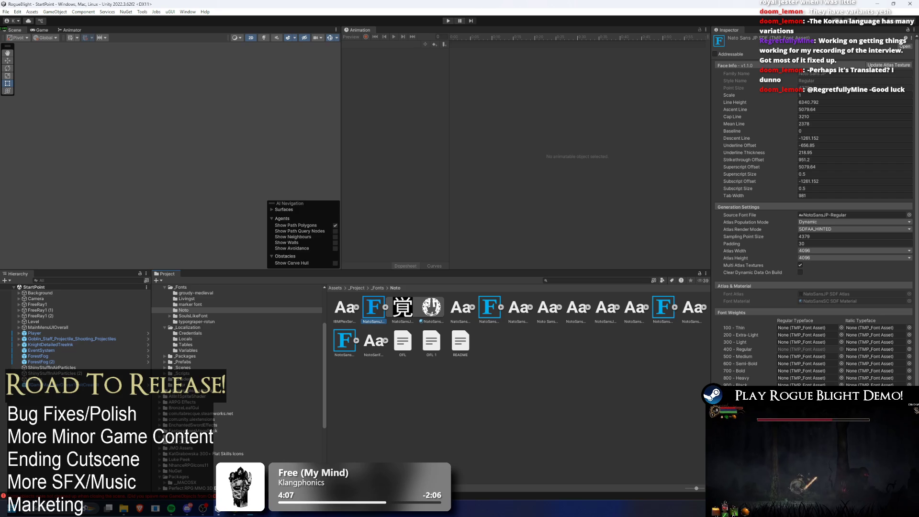
pyautogui.hotkey('ctrl', 'd')
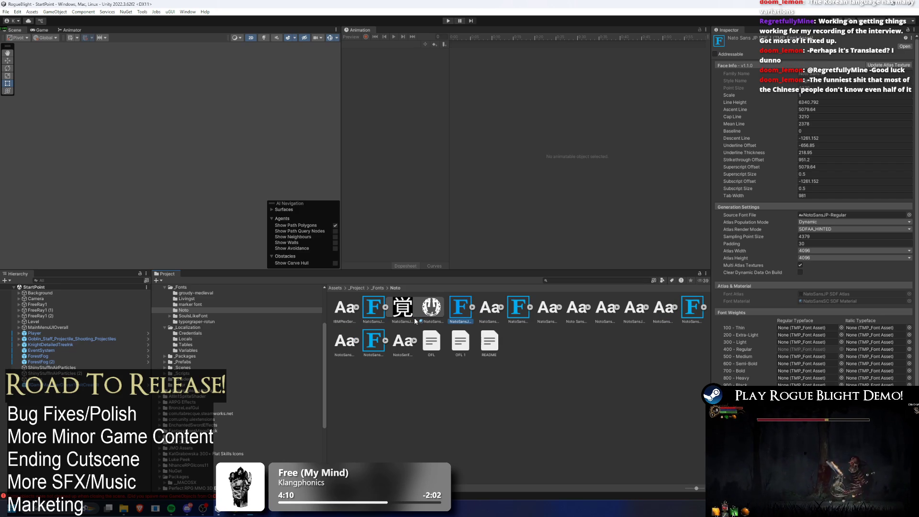
# Step: Rename the JP copy to 'NatoSansKR SDF' with source font NotoSansKR-VariableFont_wght
pyautogui.rightClick(461, 311)
pyautogui.click(494, 103)
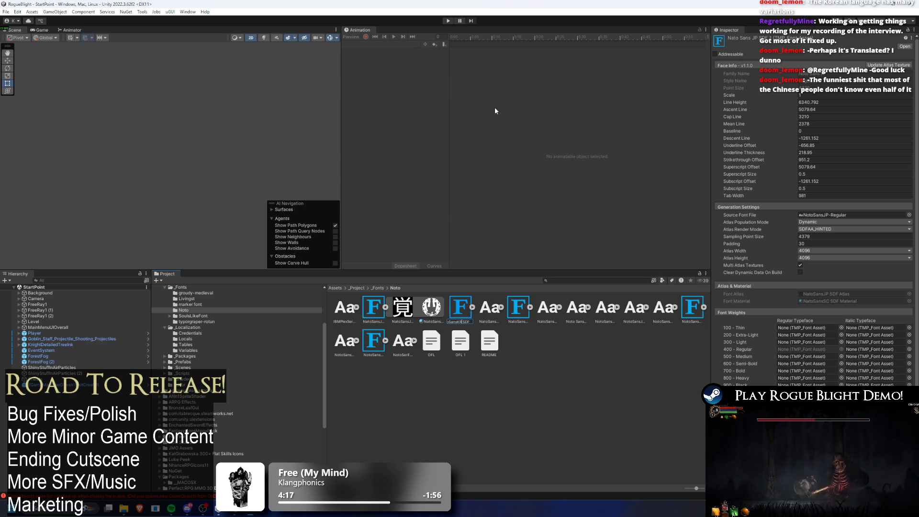
pyautogui.press('Return')
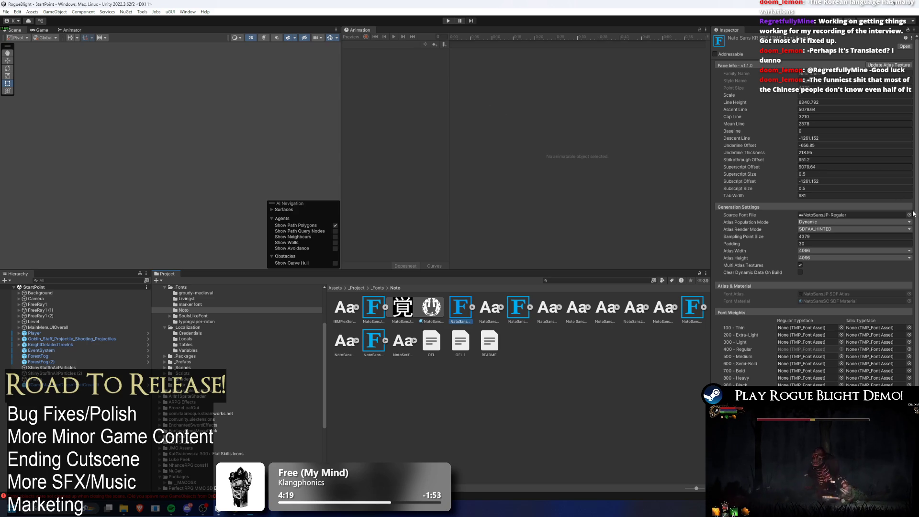
pyautogui.click(908, 215)
pyautogui.write('kr n')
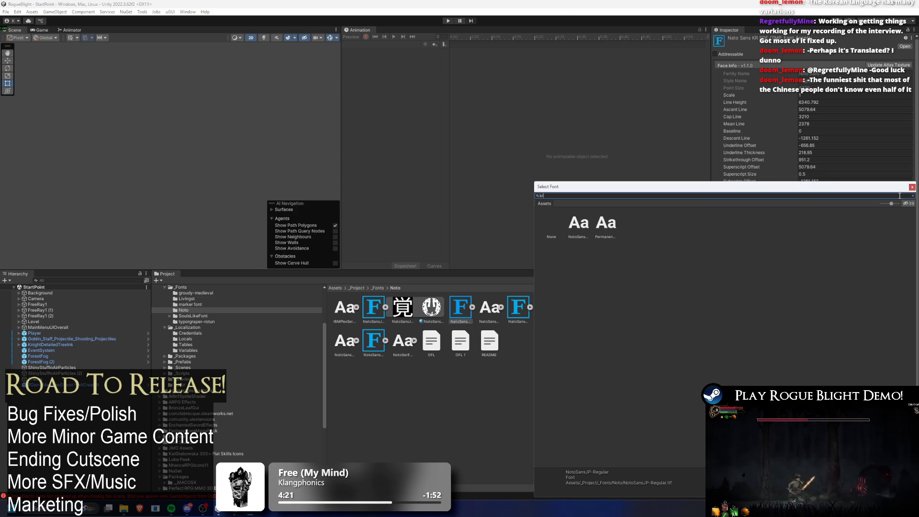
pyautogui.doubleClick(578, 223)
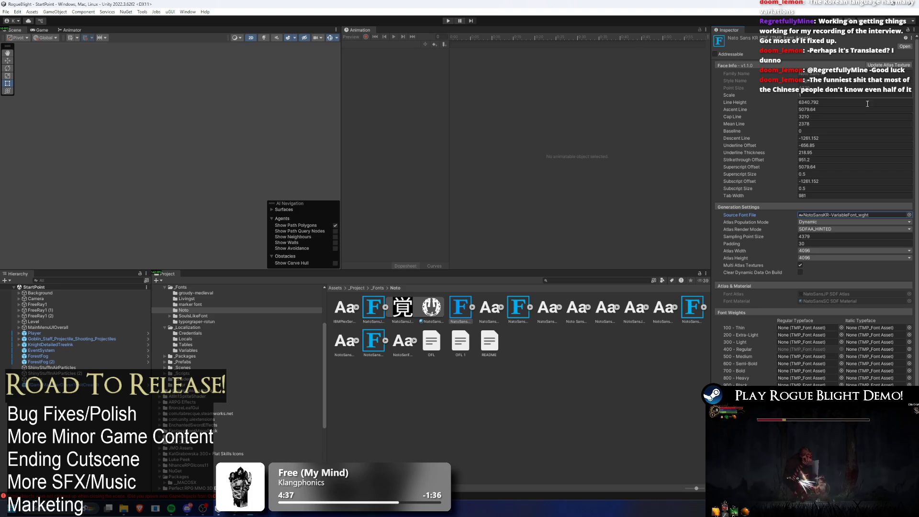
# Step: Open the Font Asset Creator for the KR asset, then close it without changes
pyautogui.click(888, 65)
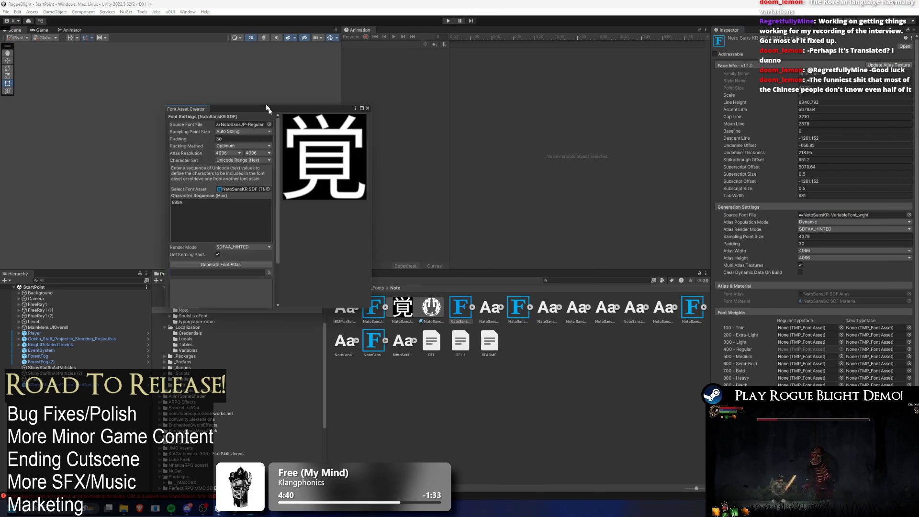
pyautogui.doubleClick(305, 106)
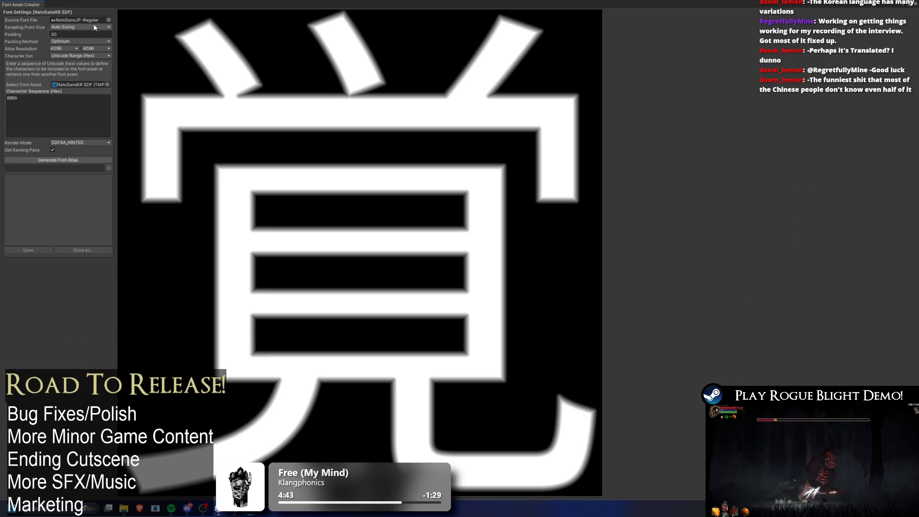
pyautogui.click(109, 20)
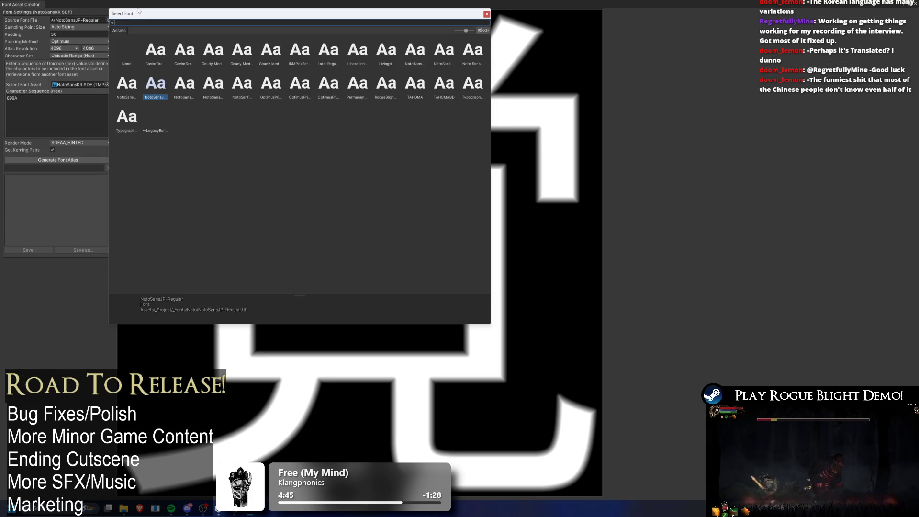
pyautogui.click(28, 5)
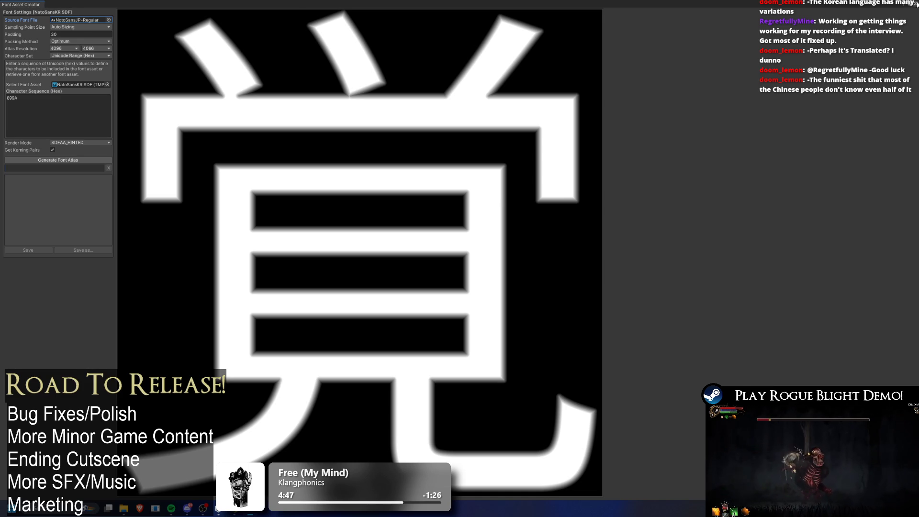
pyautogui.click(914, 4)
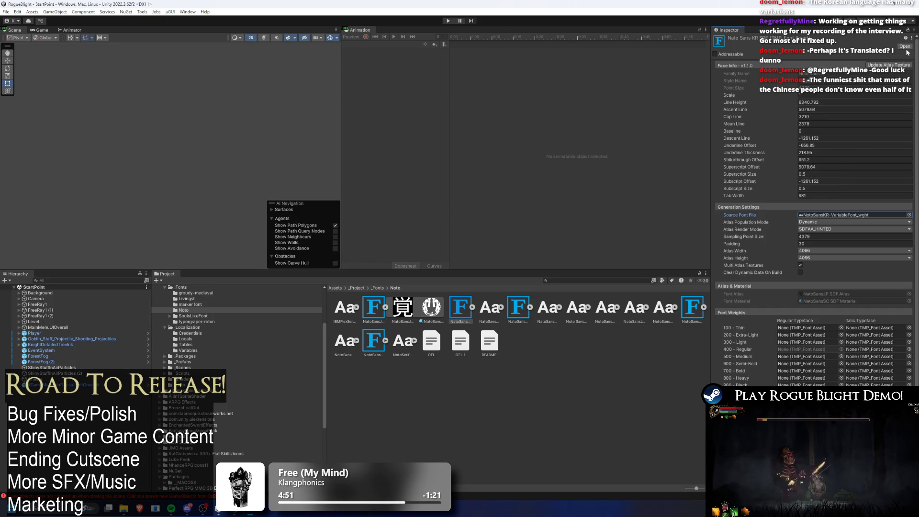
# Step: Generate an atlas from NotoSansKR-VariableFont_wght in the Font Asset Creator and start saving it
pyautogui.click(887, 64)
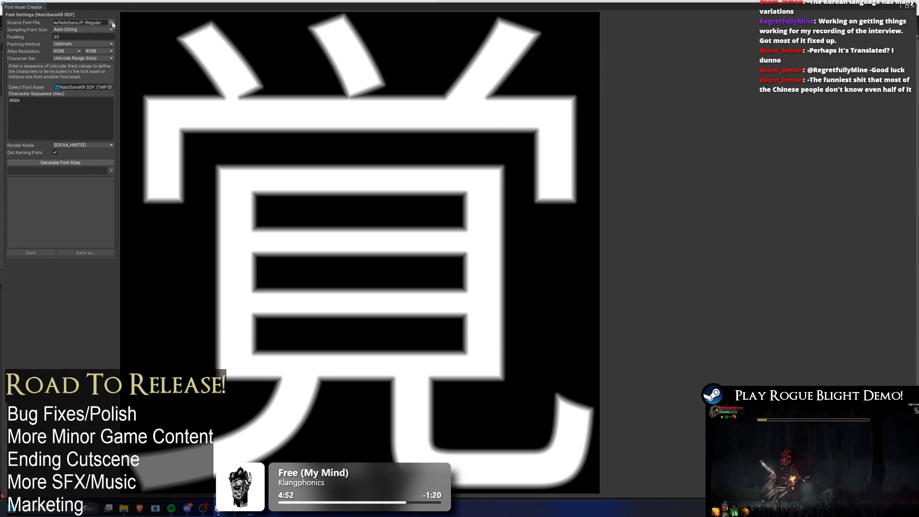
pyautogui.click(111, 23)
pyautogui.write('kr')
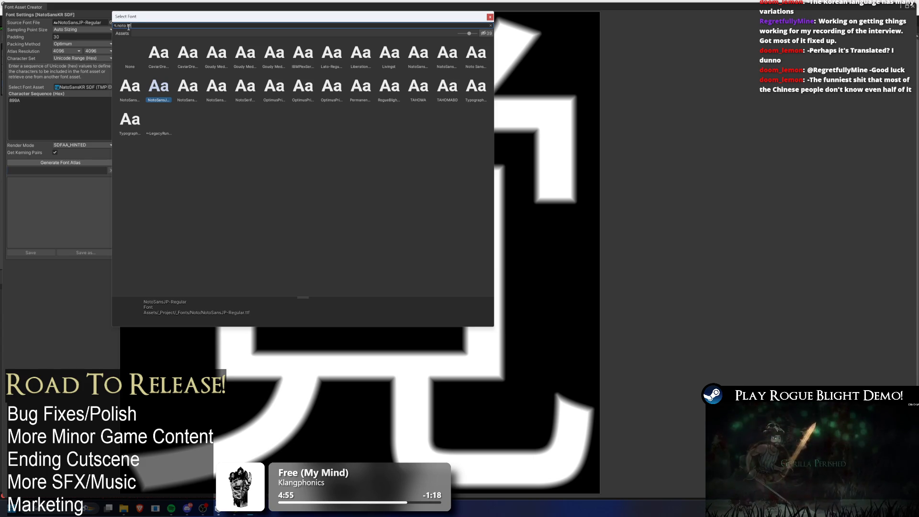
pyautogui.doubleClick(162, 52)
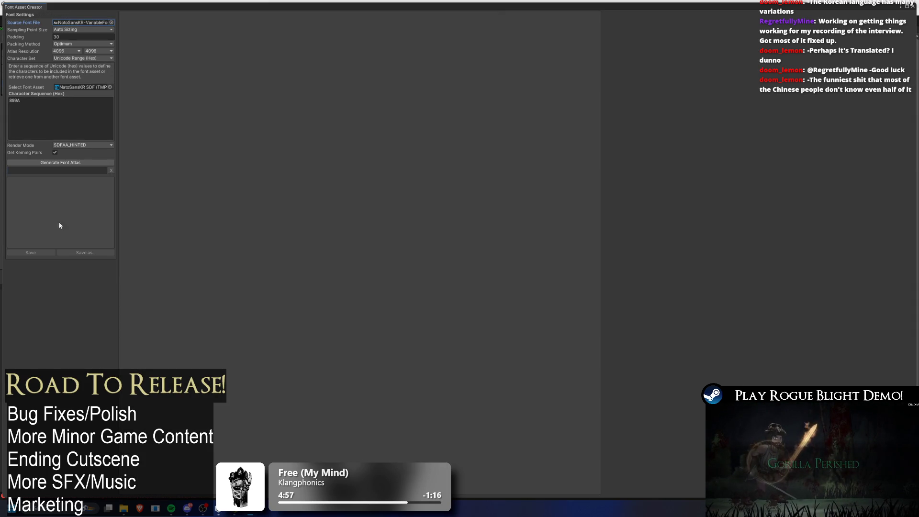
pyautogui.click(69, 163)
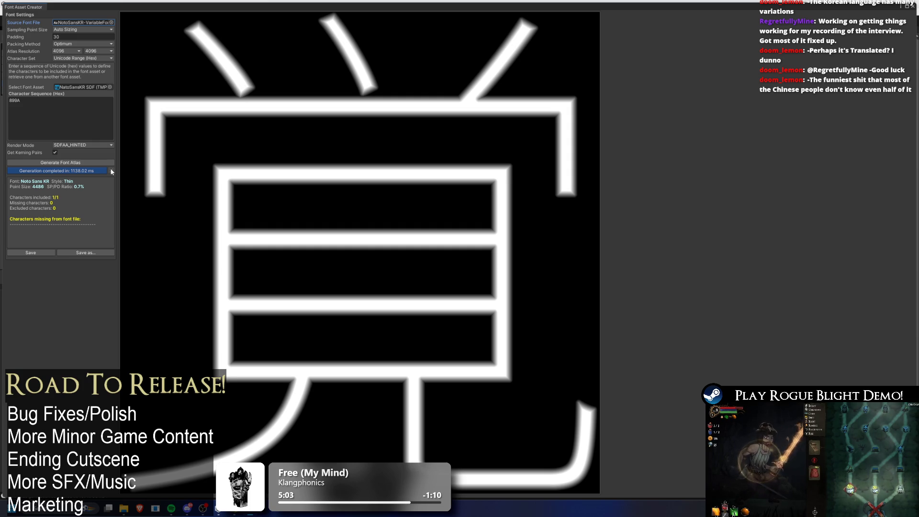
pyautogui.click(36, 252)
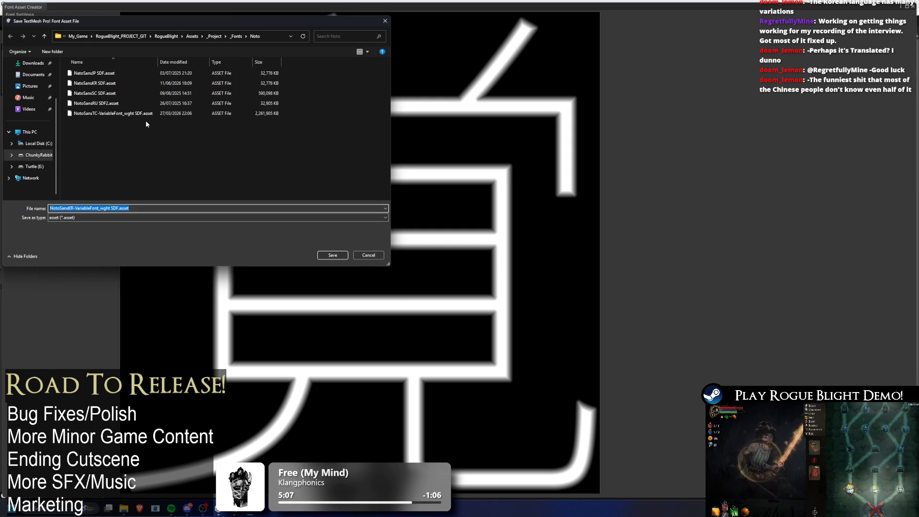
# Step: Overwrite NatoSansKR SDF.asset with the generated atlas and close the Font Asset Creator
pyautogui.click(116, 84)
pyautogui.click(333, 255)
pyautogui.click(467, 251)
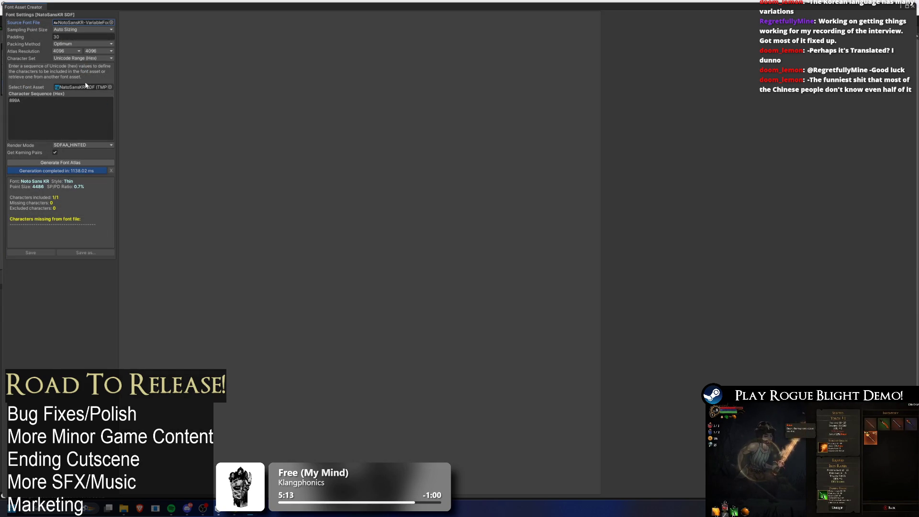
pyautogui.click(912, 6)
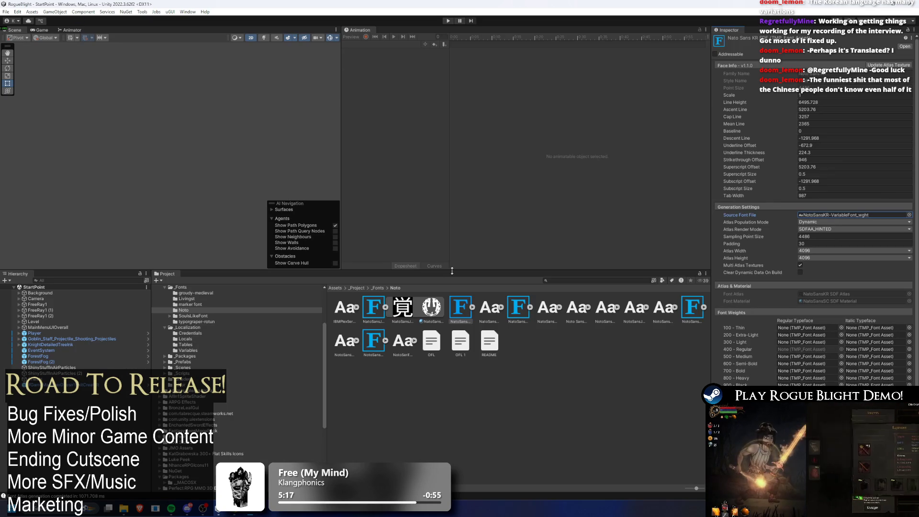
pyautogui.click(473, 306)
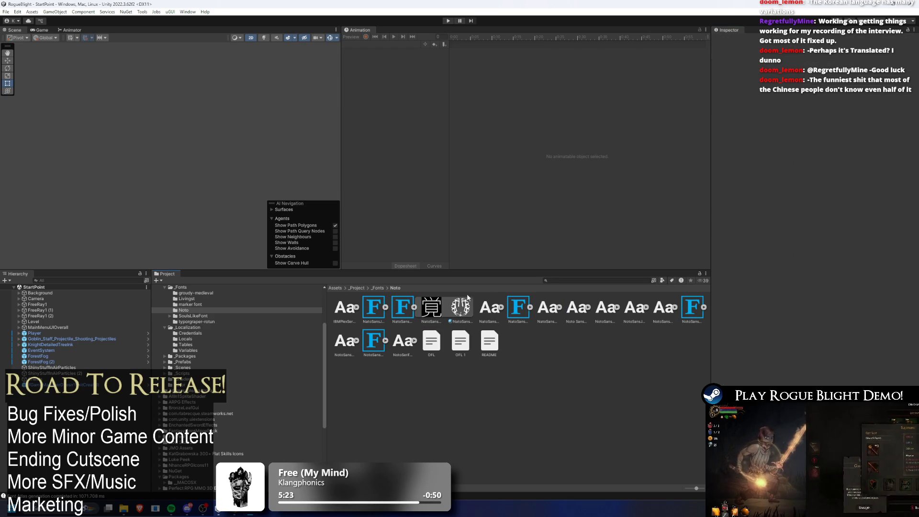
# Step: Check the Fallback Font Assets of an OptimusPrinceps asset in _Fonts/SoulsLikeFont
pyautogui.click(369, 287)
pyautogui.click(378, 288)
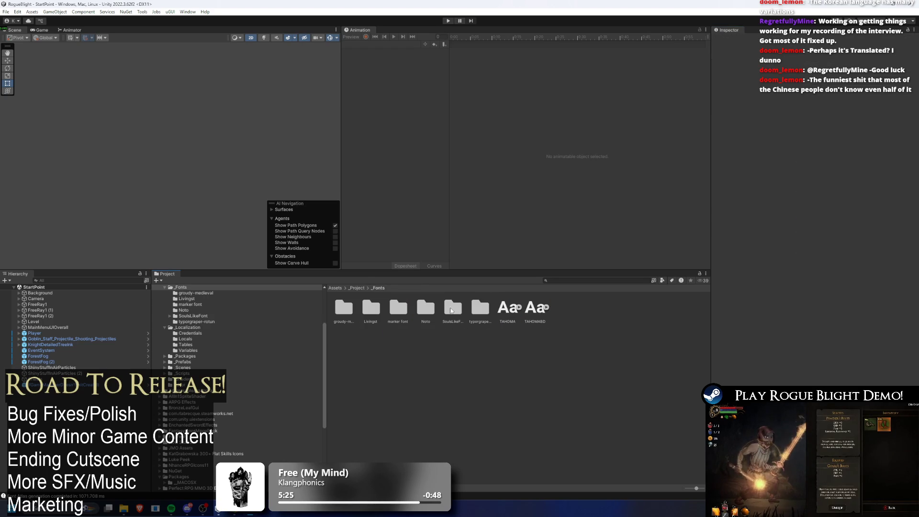
pyautogui.doubleClick(457, 310)
pyautogui.click(459, 309)
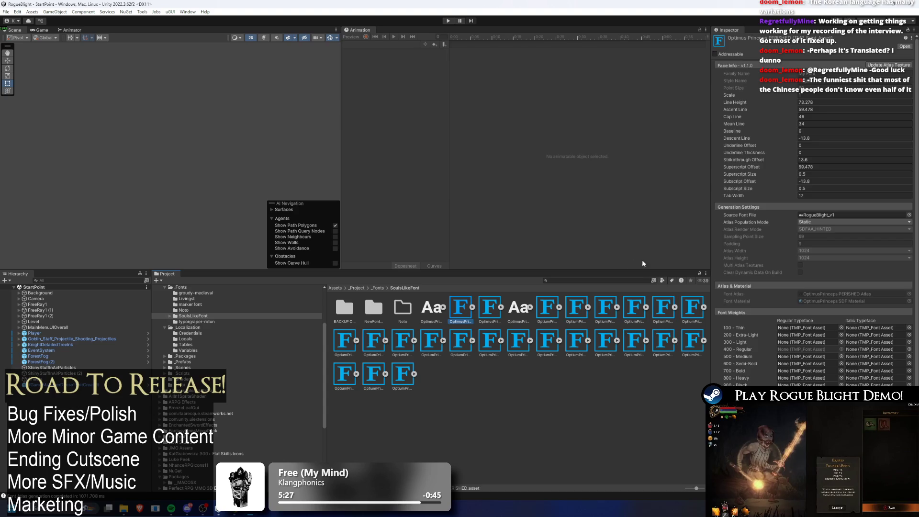
pyautogui.scroll(-3, 786, 262)
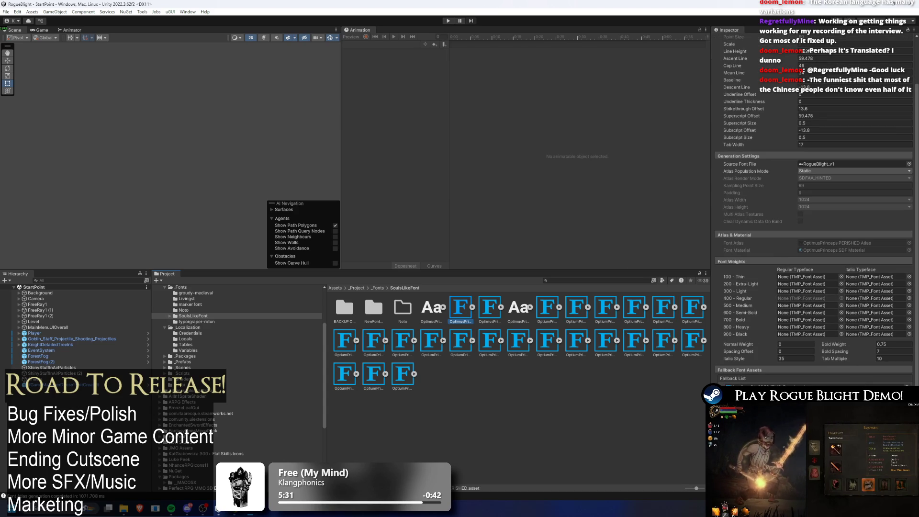
# Step: Return to the Noto folder, select a NotoSans asset, and enter Play mode
pyautogui.click(475, 341)
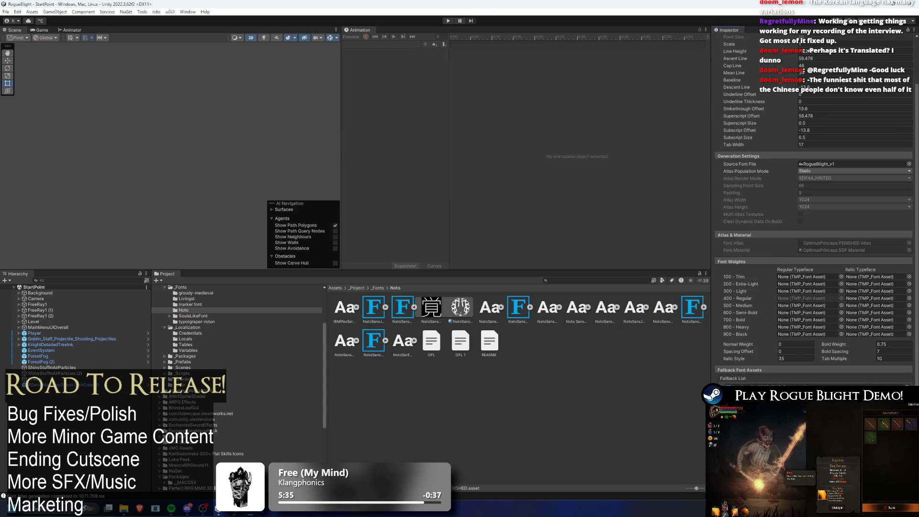
pyautogui.click(407, 311)
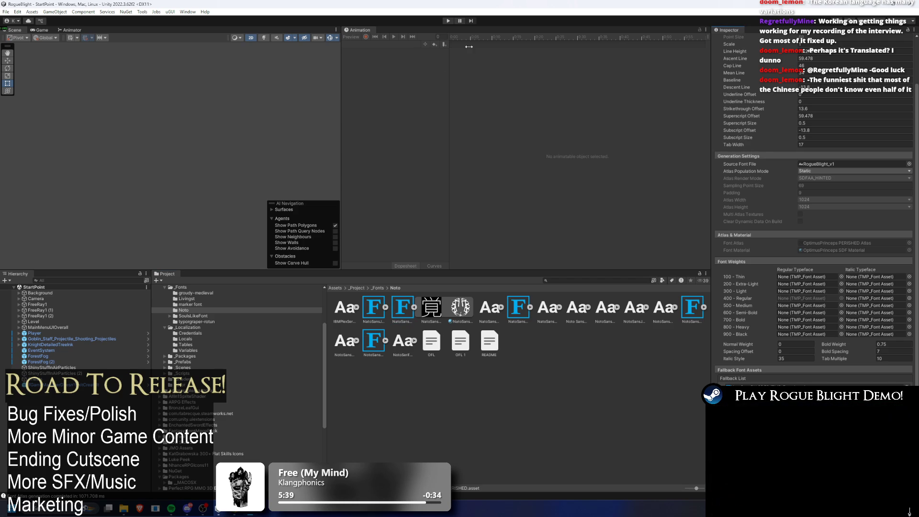
pyautogui.click(447, 21)
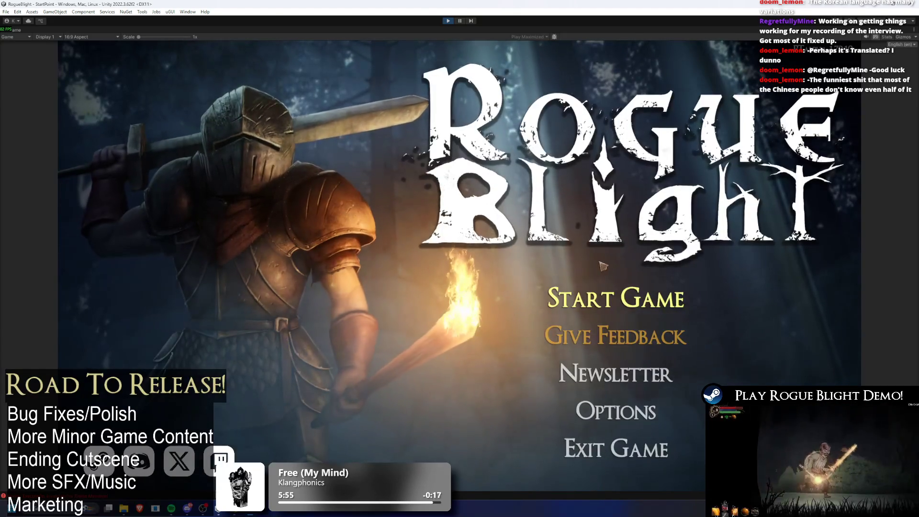
# Step: Try the Start Game screen, go back, and switch the menu language to Ukrainian
pyautogui.click(615, 297)
pyautogui.press('Escape')
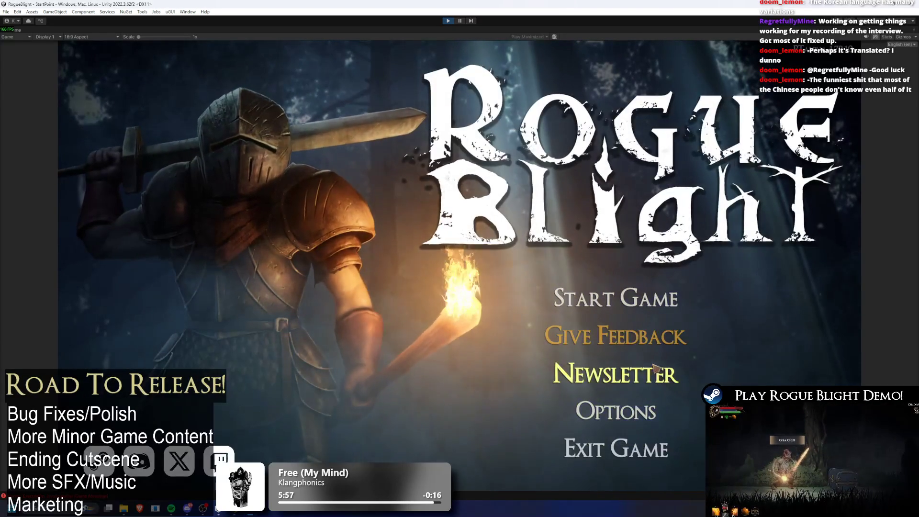
pyautogui.click(900, 44)
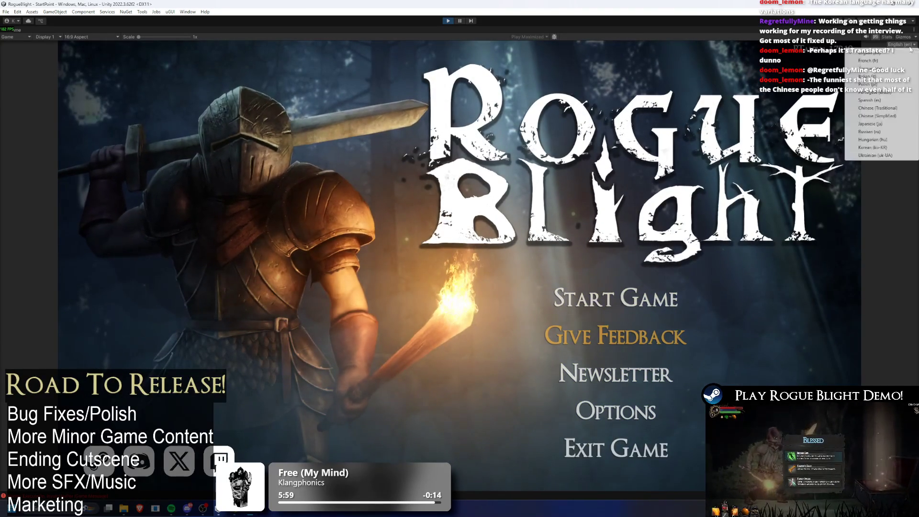
pyautogui.click(890, 156)
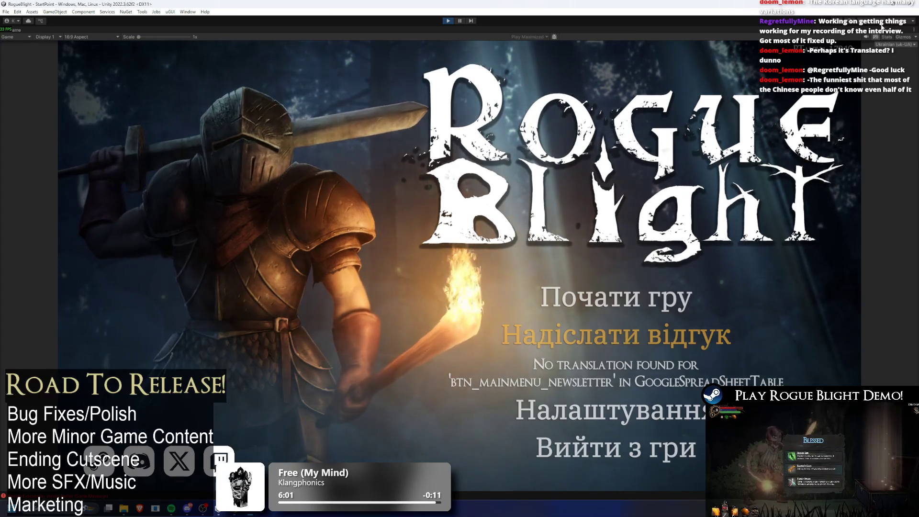
# Step: Switch the menu to Korean (ko-KR), check the Start Game screen, then exit Play mode
pyautogui.click(894, 44)
pyautogui.click(885, 148)
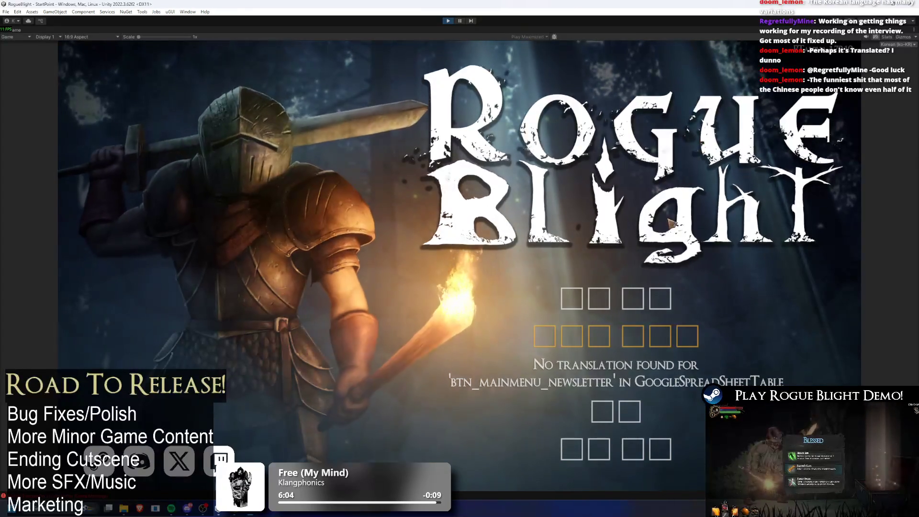
pyautogui.click(622, 421)
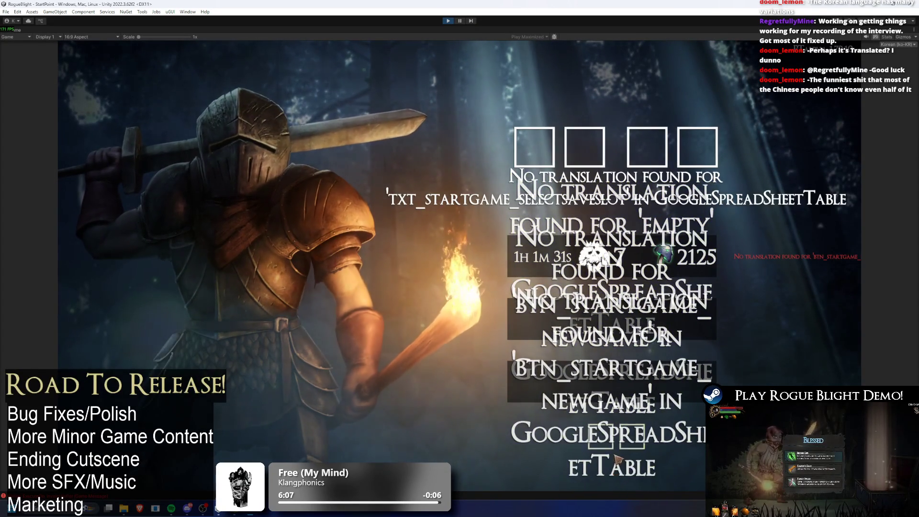
pyautogui.click(620, 471)
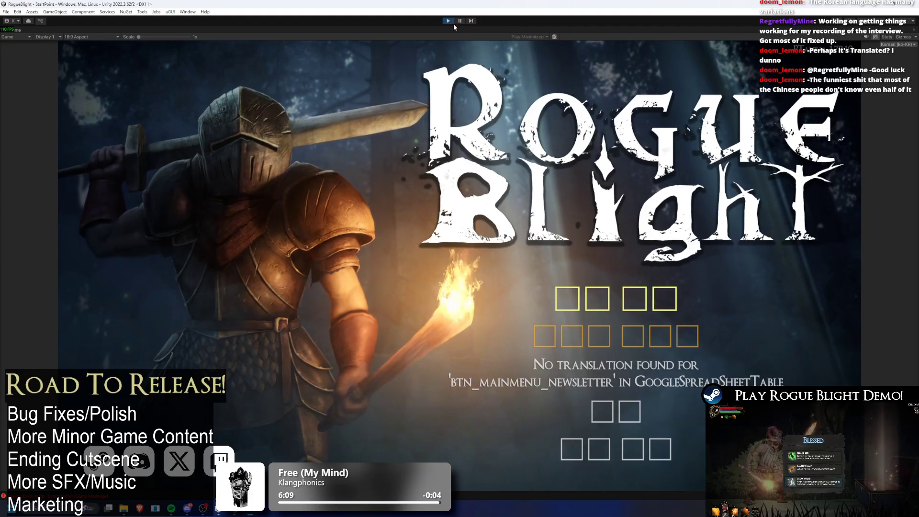
pyautogui.hotkey('ctrl', 'p')
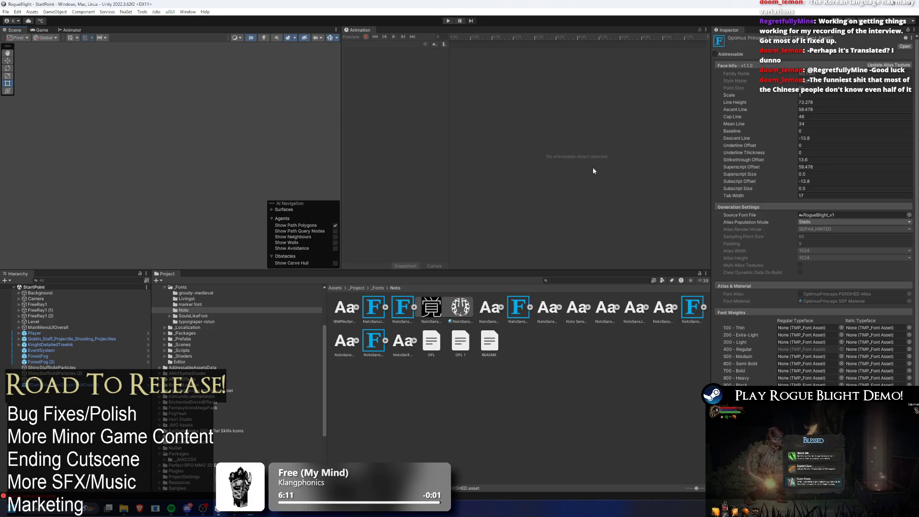
# Step: Show the SoulsLikeFont folder and check the first two assets' Fallback List and Normal Weight fields
pyautogui.scroll(-3, 757, 328)
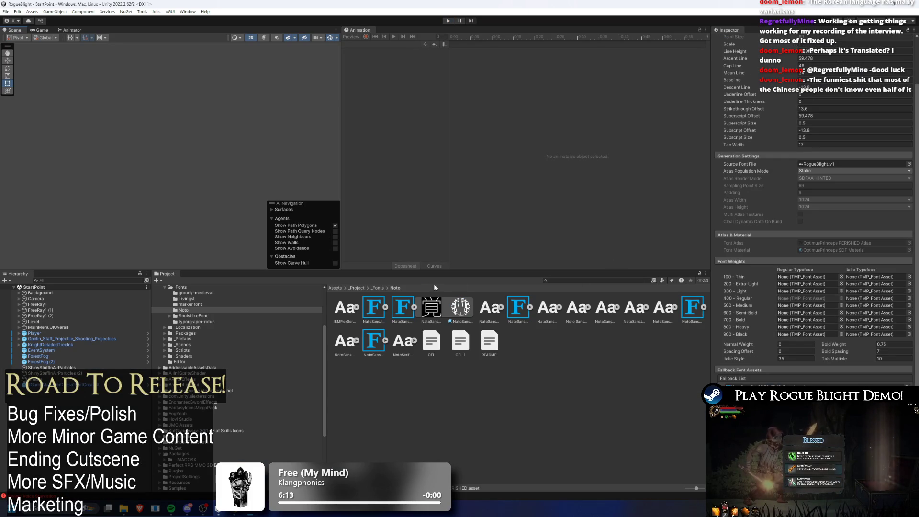
pyautogui.press('Down')
pyautogui.click(453, 310)
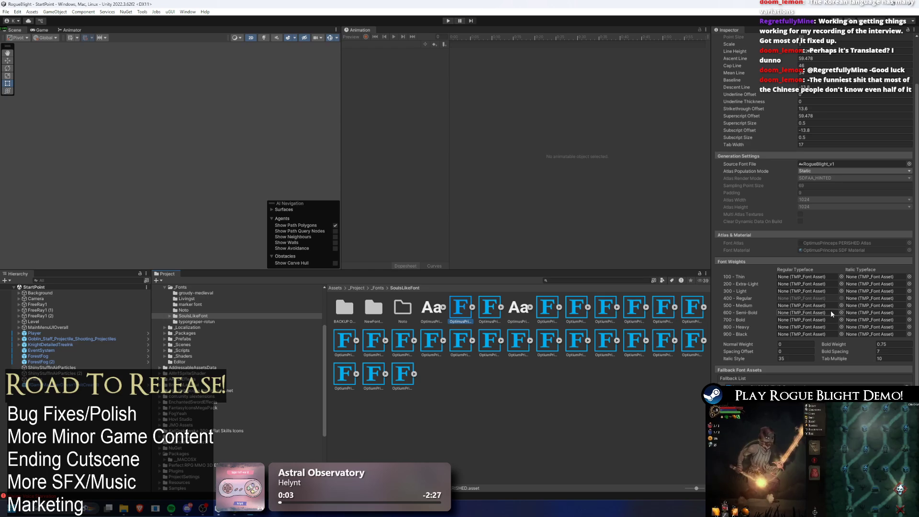
pyautogui.rightClick(734, 378)
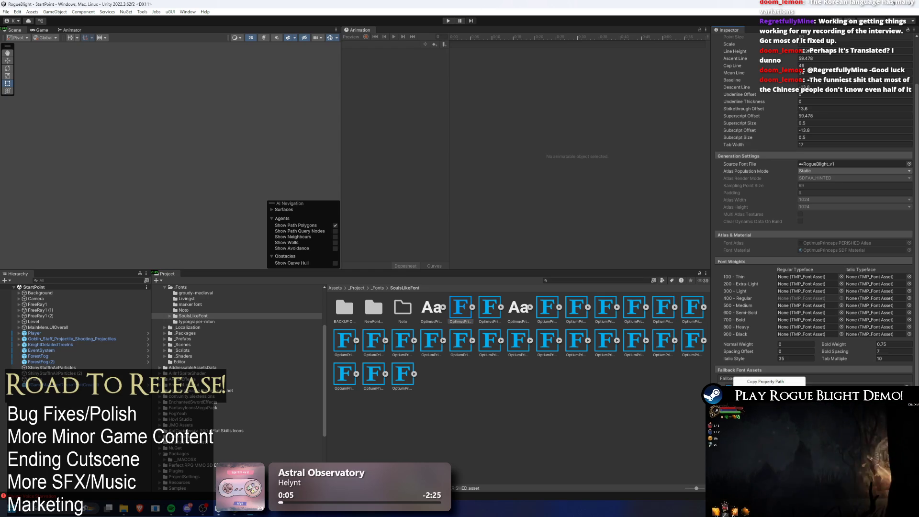
pyautogui.press('Escape')
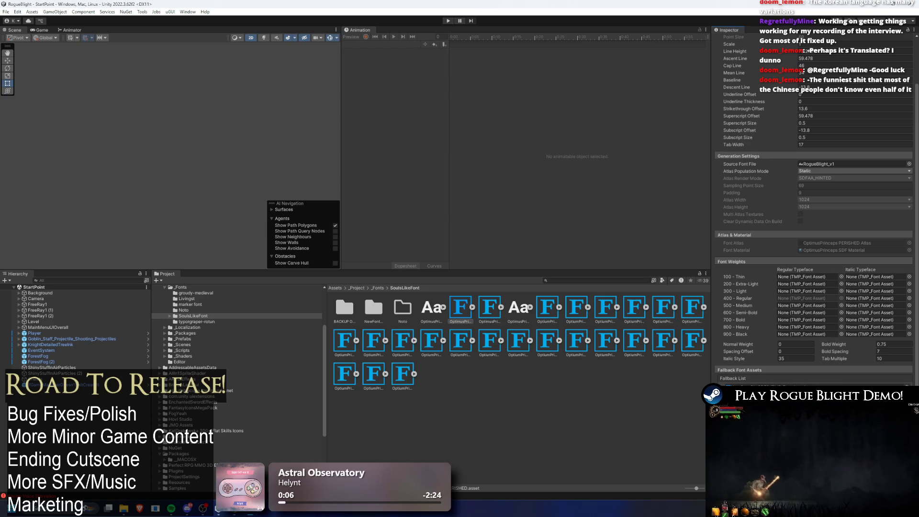
pyautogui.click(502, 312)
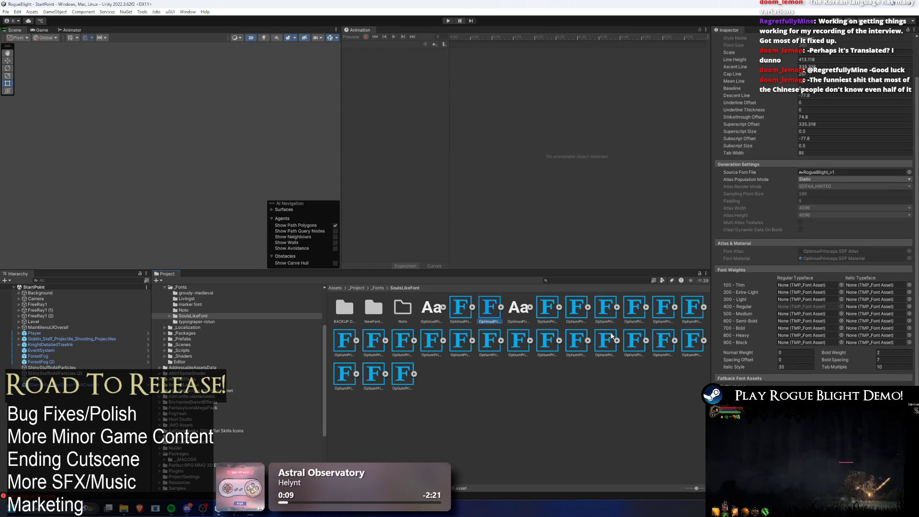
pyautogui.rightClick(732, 355)
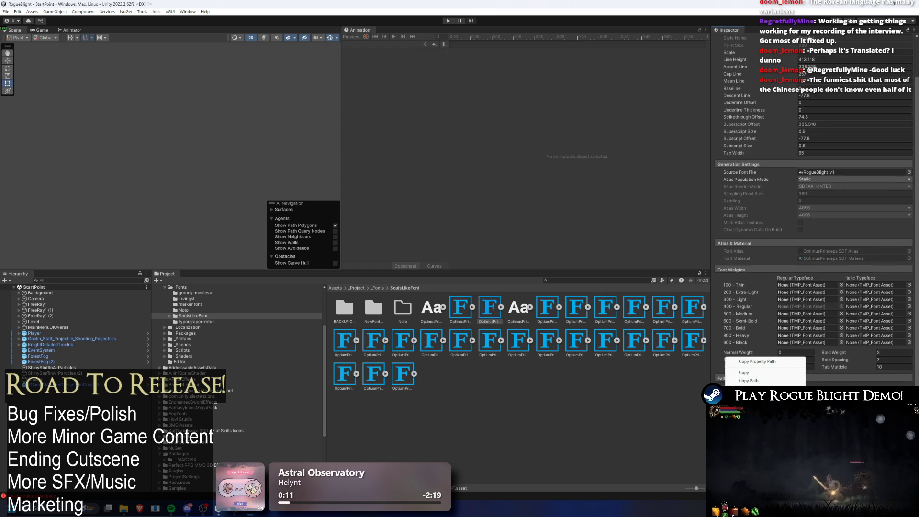
pyautogui.press('Escape')
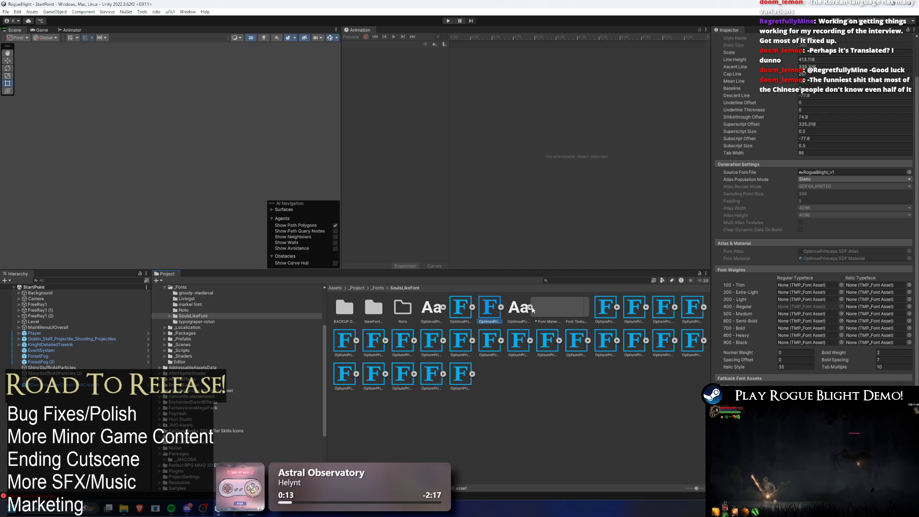
# Step: Inspect the next font assets, including BLESSED_HEADERS and CHOICE, and their Normal Weight field
pyautogui.click(546, 308)
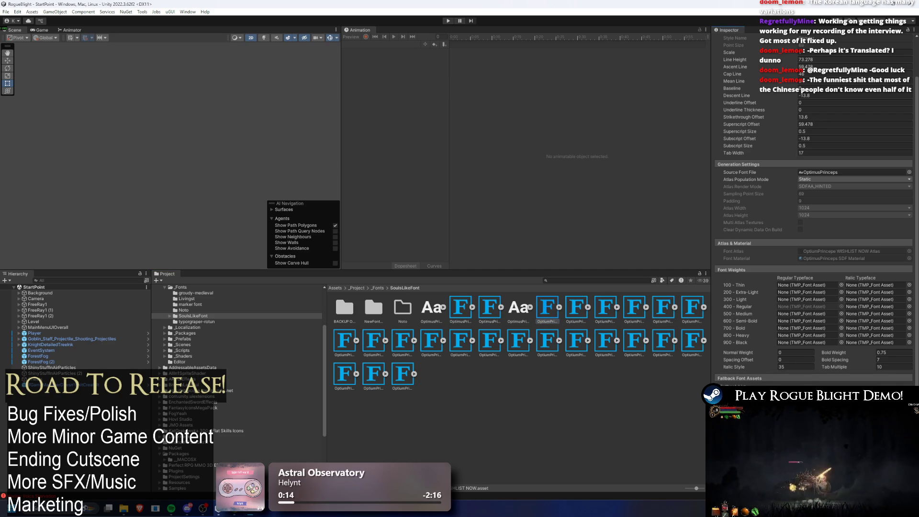
pyautogui.click(576, 309)
pyautogui.rightClick(726, 354)
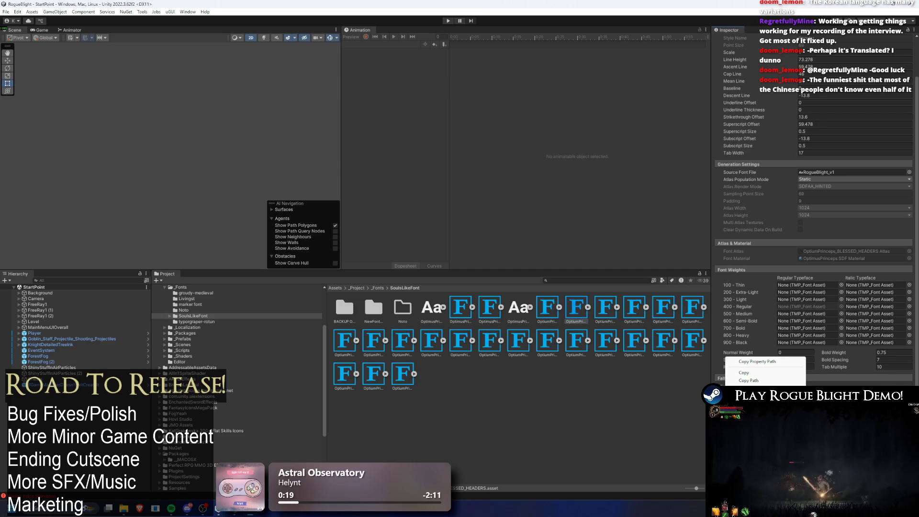
pyautogui.click(727, 378)
pyautogui.click(606, 310)
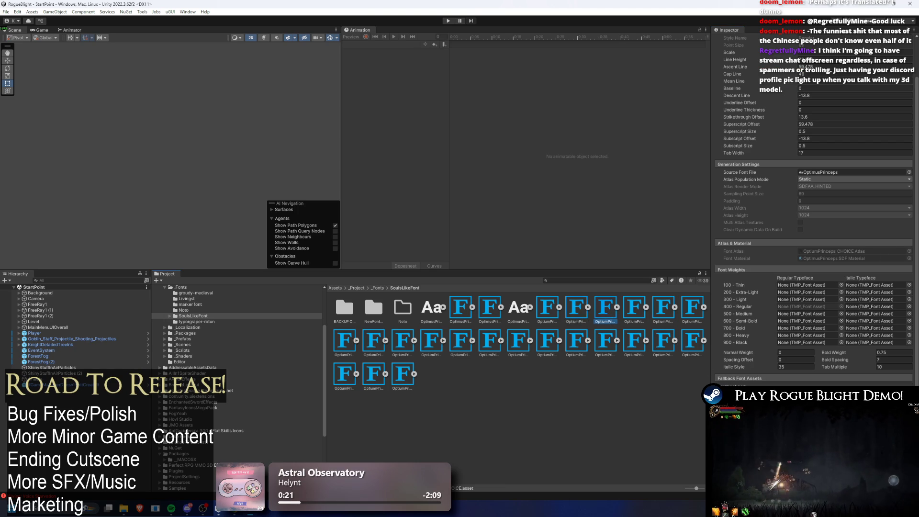
pyautogui.click(732, 353)
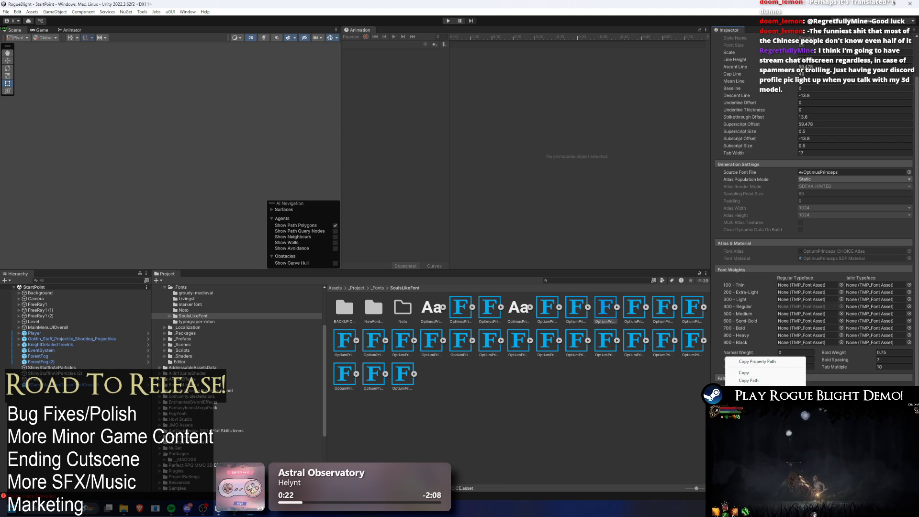
# Step: Review the CHOICE_HEADERS, CURRENCY, CURSED_HEADERS and DAMAGEPOPUP font assets' settings
pyautogui.click(635, 309)
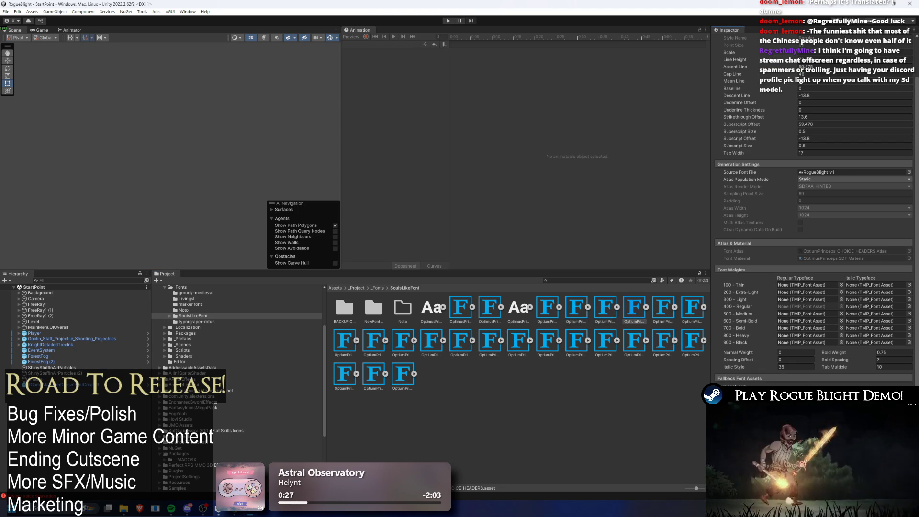
pyautogui.click(660, 315)
pyautogui.rightClick(736, 360)
pyautogui.click(694, 326)
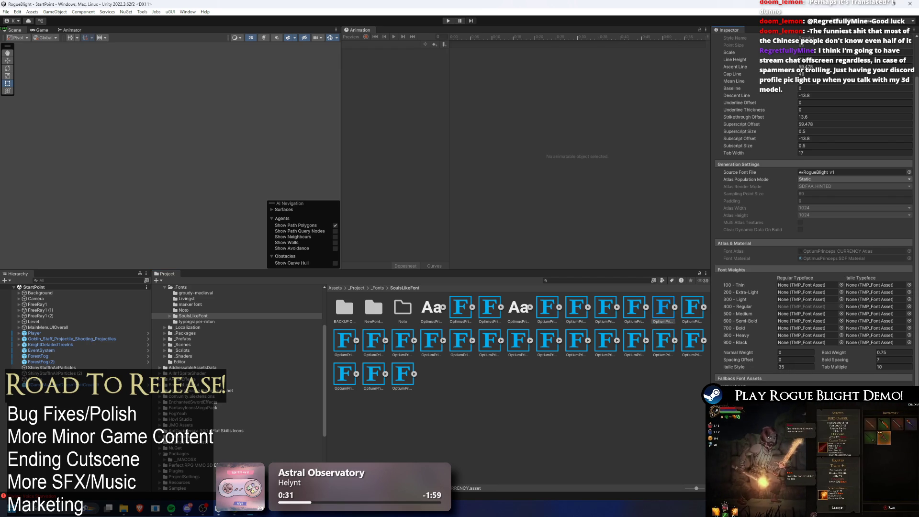
pyautogui.click(695, 326)
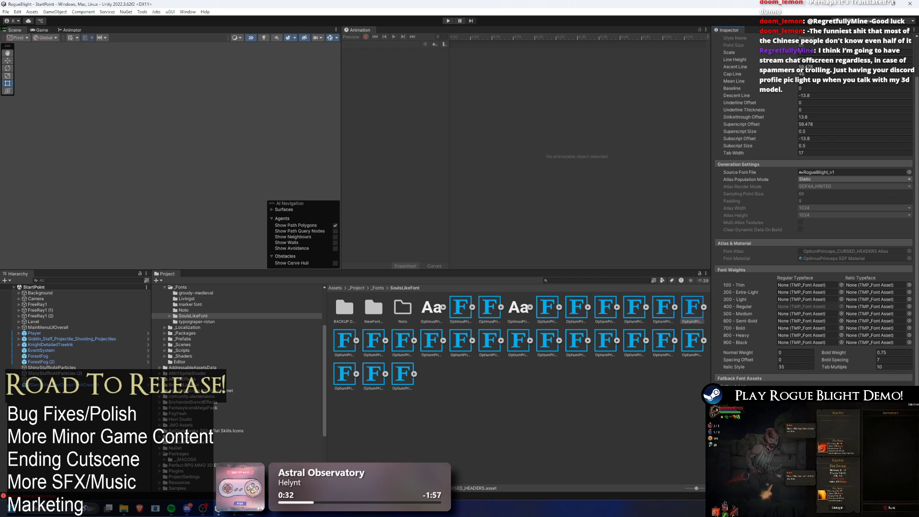
pyautogui.rightClick(732, 359)
pyautogui.press('Escape')
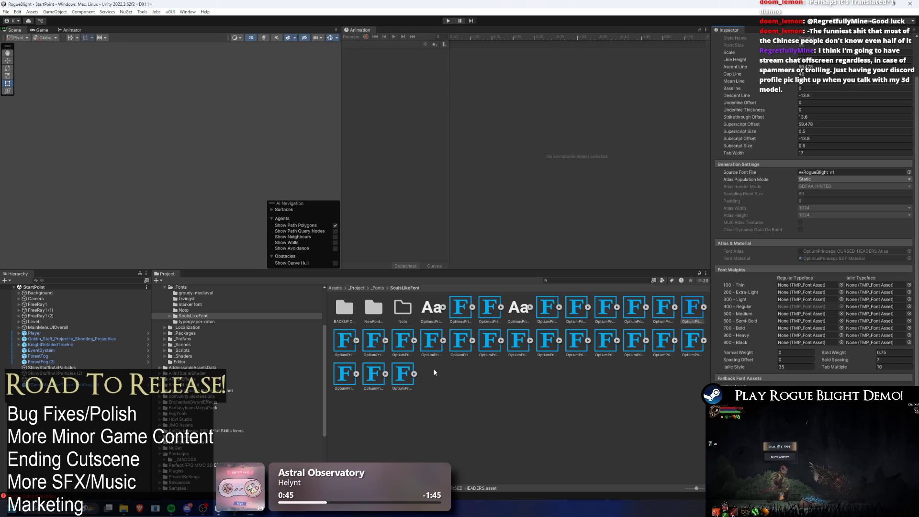
pyautogui.click(344, 338)
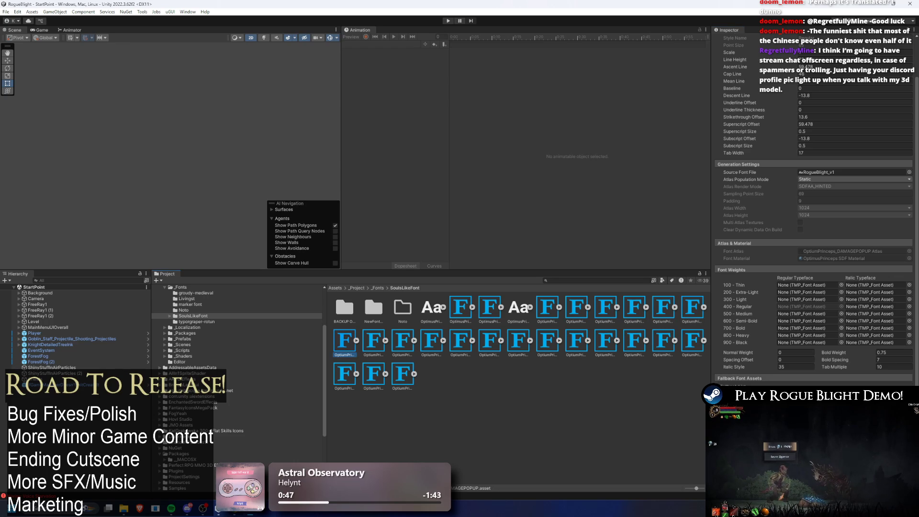
pyautogui.rightClick(725, 355)
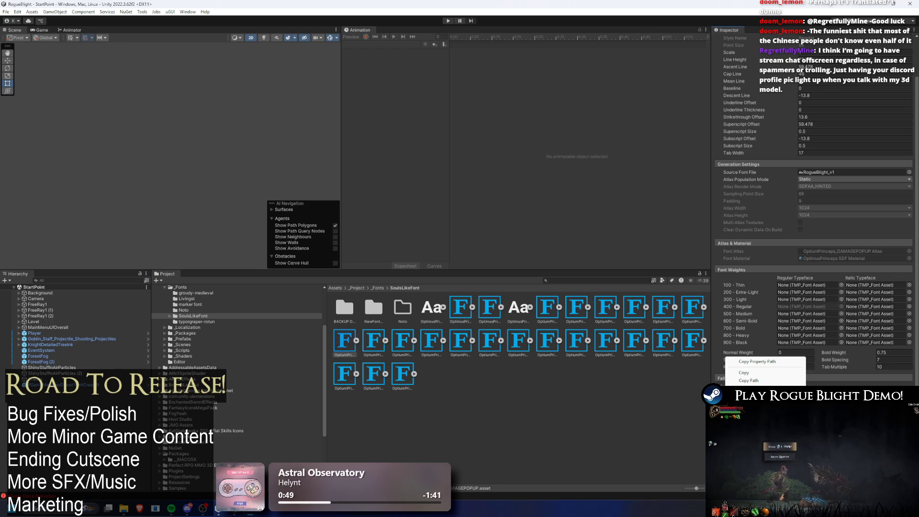
pyautogui.press('Escape')
pyautogui.click(388, 341)
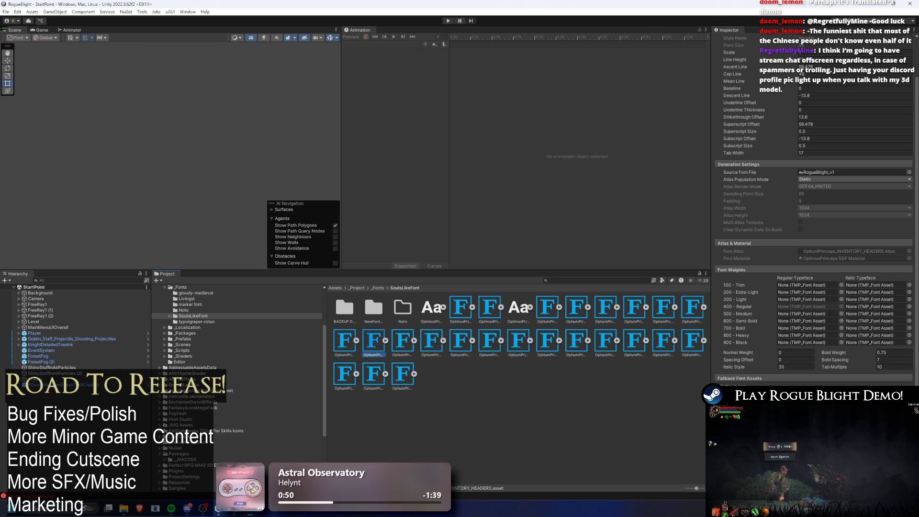
pyautogui.rightClick(726, 355)
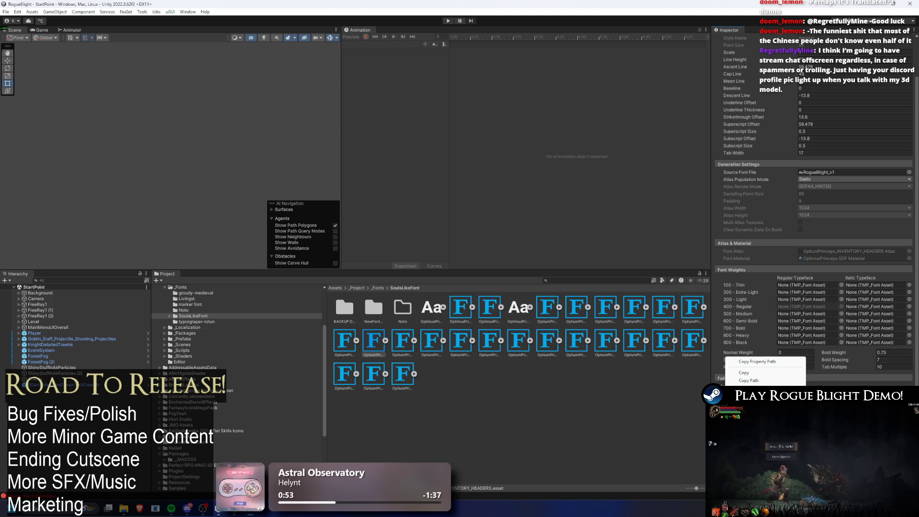
pyautogui.press('Escape')
pyautogui.press('Right')
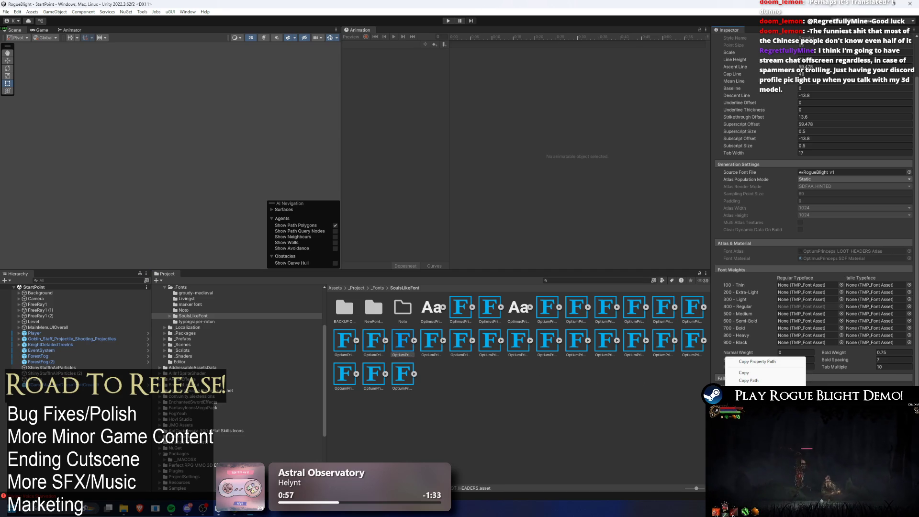
pyautogui.click(436, 355)
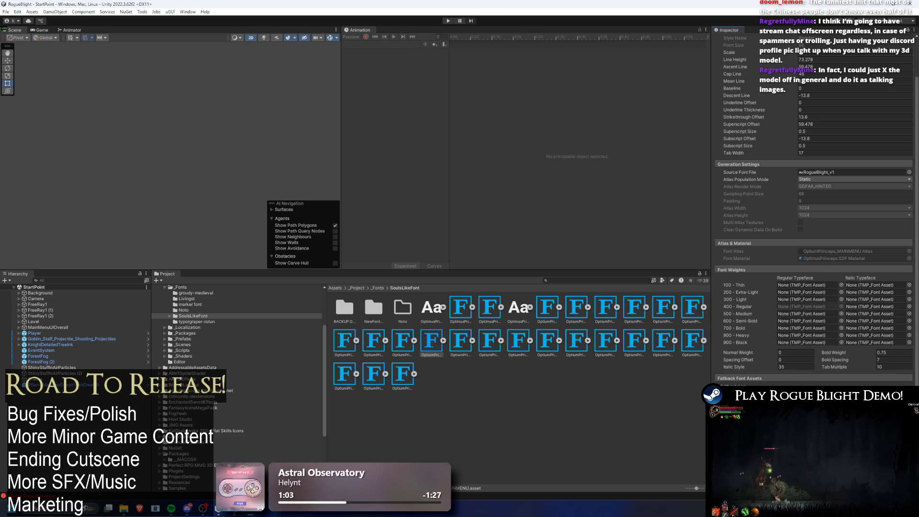
pyautogui.click(463, 343)
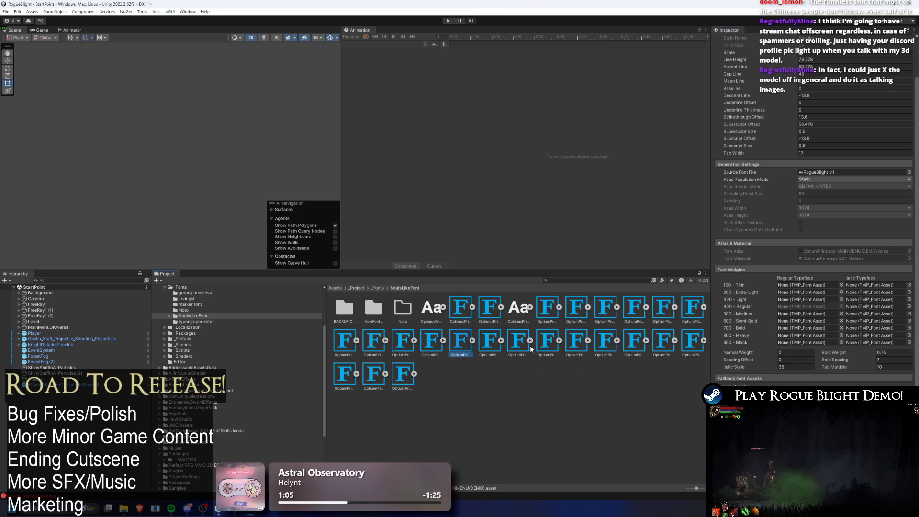
pyautogui.click(728, 29)
pyautogui.rightClick(727, 354)
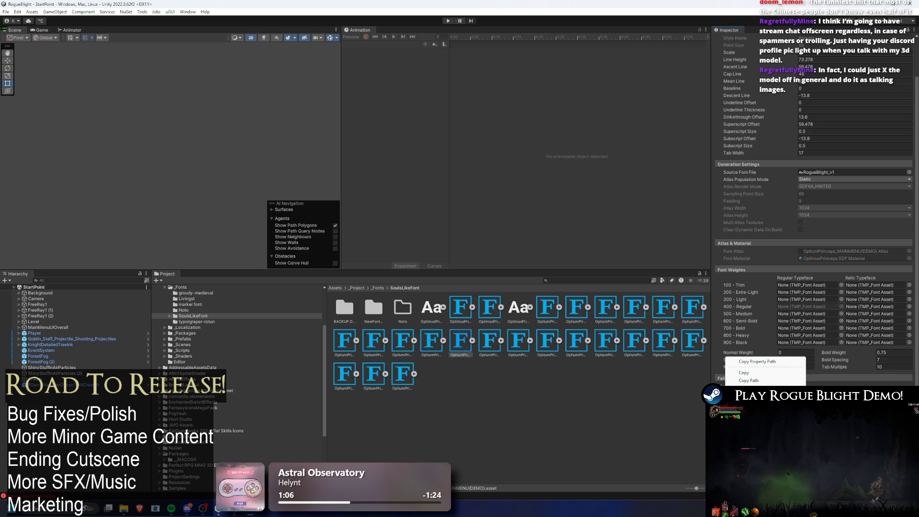
pyautogui.click(533, 349)
pyautogui.click(488, 340)
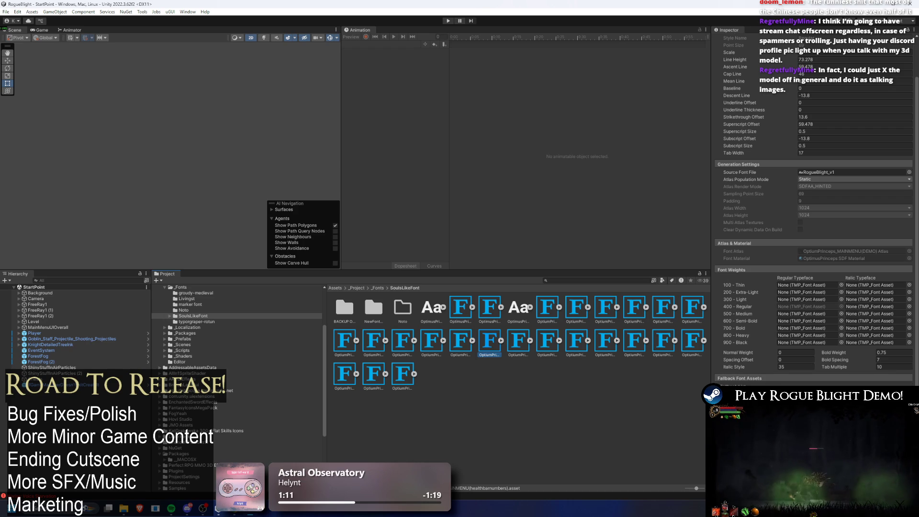
pyautogui.rightClick(725, 355)
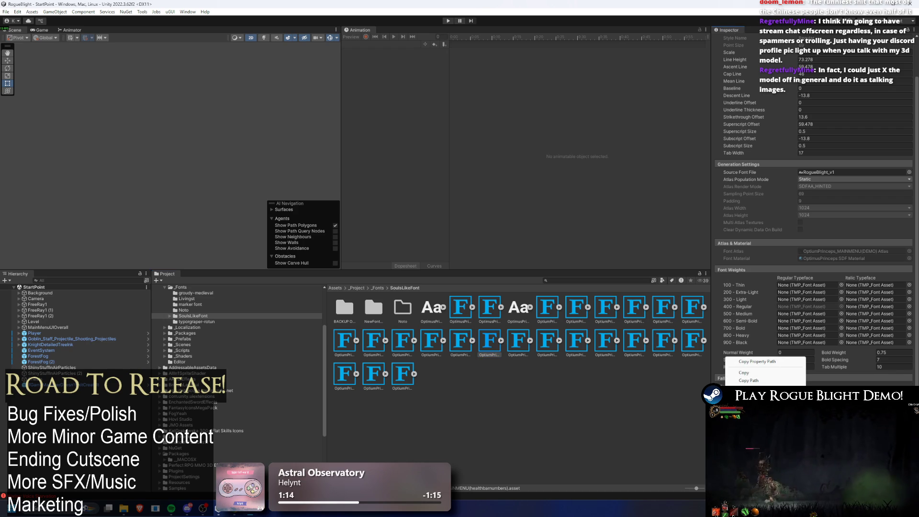
pyautogui.click(574, 365)
pyautogui.click(516, 343)
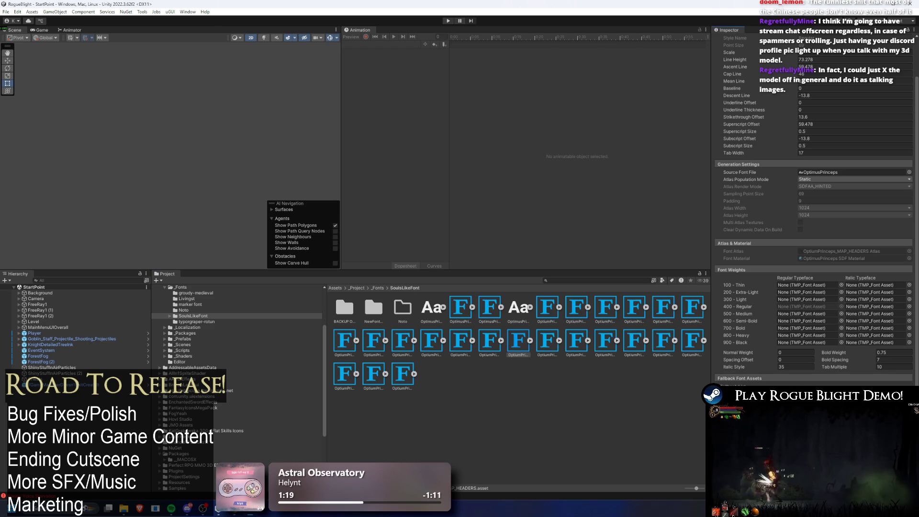
pyautogui.rightClick(725, 355)
pyautogui.click(571, 350)
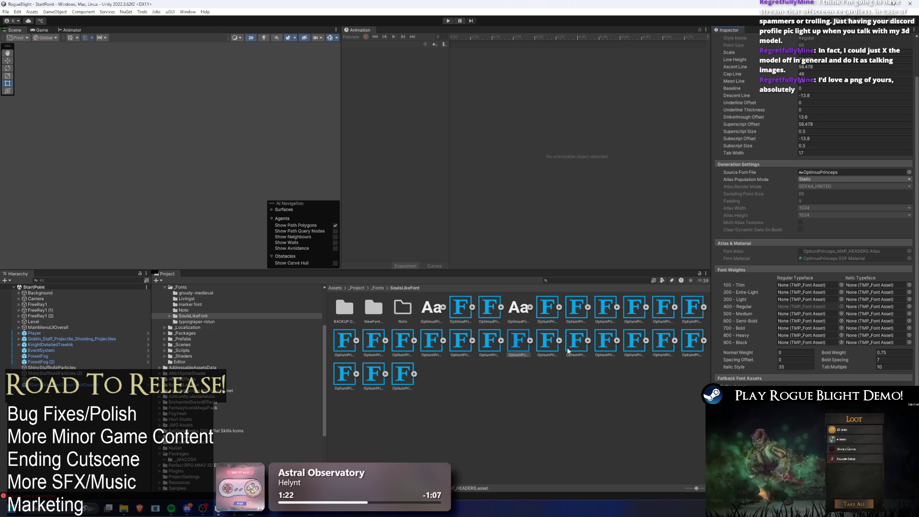
pyautogui.click(556, 352)
pyautogui.rightClick(726, 357)
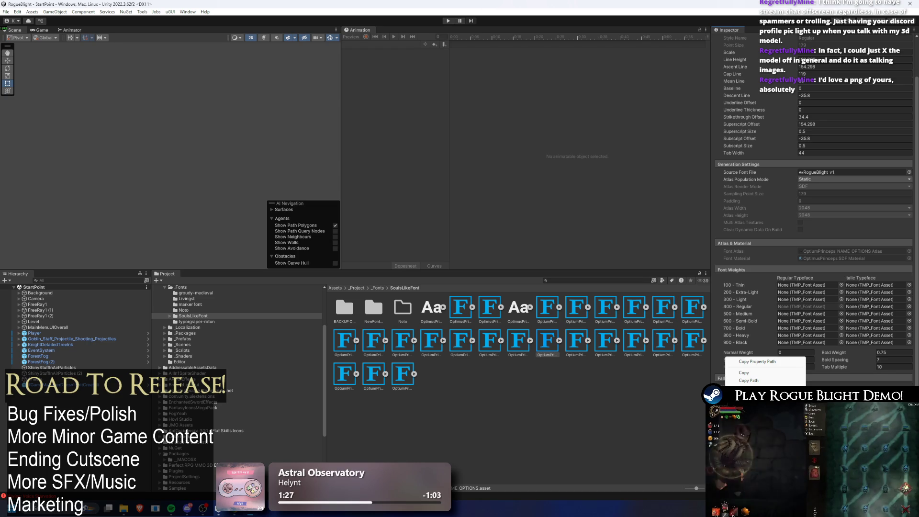
pyautogui.click(696, 386)
pyautogui.click(580, 345)
pyautogui.rightClick(725, 357)
pyautogui.press('Escape')
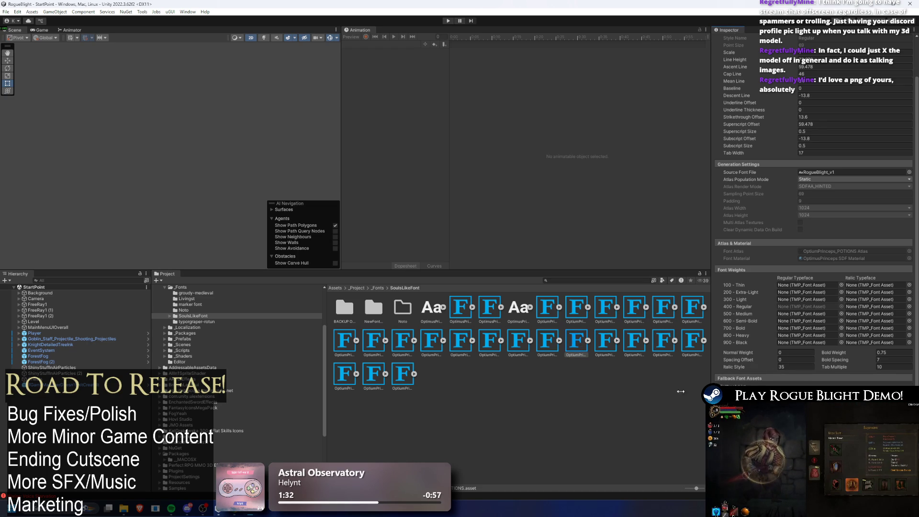
pyautogui.click(605, 341)
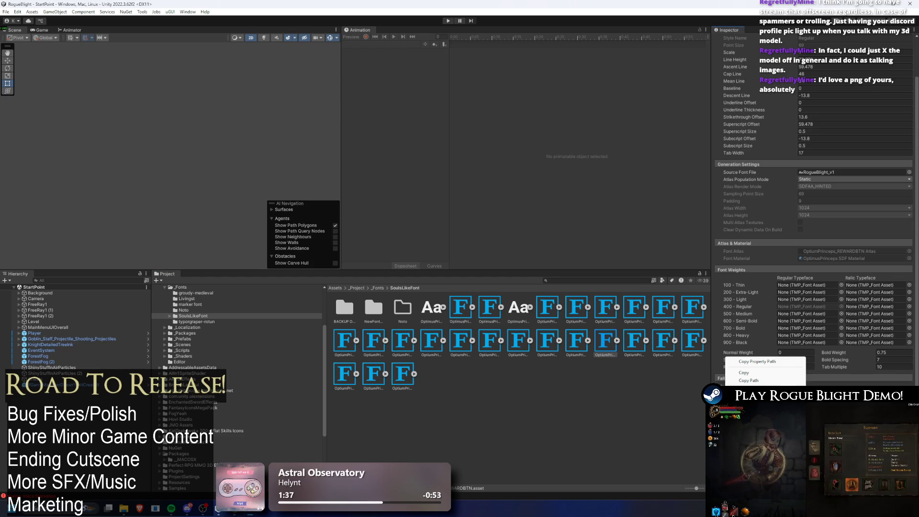
pyautogui.click(634, 340)
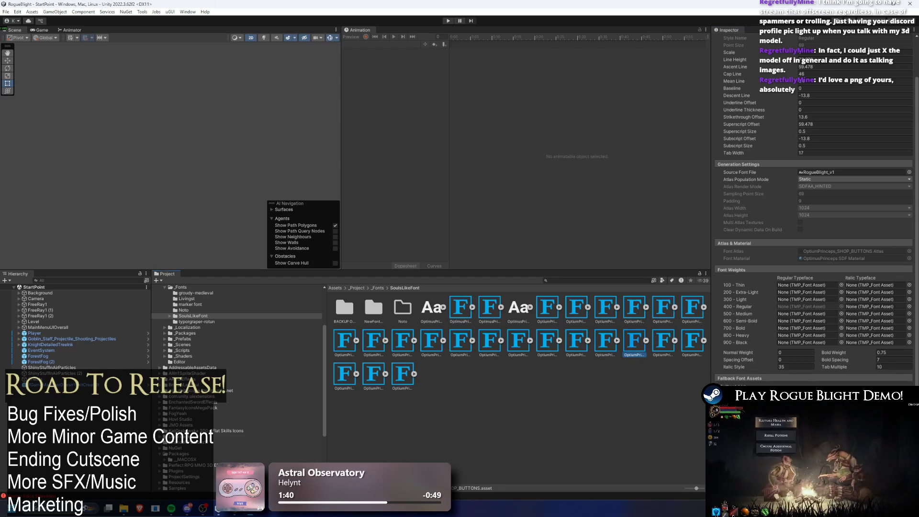
pyautogui.rightClick(725, 354)
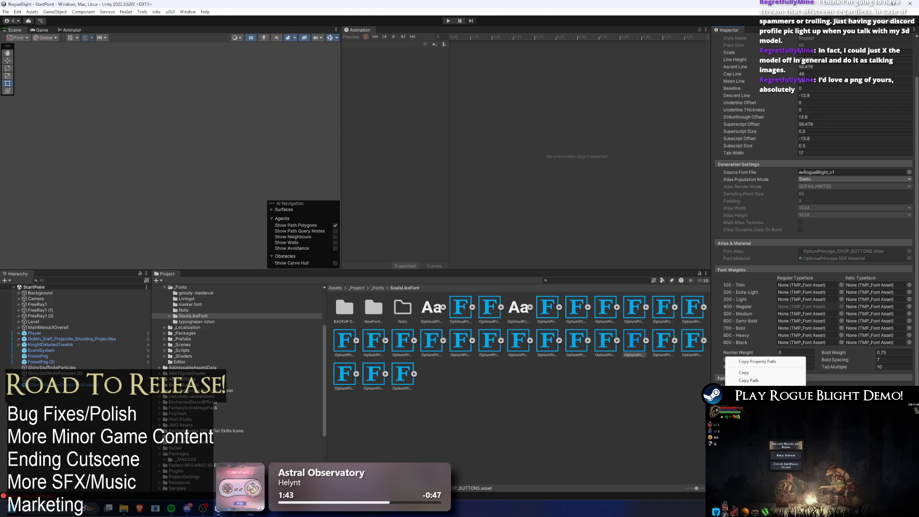
pyautogui.press('Escape')
pyautogui.click(663, 340)
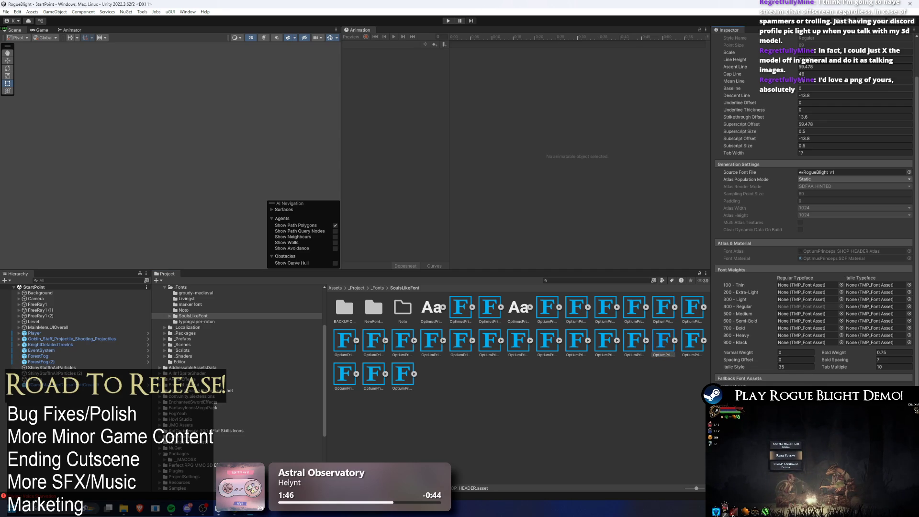
pyautogui.rightClick(725, 355)
pyautogui.press('Escape')
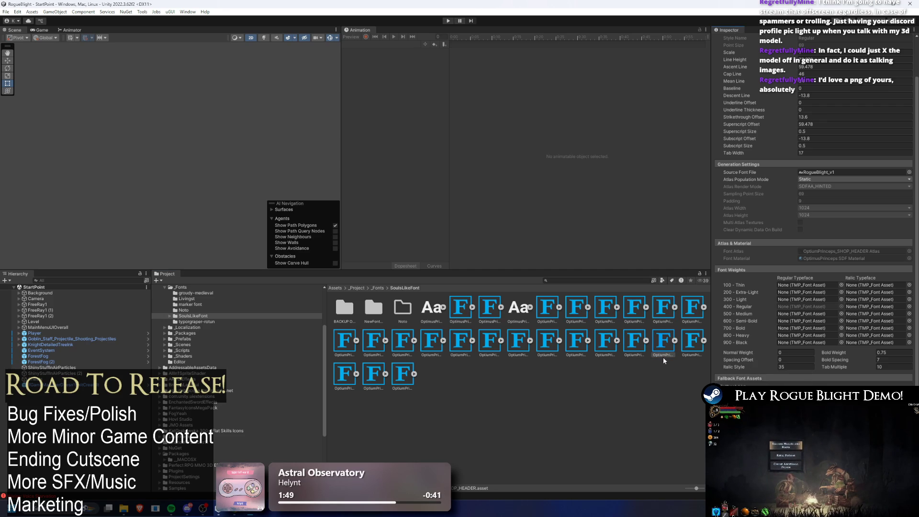
pyautogui.click(686, 346)
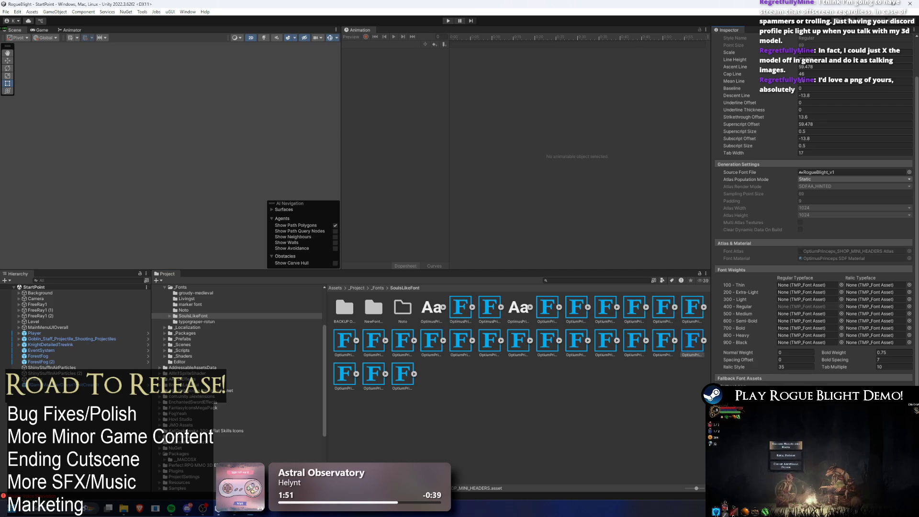
pyautogui.rightClick(725, 355)
pyautogui.press('Escape')
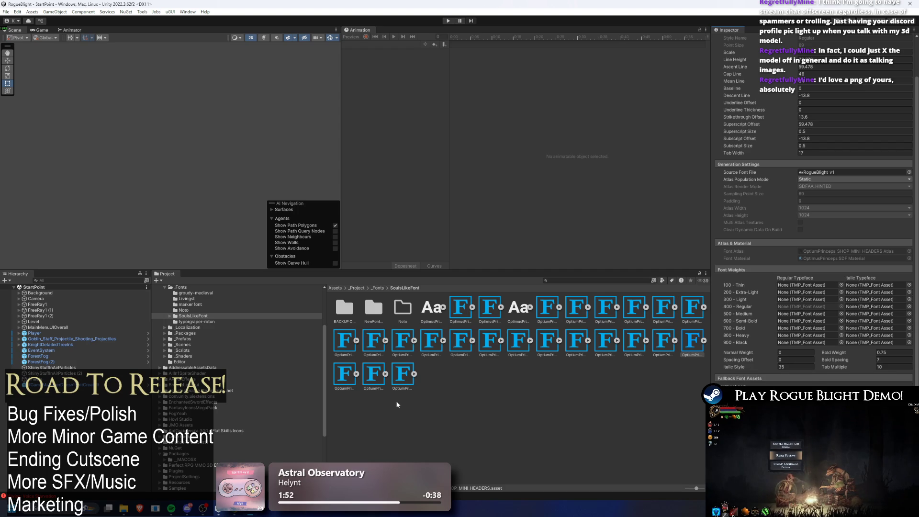
pyautogui.click(348, 374)
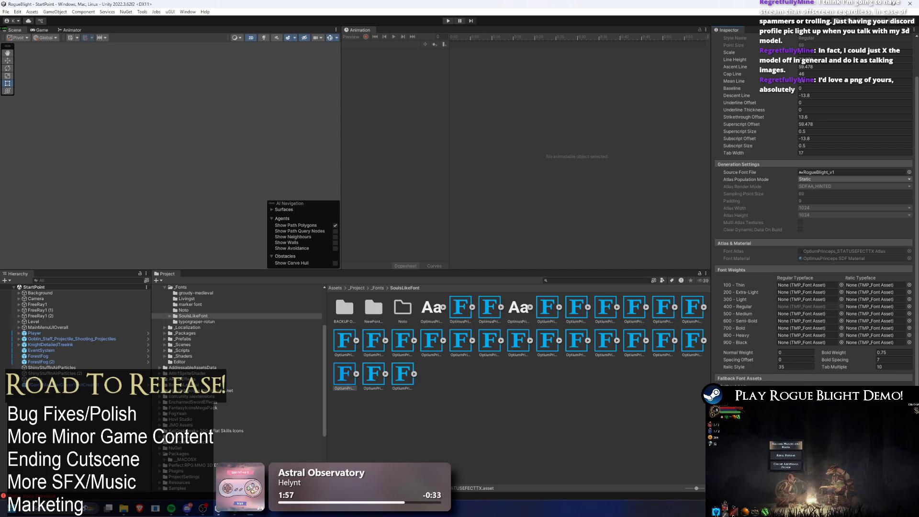
pyautogui.rightClick(732, 354)
pyautogui.press('Escape')
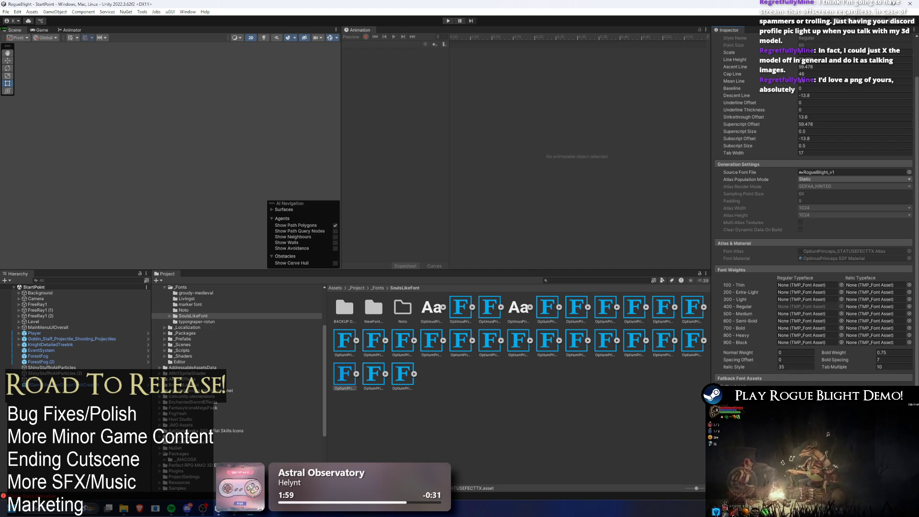
pyautogui.click(692, 342)
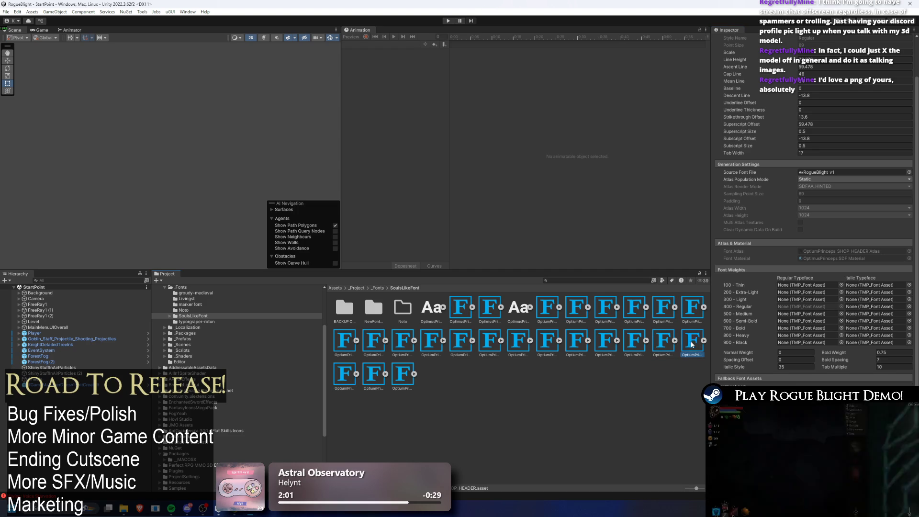
pyautogui.click(353, 376)
pyautogui.click(374, 373)
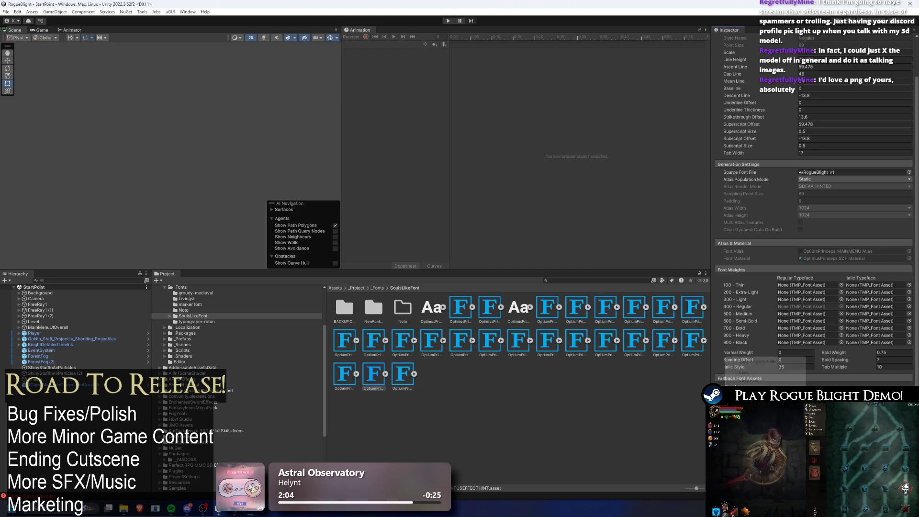
pyautogui.click(403, 383)
pyautogui.rightClick(726, 356)
pyautogui.press('Escape')
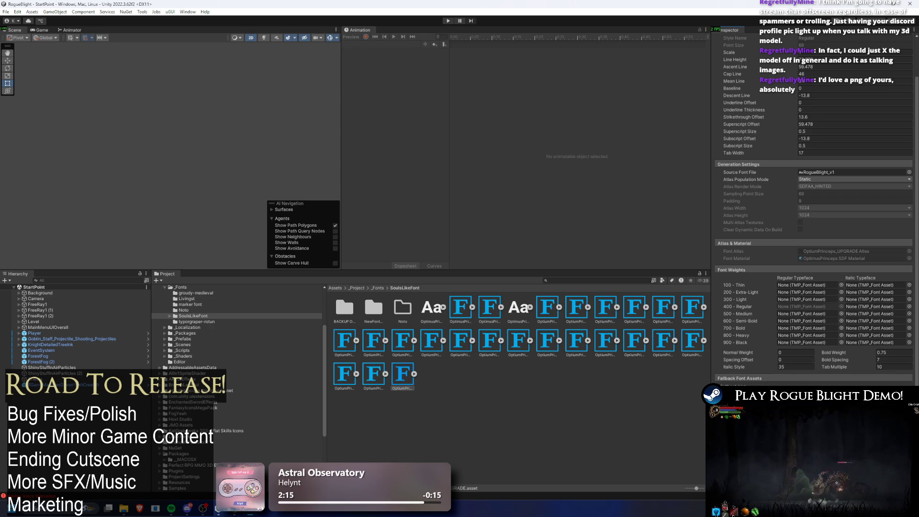
pyautogui.click(683, 343)
pyautogui.click(676, 344)
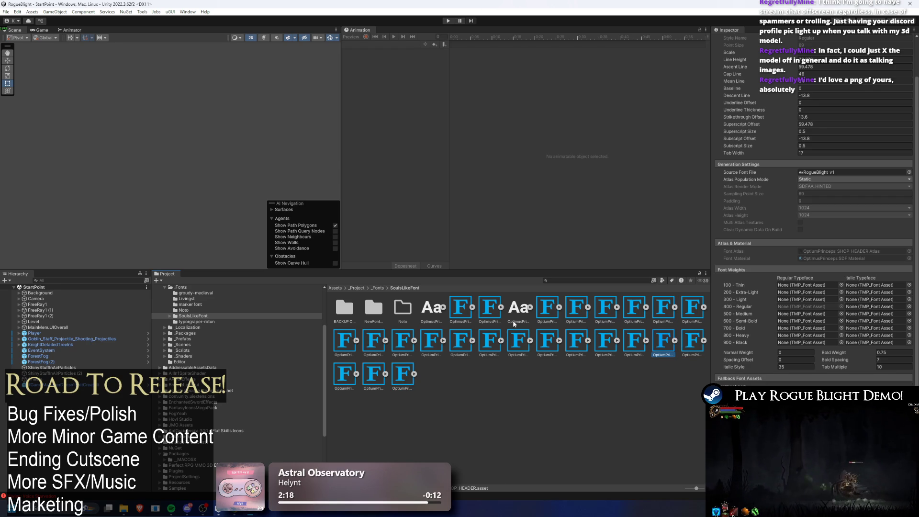
pyautogui.doubleClick(373, 309)
pyautogui.click(367, 311)
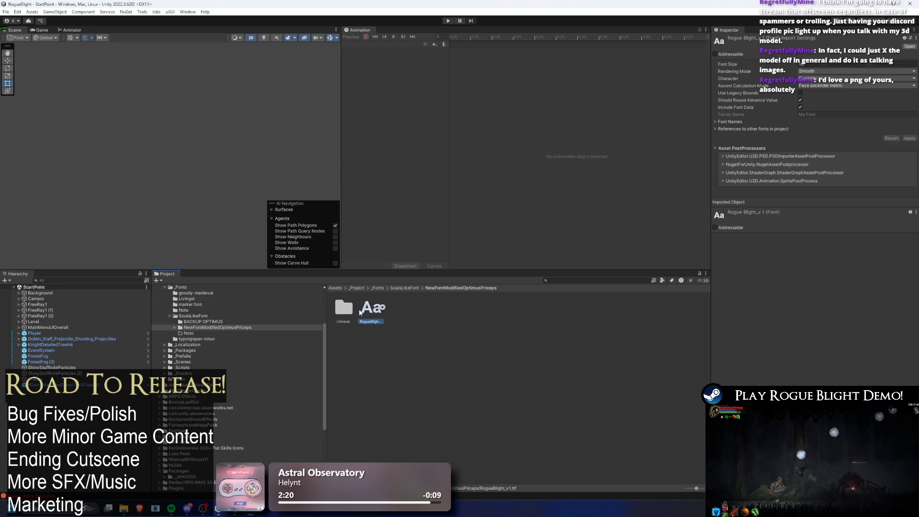
pyautogui.click(405, 288)
pyautogui.doubleClick(344, 308)
pyautogui.click(421, 288)
pyautogui.click(405, 287)
pyautogui.click(455, 21)
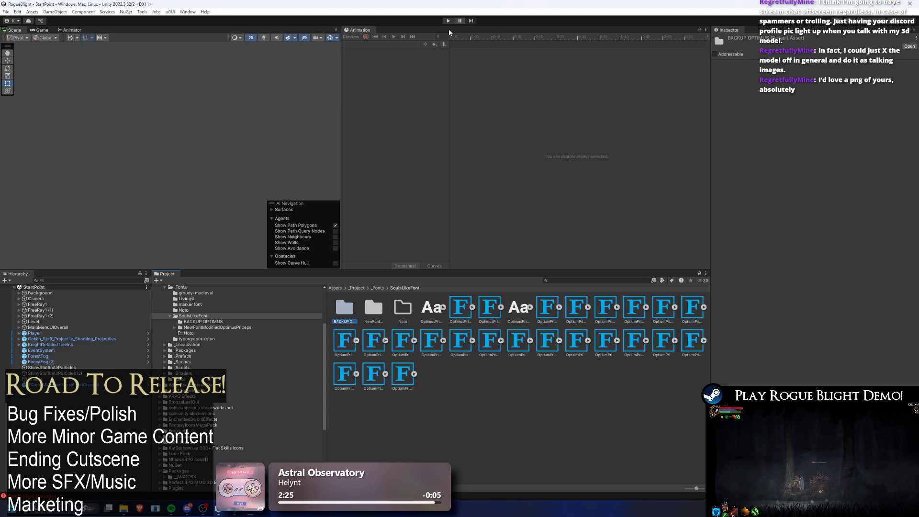
pyautogui.hotkey('ctrl', 'p')
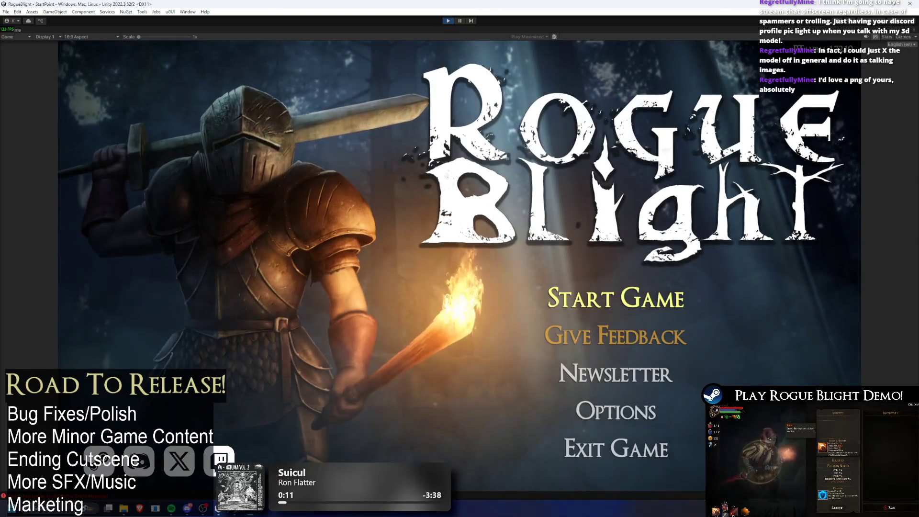
# Step: Switch the running game to Korean (ko-KR), check the menu screens, then stop the game
pyautogui.click(900, 44)
pyautogui.click(876, 149)
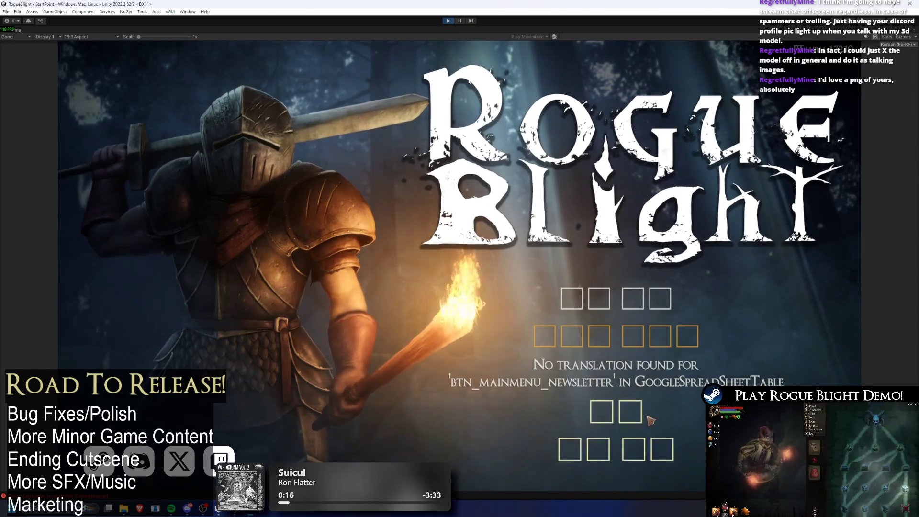
pyautogui.click(606, 333)
pyautogui.click(636, 421)
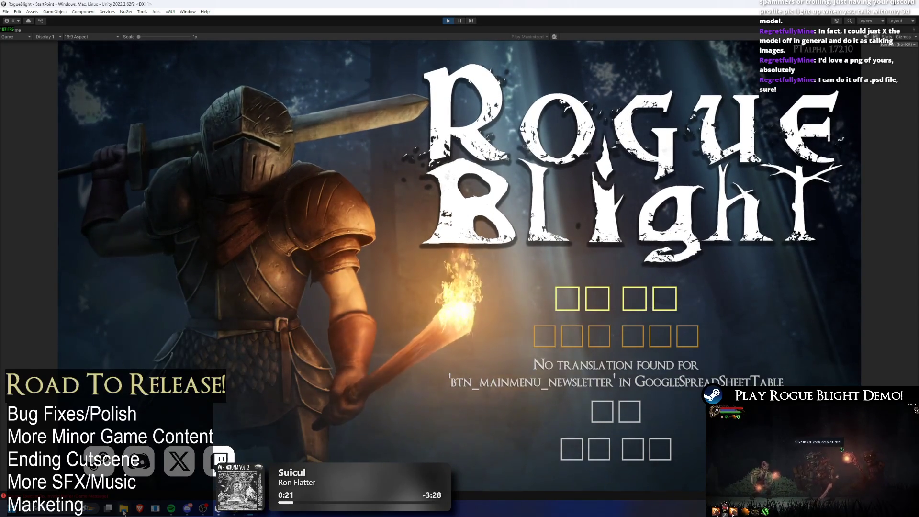
pyautogui.click(448, 21)
pyautogui.click(580, 281)
pyautogui.write('knight')
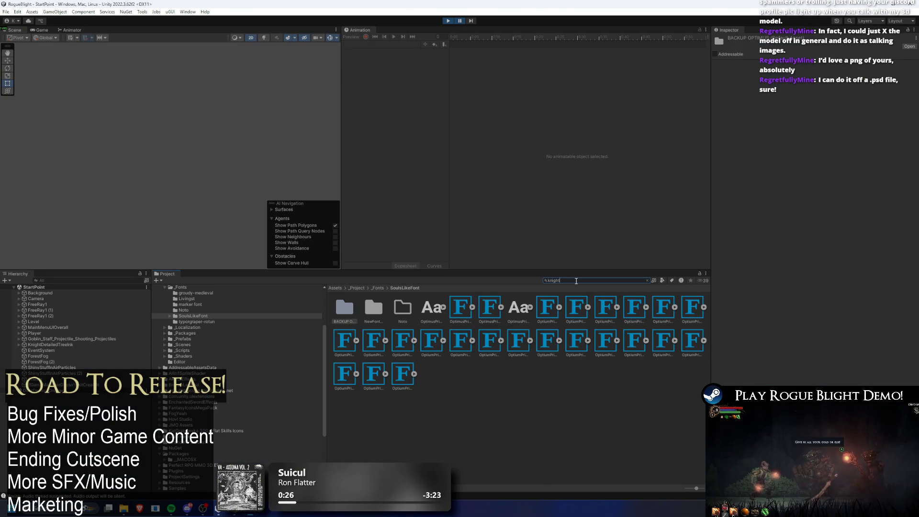
# Step: Select the Knight_Set(Male) artwork, clear the 'knight' search, and reveal its .psb file in File Explorer
pyautogui.scroll(-5, 580, 307)
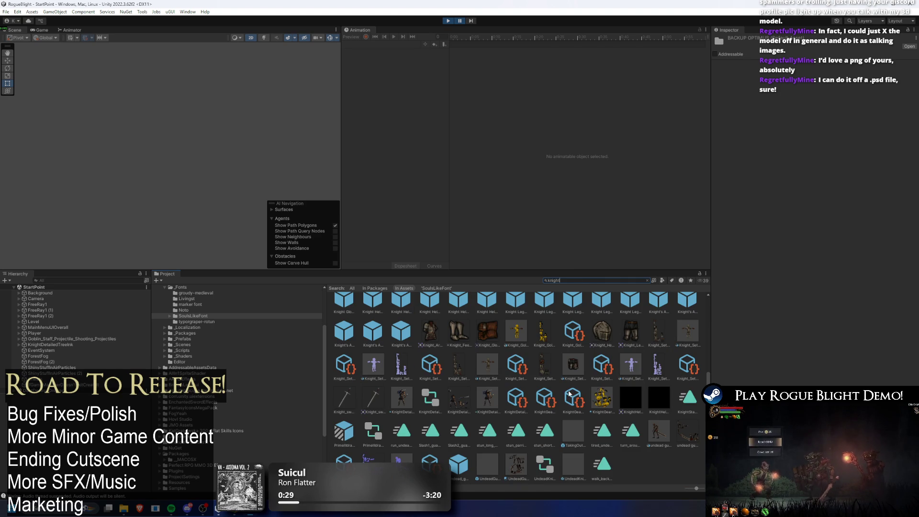
pyautogui.click(487, 367)
pyautogui.click(616, 280)
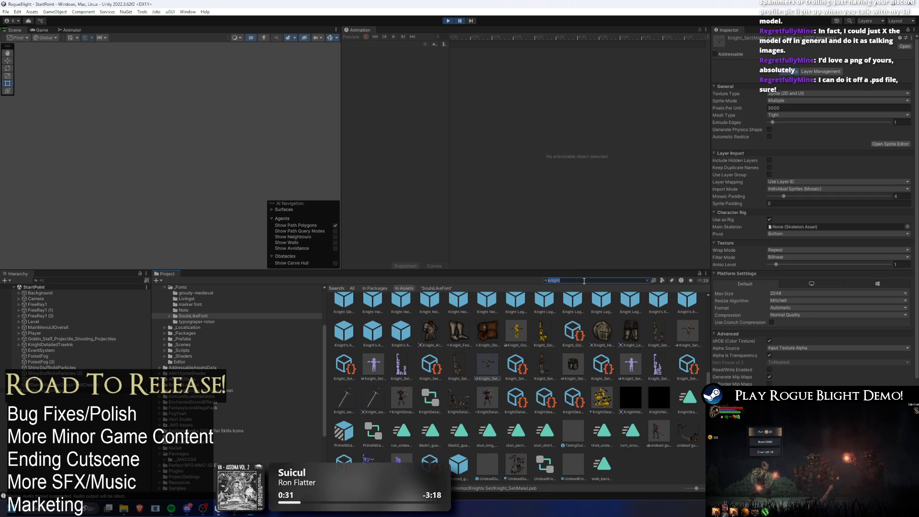
pyautogui.press('BackSpace')
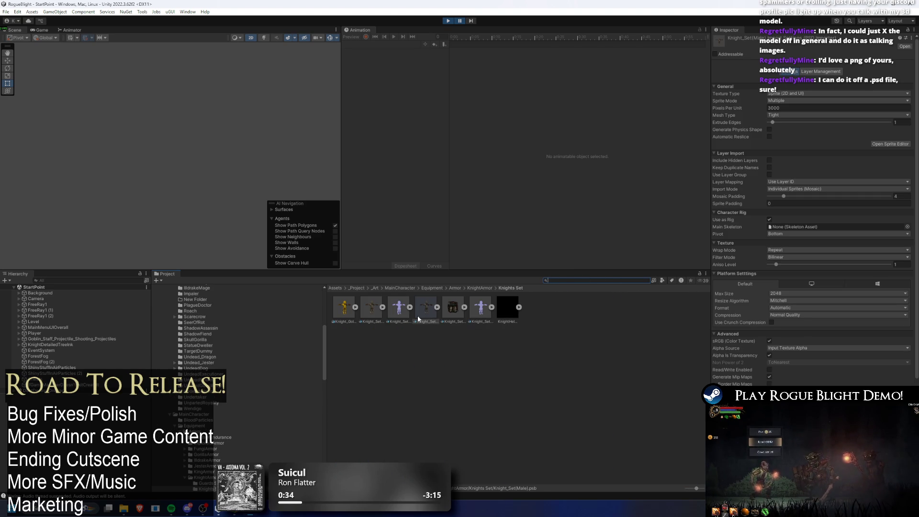
pyautogui.rightClick(425, 311)
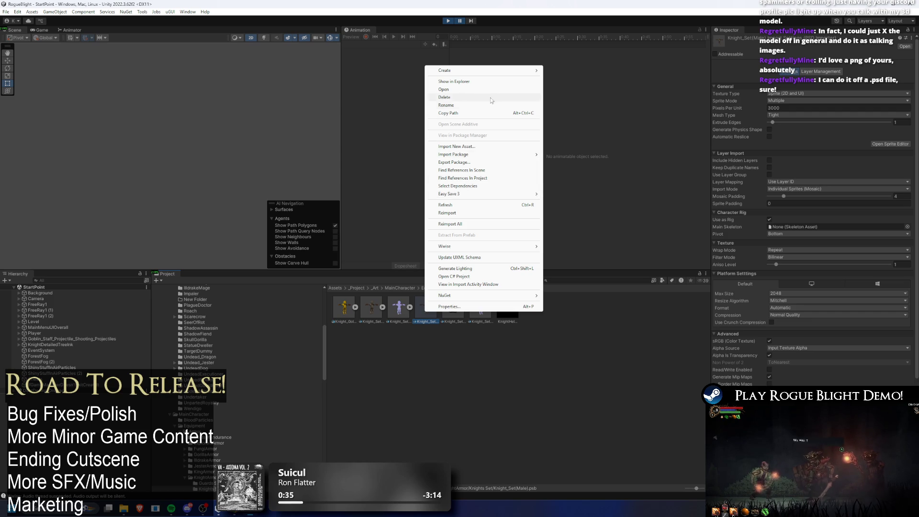
pyautogui.click(488, 82)
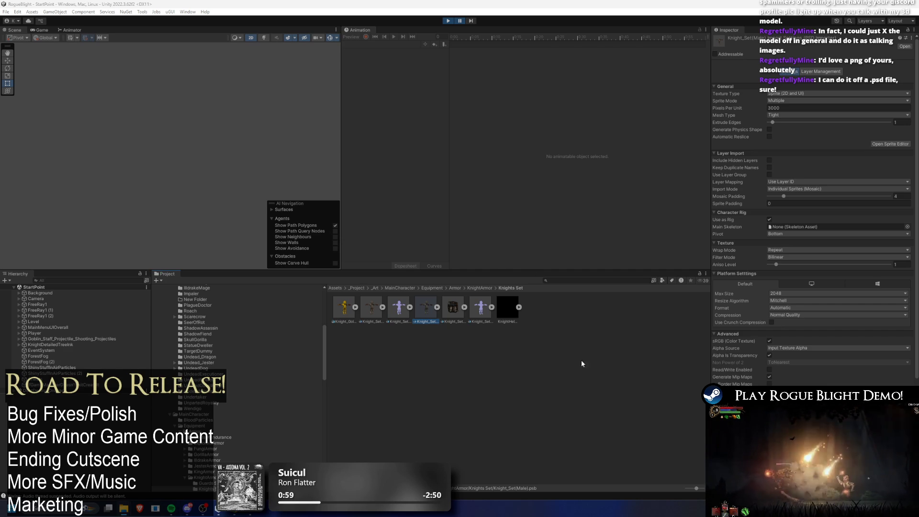
pyautogui.click(606, 375)
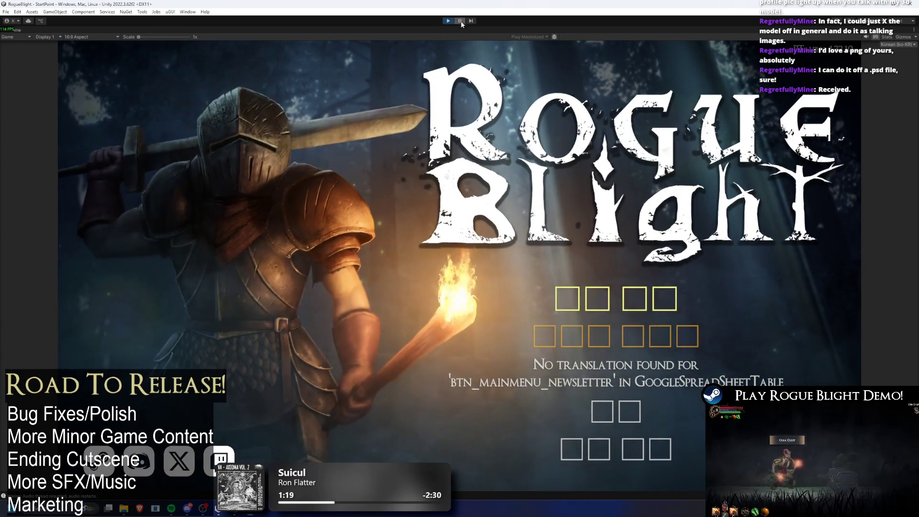
# Step: Filter the Hierarchy by 'tart' and inspect the LanguageSelectionUI(StartUp) object
pyautogui.write('tart')
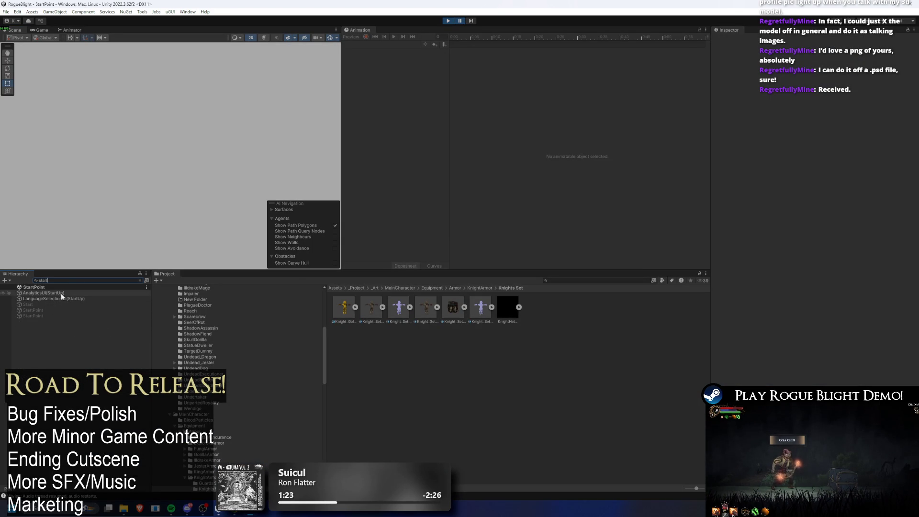
pyautogui.click(60, 298)
pyautogui.press('BackSpace')
pyautogui.press('BackSpace')
pyautogui.press('BackSpace')
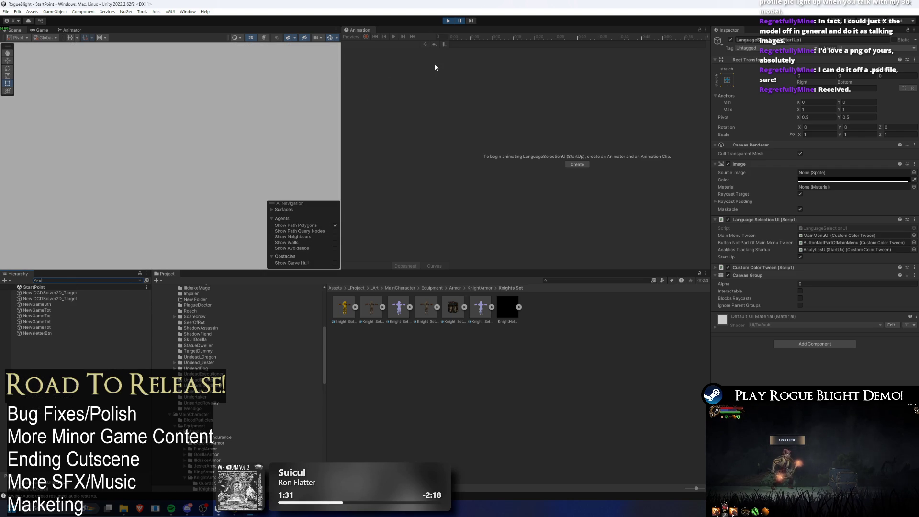
# Step: Find NewGameBtn via a 'ga' search and inspect its child Text's btn_mainmenu_startgame Localize String Event
pyautogui.write('ew ga')
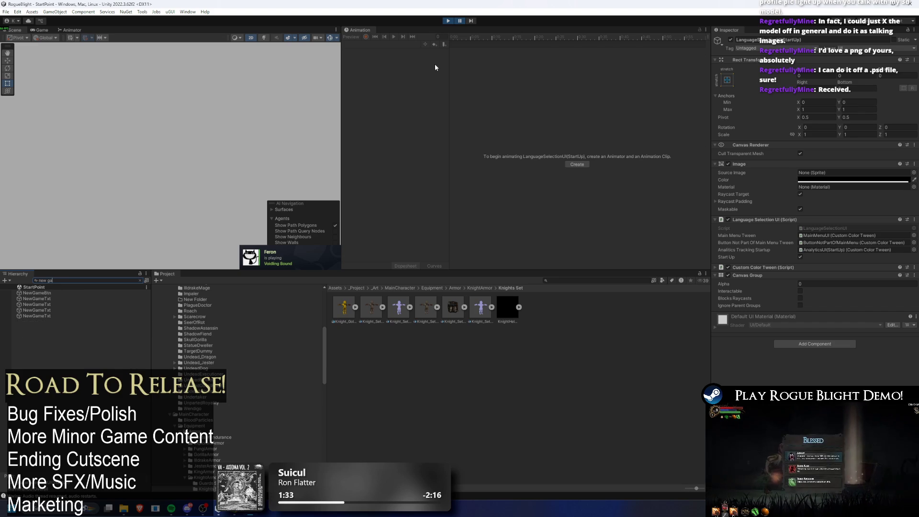
pyautogui.click(38, 293)
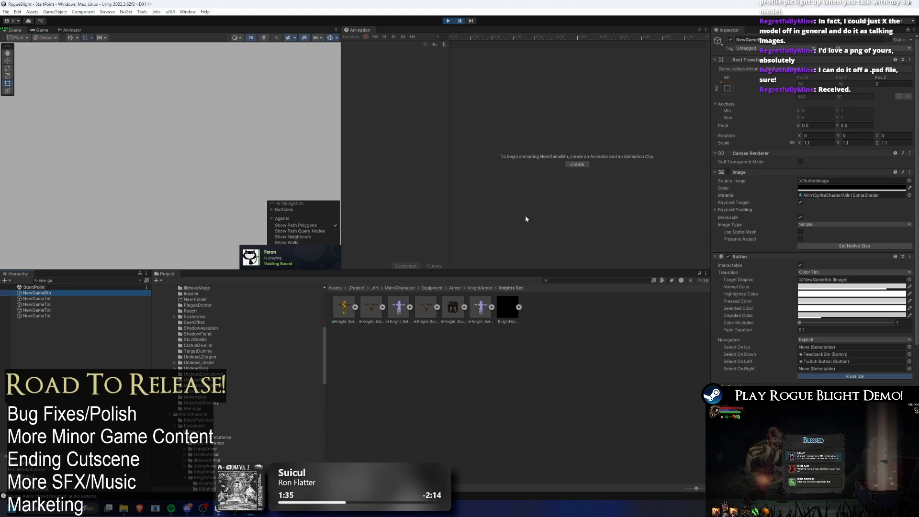
pyautogui.click(140, 280)
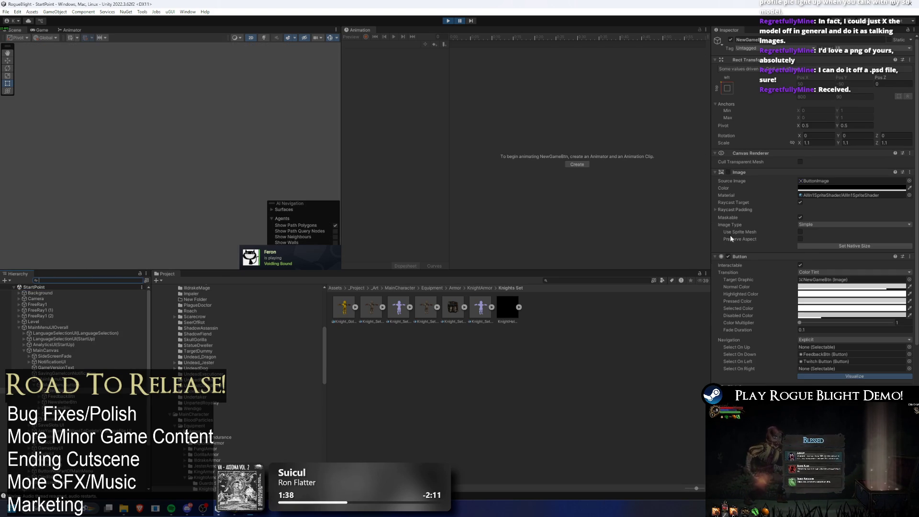
pyautogui.scroll(-4, 813, 215)
pyautogui.click(39, 390)
pyautogui.click(56, 396)
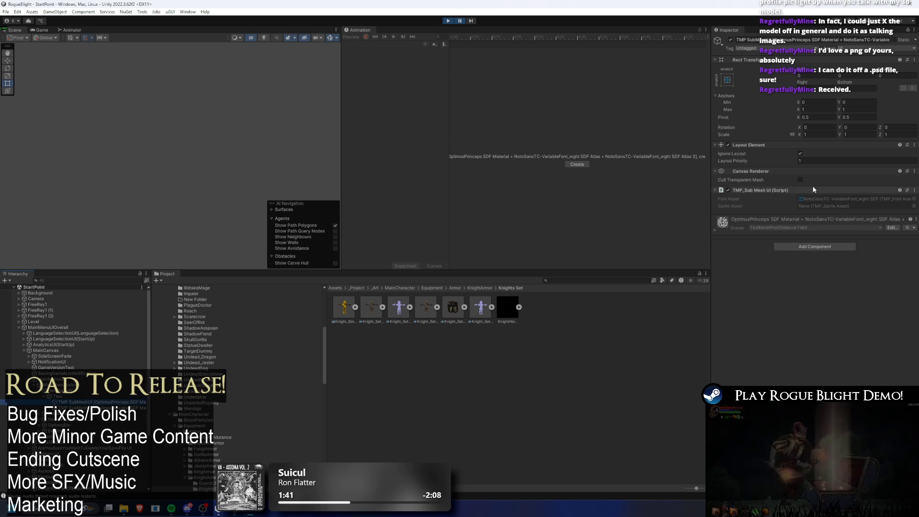
pyautogui.scroll(-2, 833, 189)
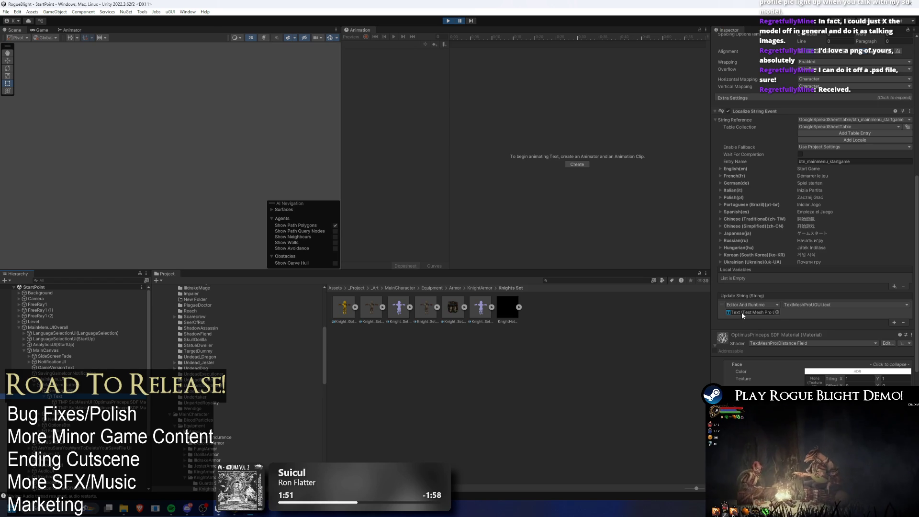
# Step: Jump from the Start Game text to its MAINMENU font asset in the Project
pyautogui.scroll(8, 778, 225)
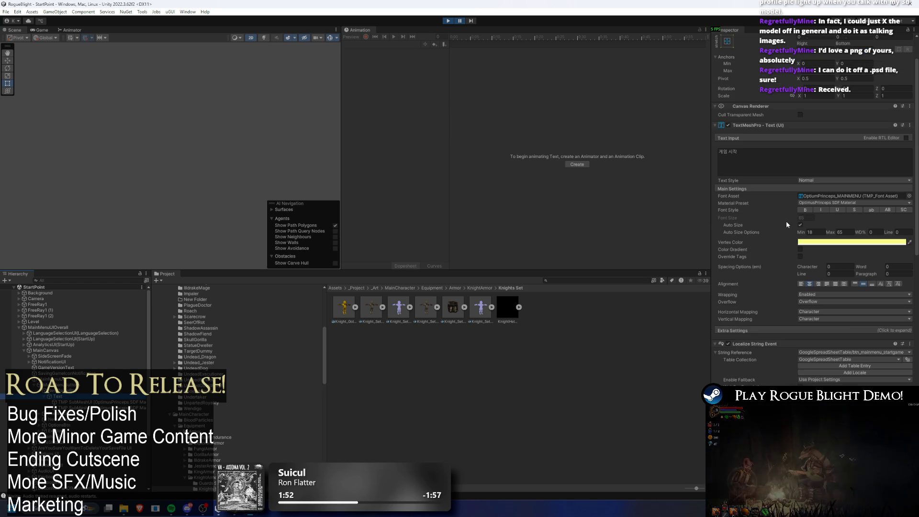
pyautogui.doubleClick(822, 196)
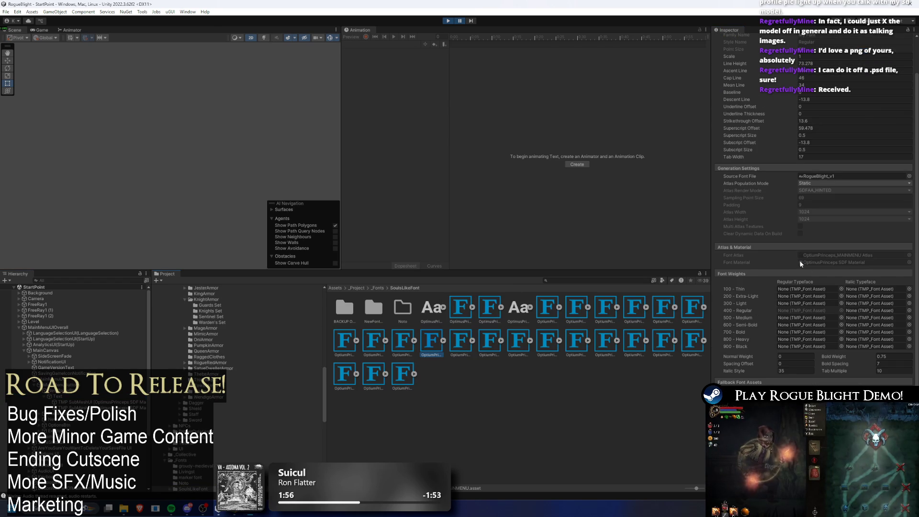
pyautogui.scroll(-1, 800, 264)
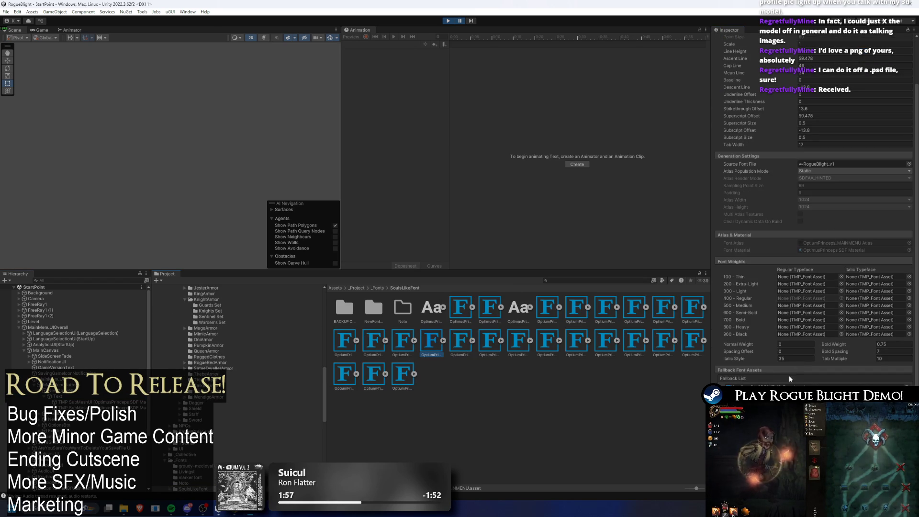
pyautogui.scroll(2, 814, 287)
pyautogui.scroll(-2, 868, 209)
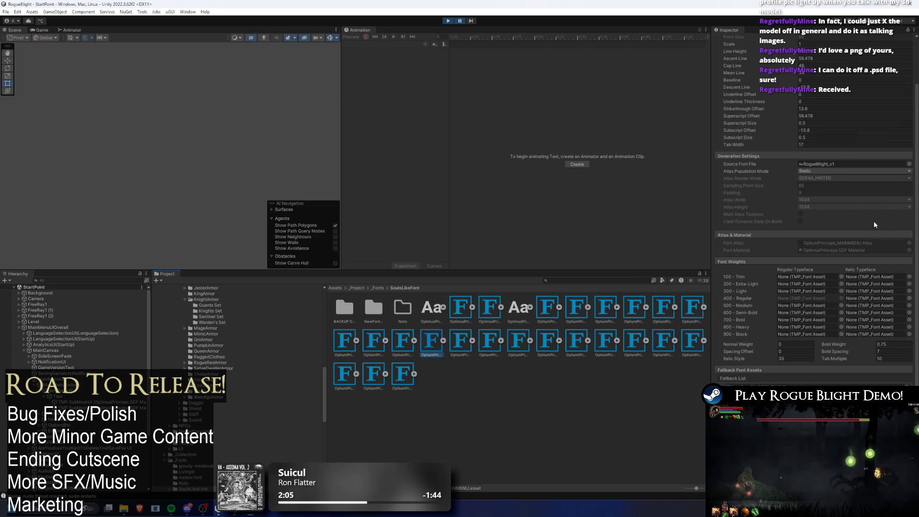
# Step: Show the RogueBlight_v1 source font's import settings, then switch to the Noto Sans Korean web page
pyautogui.click(830, 169)
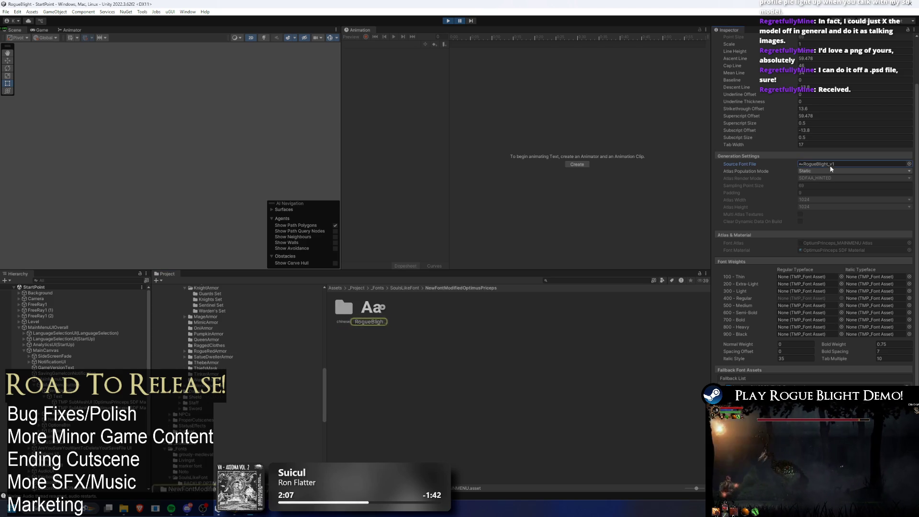
pyautogui.doubleClick(830, 169)
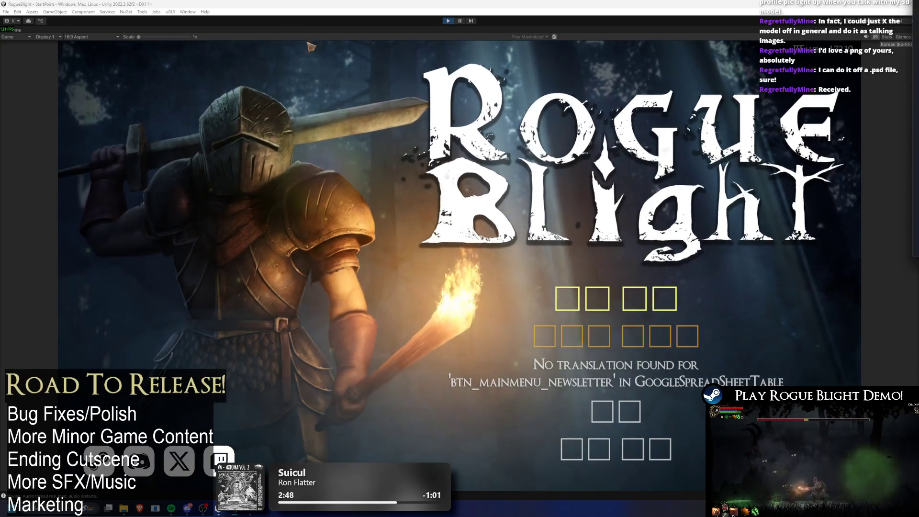
pyautogui.hotkey('alt', 'Tab')
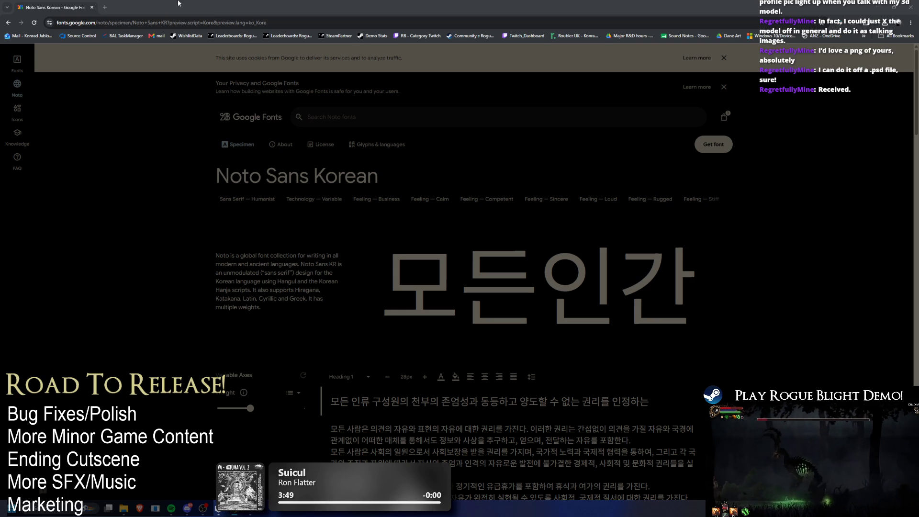
pyautogui.hotkey('alt', 'Tab')
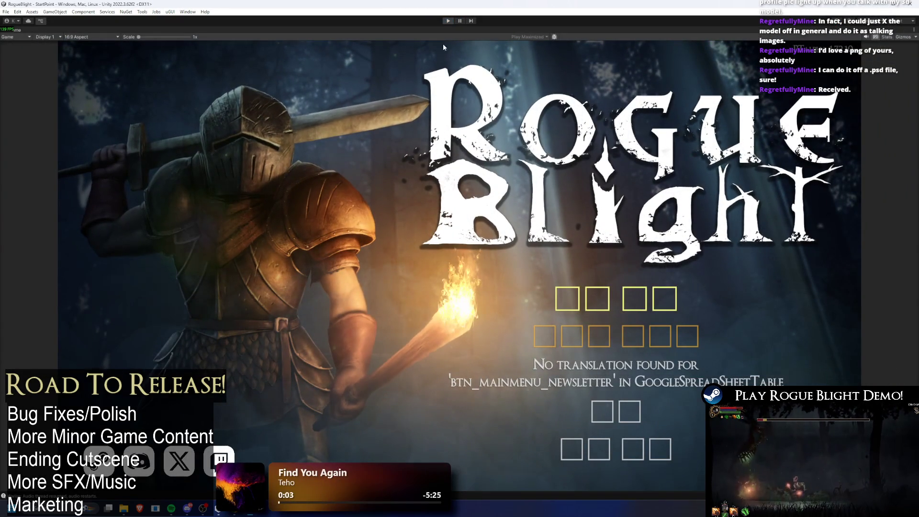
pyautogui.hotkey('ctrl', 'p')
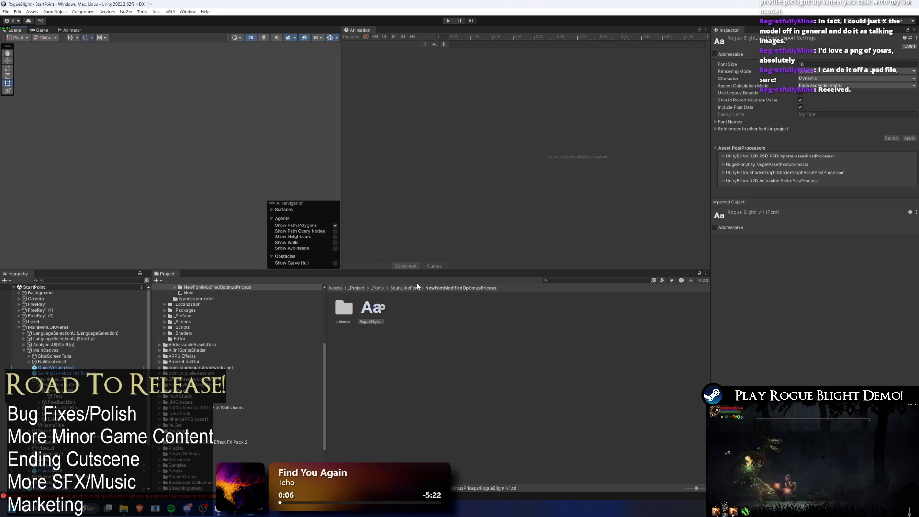
# Step: Browse the SoulsLikeFont folder, then open the Noto folder and select the Korean font asset
pyautogui.click(413, 288)
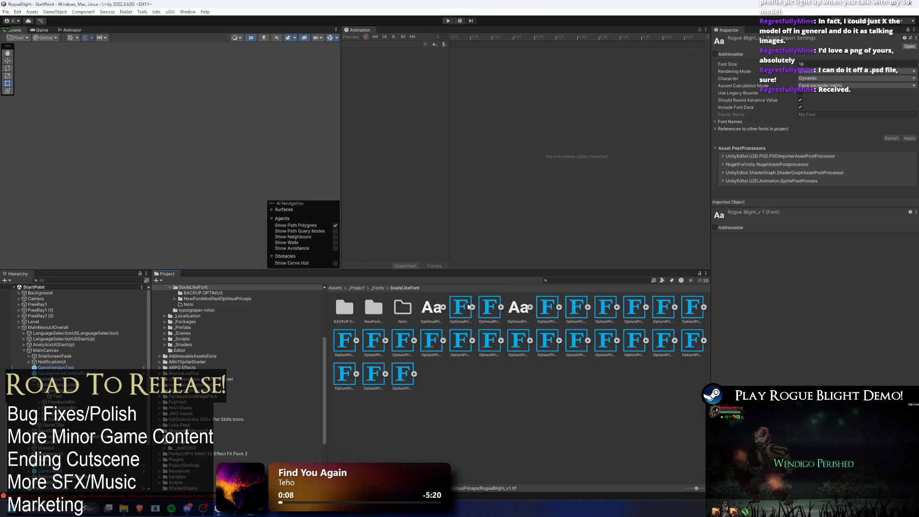
pyautogui.click(432, 340)
pyautogui.doubleClick(402, 308)
pyautogui.click(402, 308)
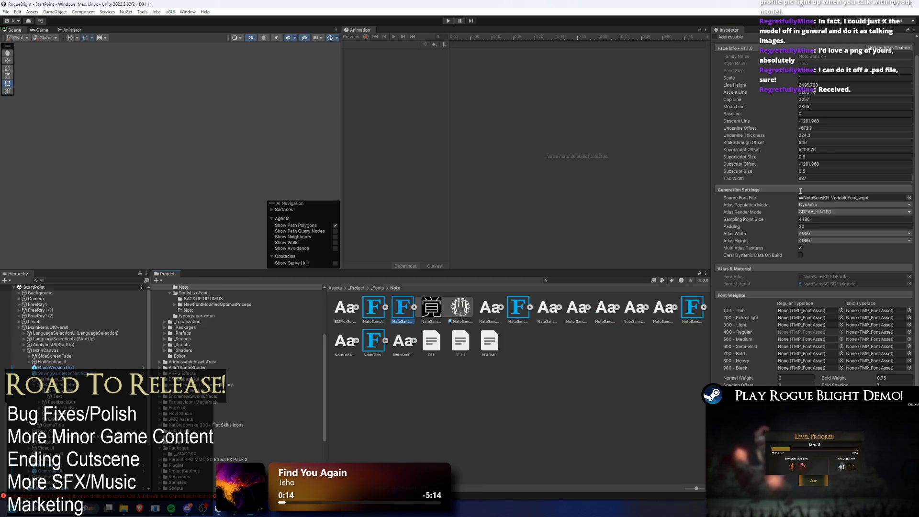
# Step: Leave the Korean Noto asset's atlas population mode on Dynamic and use its context menu
pyautogui.click(820, 205)
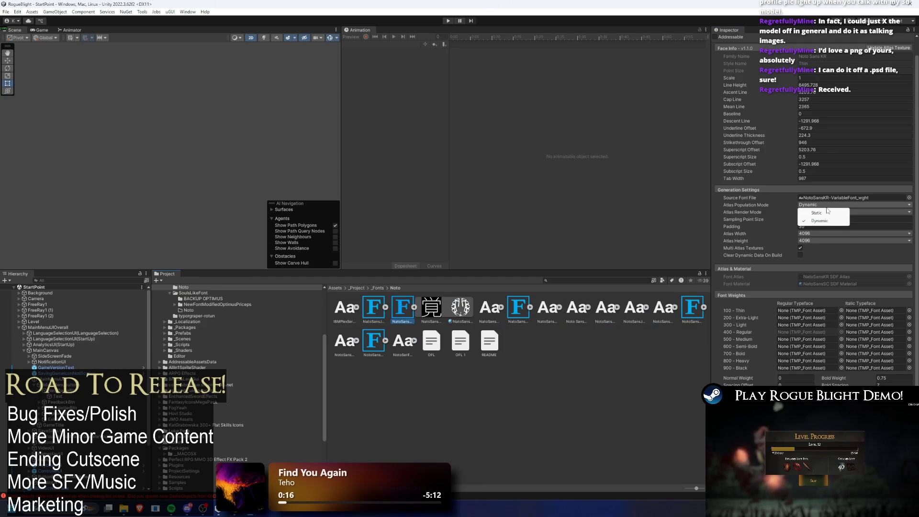
pyautogui.click(821, 212)
pyautogui.click(820, 205)
pyautogui.click(821, 212)
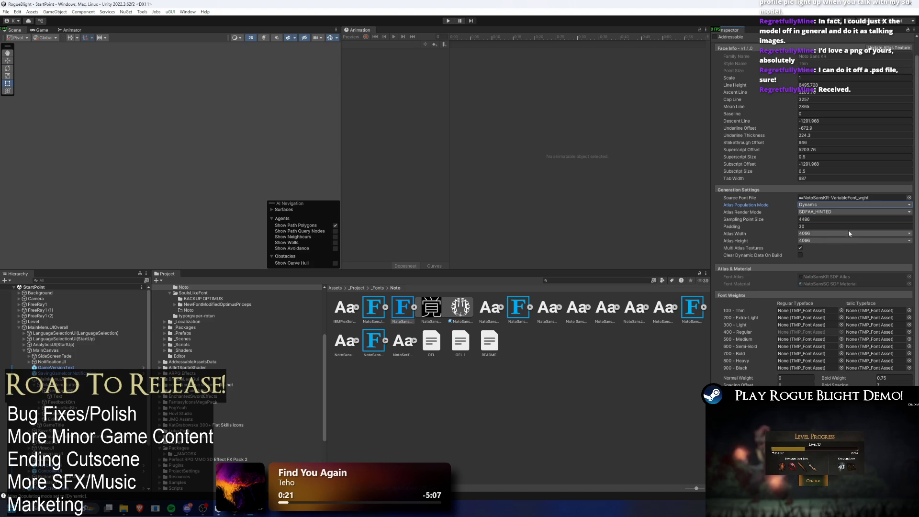
pyautogui.rightClick(403, 306)
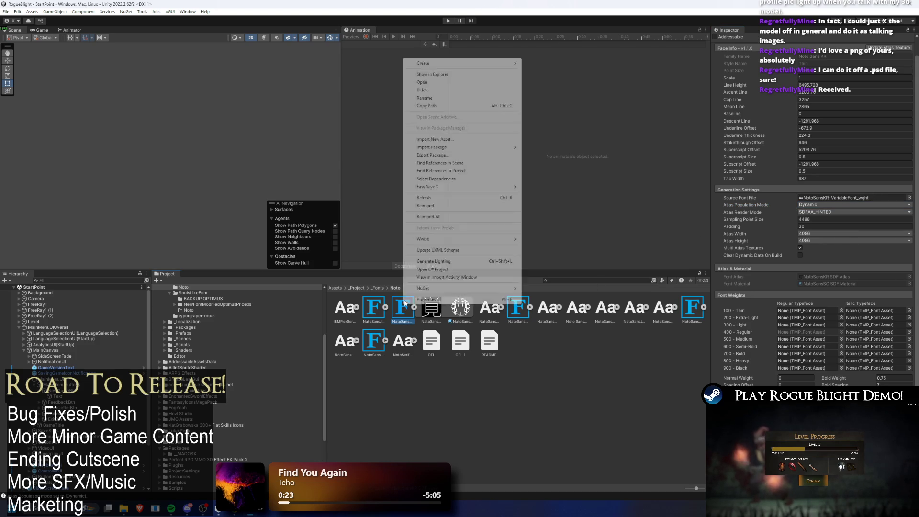
pyautogui.click(464, 74)
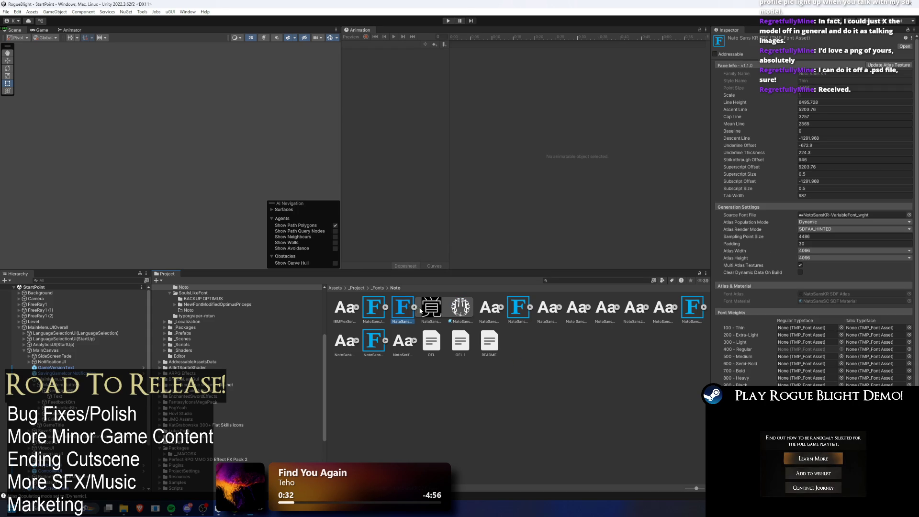
# Step: Copy the Japanese asset's sampling point size 4379 onto the Korean Noto asset and apply
pyautogui.click(415, 308)
pyautogui.click(375, 306)
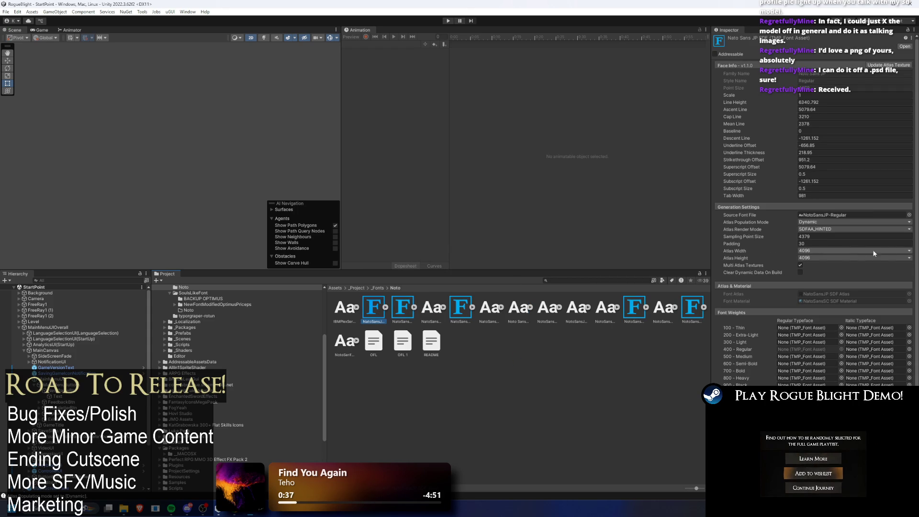
pyautogui.click(825, 236)
pyautogui.click(412, 311)
pyautogui.click(834, 236)
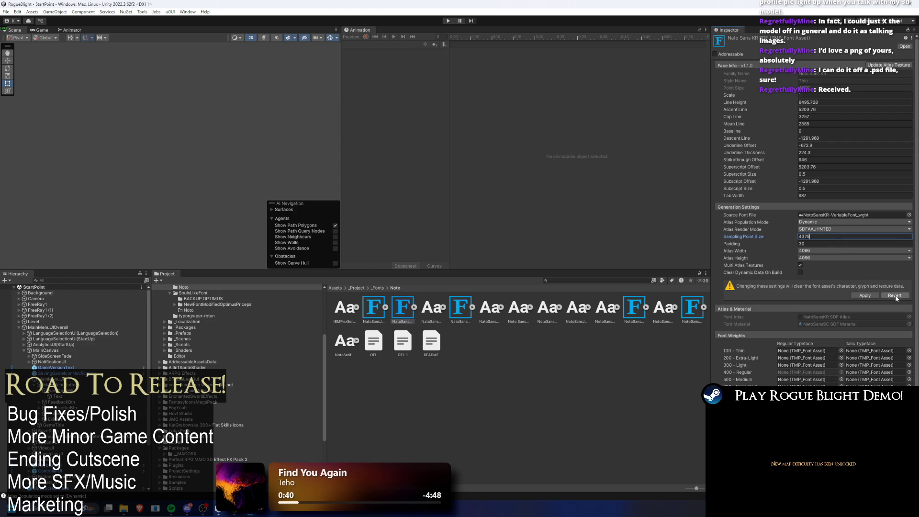
pyautogui.click(867, 296)
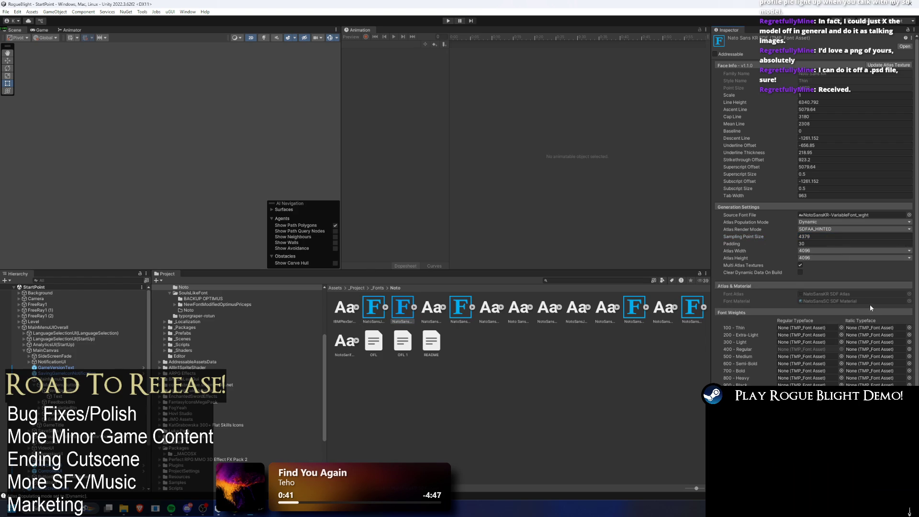
# Step: Compare cap line and strikethrough offset between the Japanese and Korean Noto font assets
pyautogui.click(402, 312)
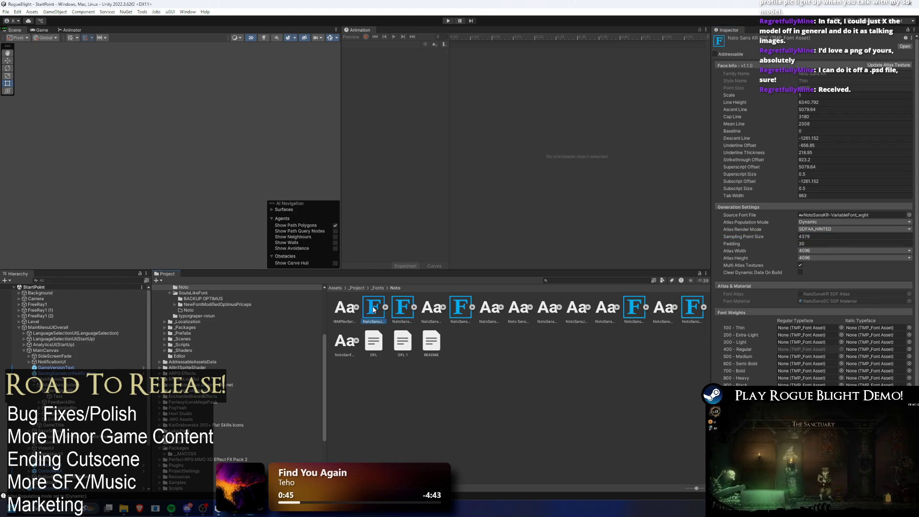
pyautogui.click(374, 307)
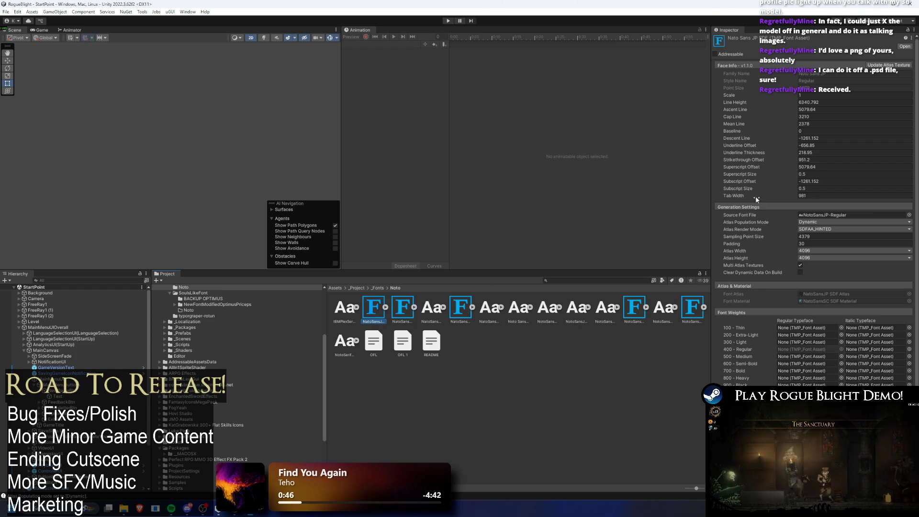
pyautogui.click(406, 310)
pyautogui.click(809, 116)
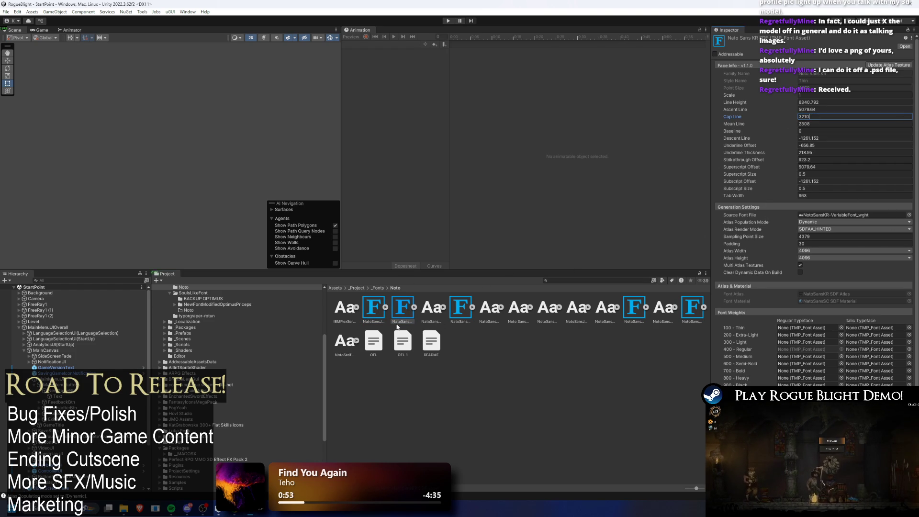
pyautogui.click(373, 307)
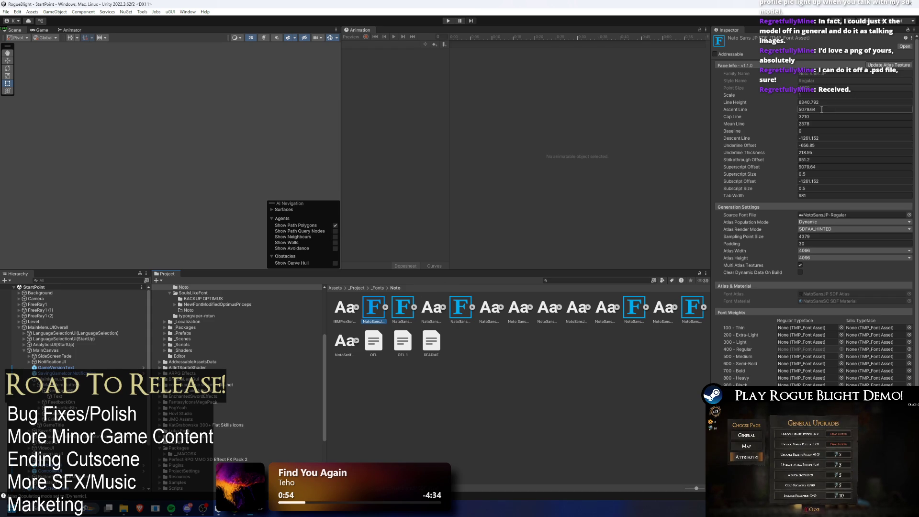
pyautogui.click(404, 309)
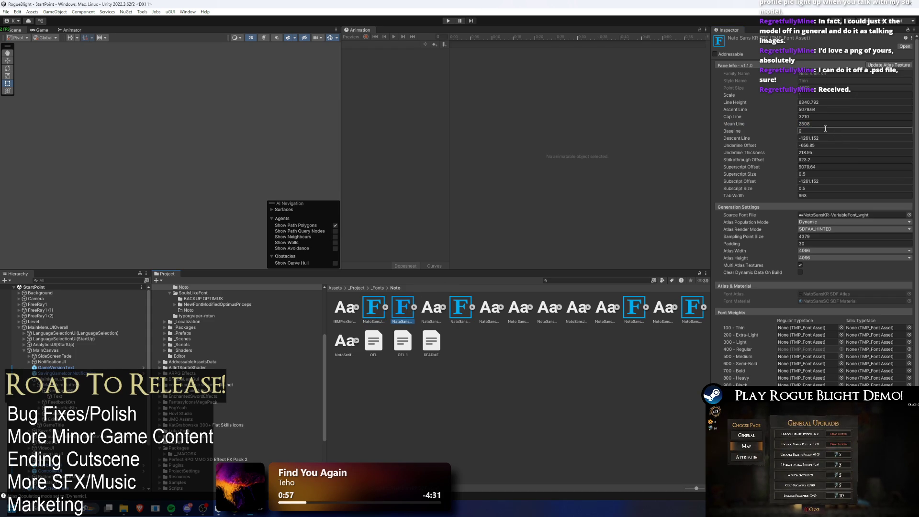
pyautogui.click(376, 311)
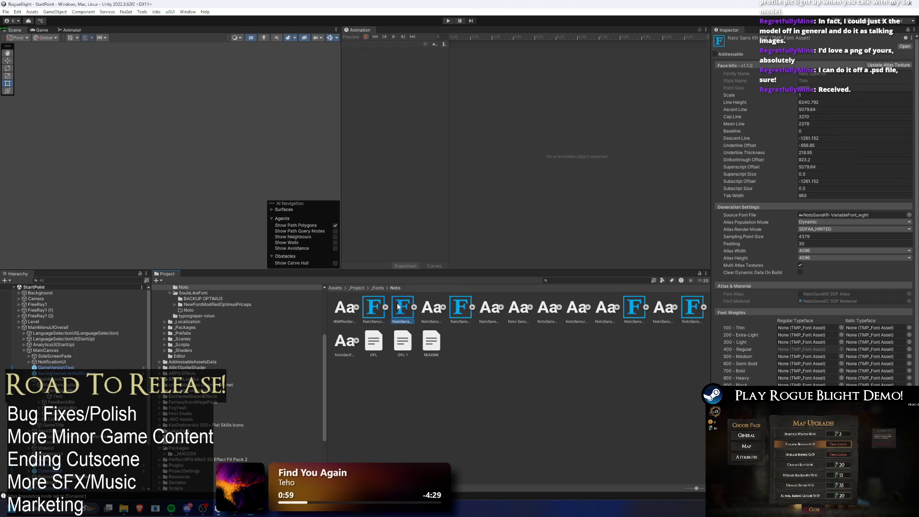
pyautogui.click(819, 158)
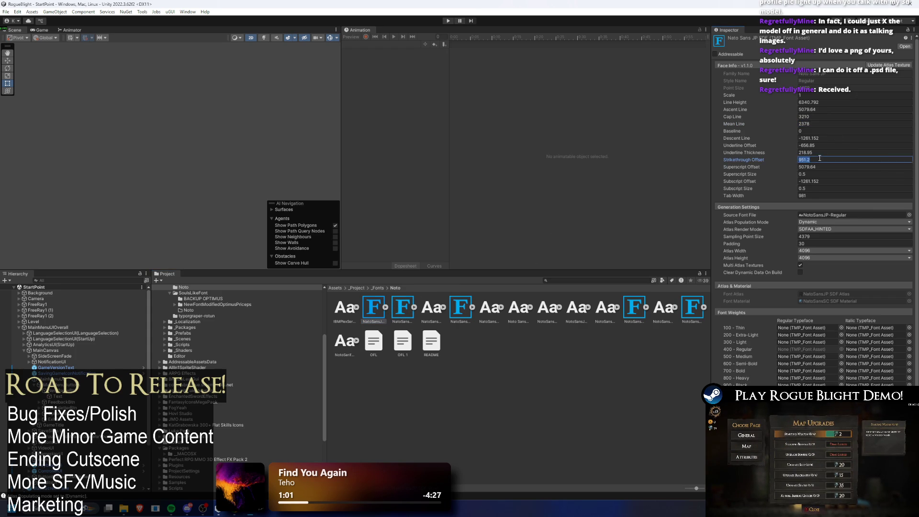
pyautogui.click(414, 310)
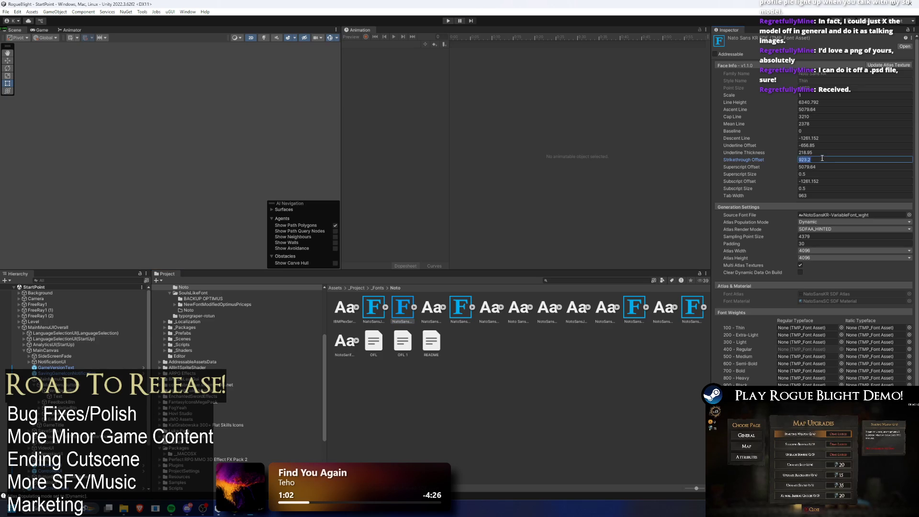
# Step: Compare tab width between both assets, expand their atlas and material sub-assets, and select Noto Sans JP
pyautogui.click(378, 319)
pyautogui.click(807, 196)
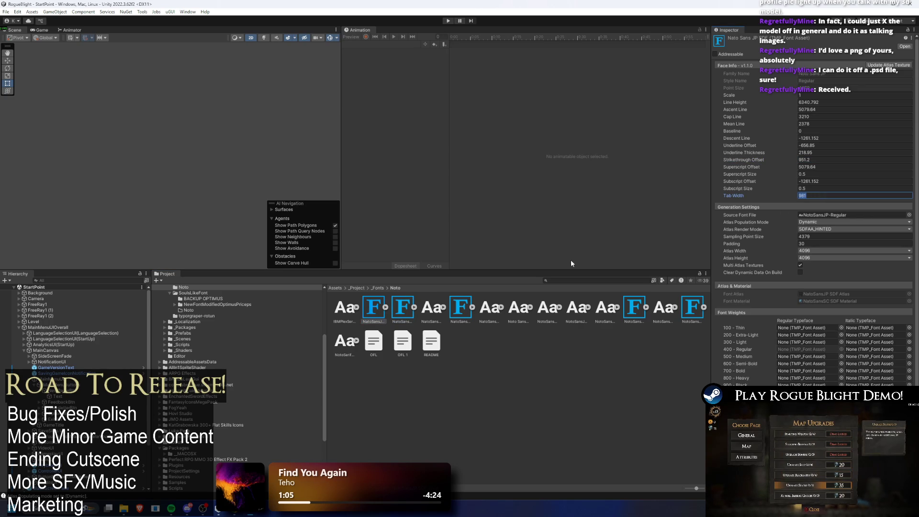
pyautogui.click(407, 306)
pyautogui.click(825, 195)
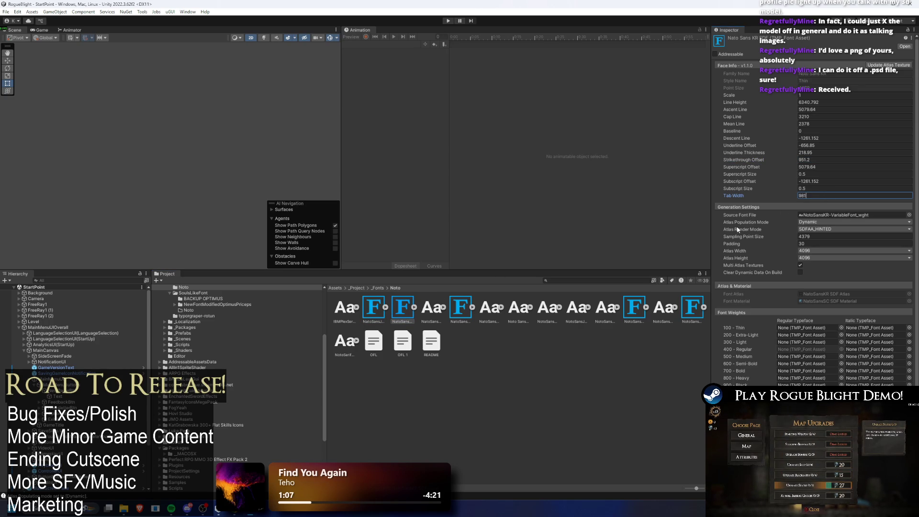
pyautogui.click(369, 310)
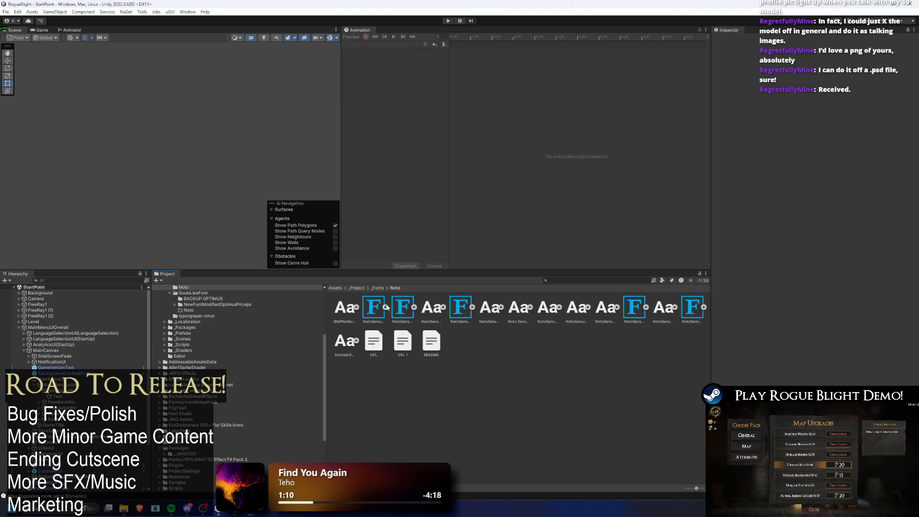
pyautogui.click(397, 306)
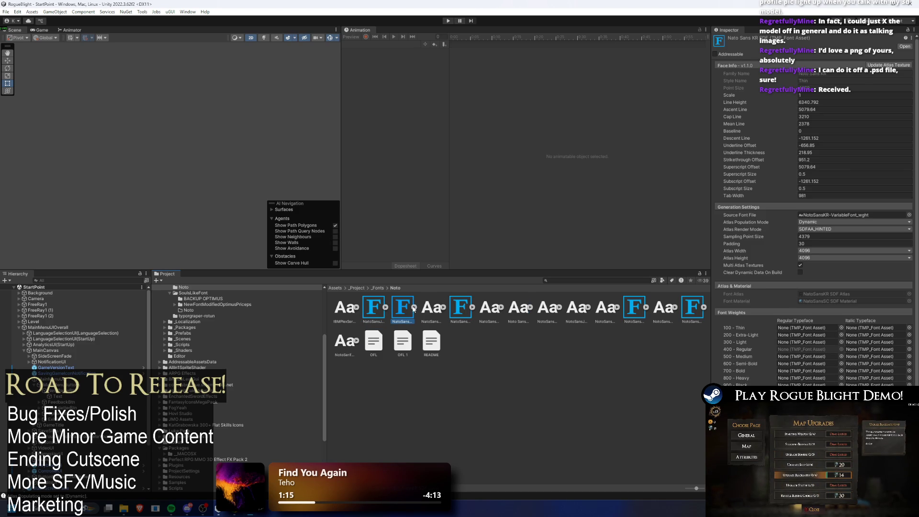
pyautogui.click(414, 306)
pyautogui.click(387, 307)
pyautogui.click(383, 308)
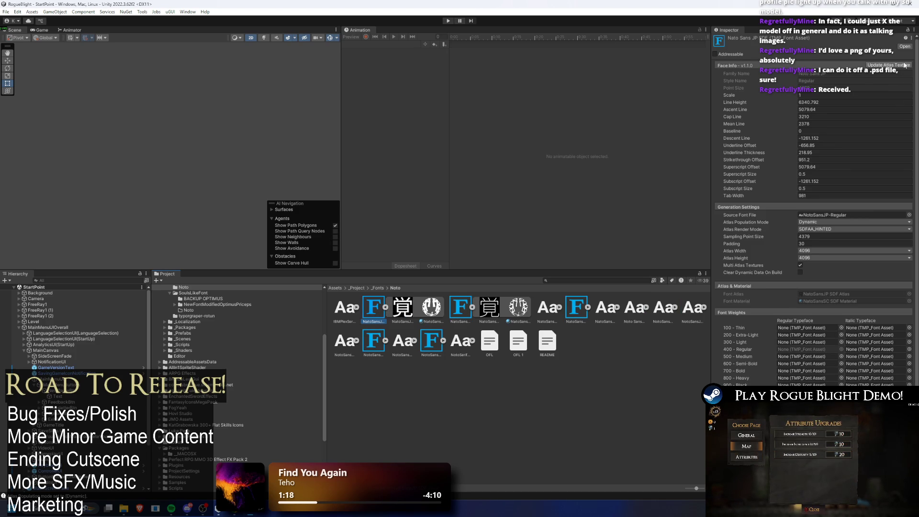
pyautogui.click(460, 304)
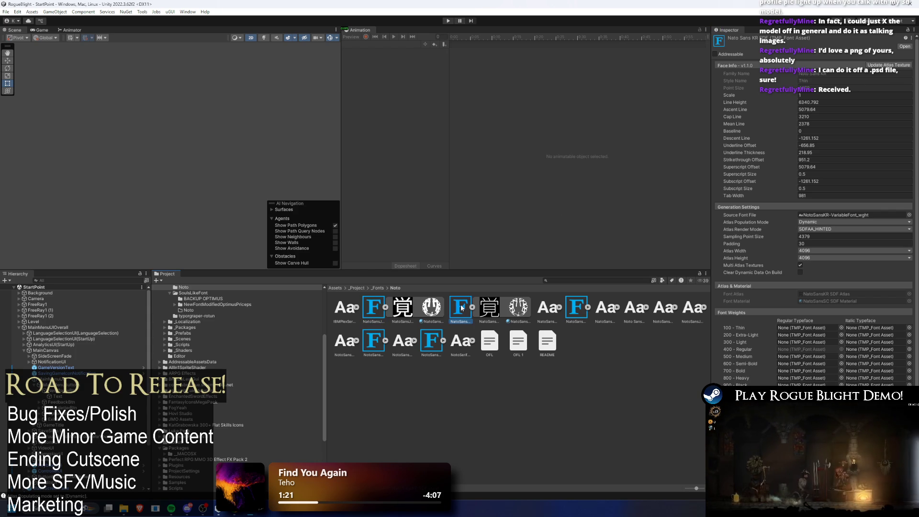
pyautogui.click(375, 307)
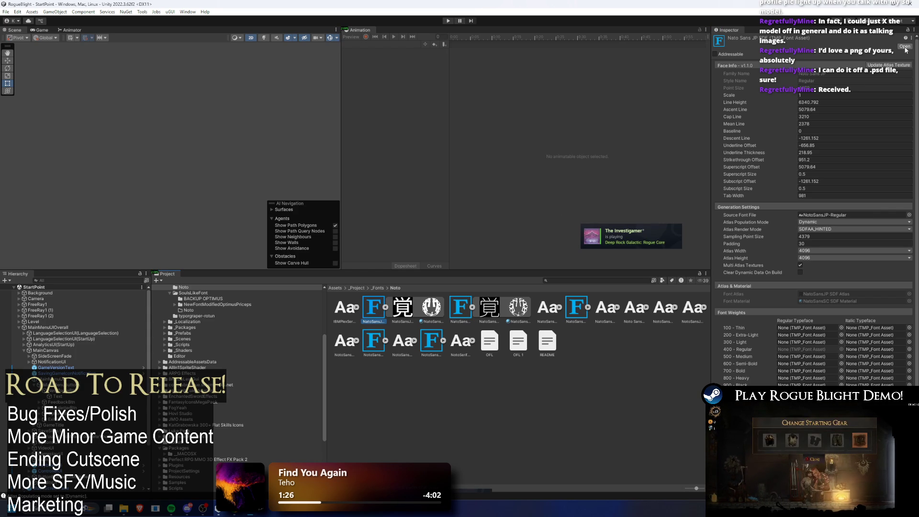
pyautogui.click(897, 67)
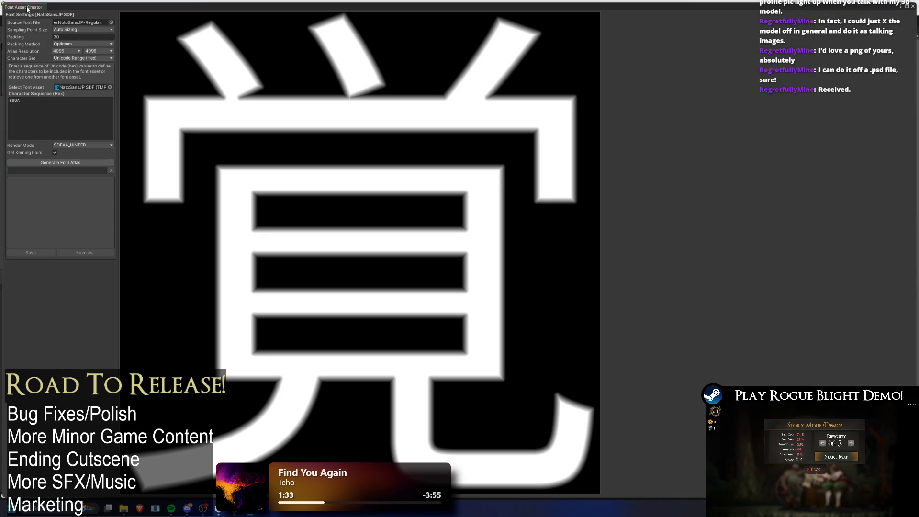
pyautogui.hotkey('alt', 'Tab')
pyautogui.click(469, 311)
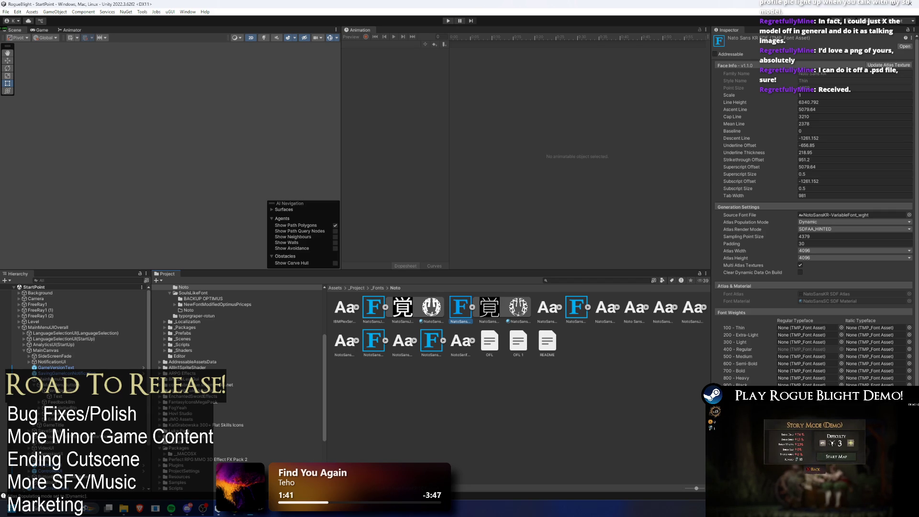
pyautogui.hotkey('alt', 'Tab')
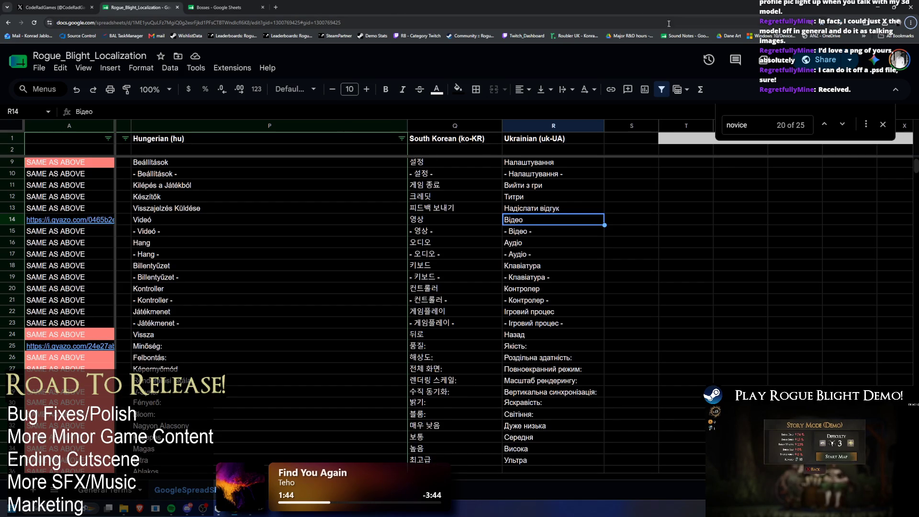
pyautogui.click(875, 8)
pyautogui.click(786, 88)
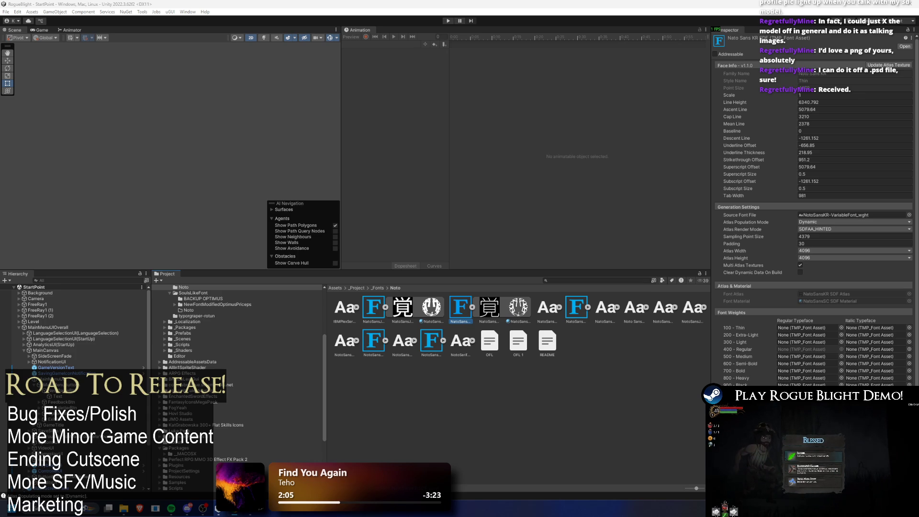
# Step: Replace the 899A character sequence with the pasted Hangul syllables and Jamo ranges
pyautogui.hotkey('alt', 'Tab')
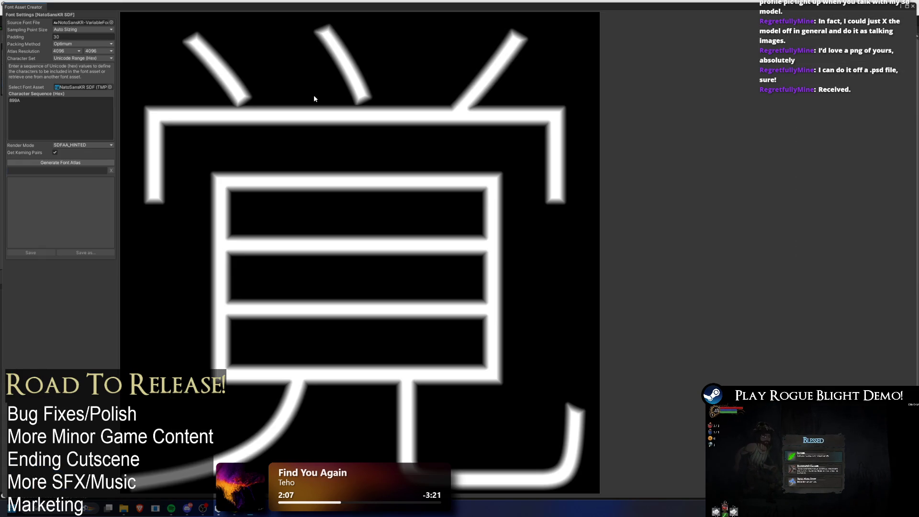
pyautogui.click(39, 109)
pyautogui.click(20, 101)
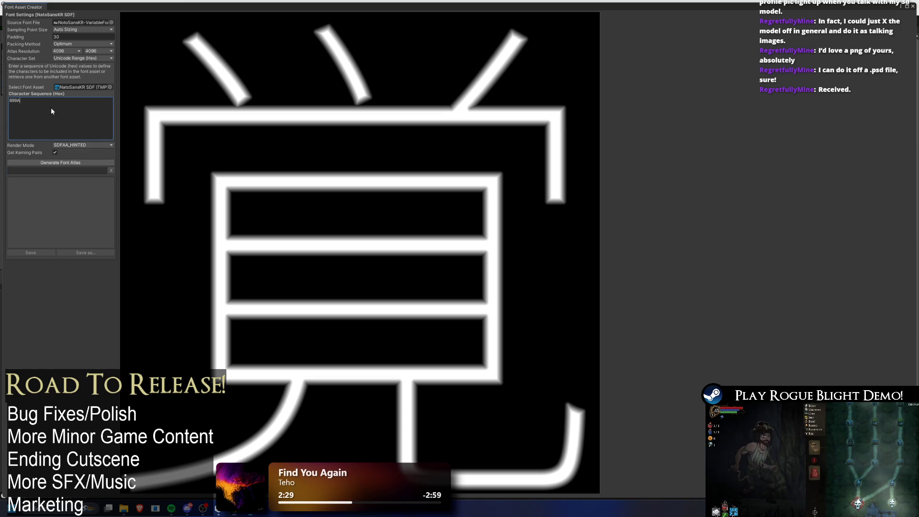
pyautogui.hotkey('ctrl', 'a')
pyautogui.write('AC00-D7A3')
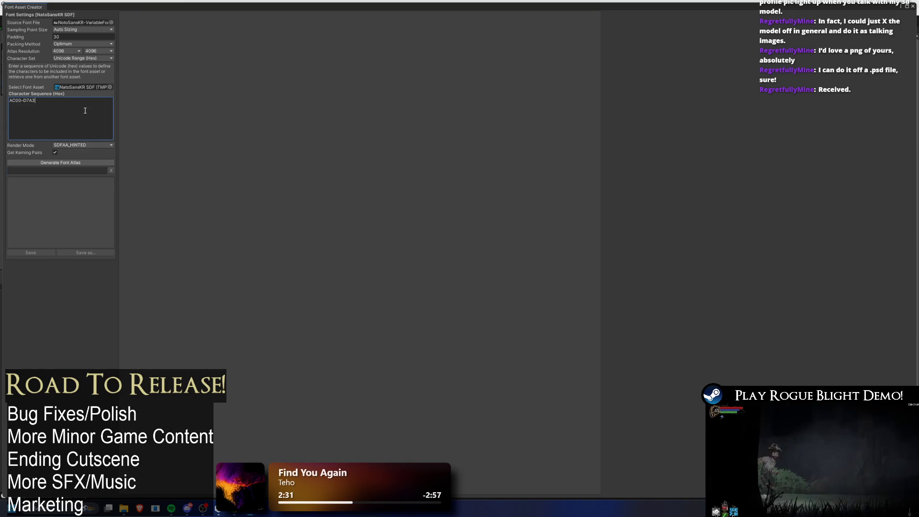
pyautogui.write(',')
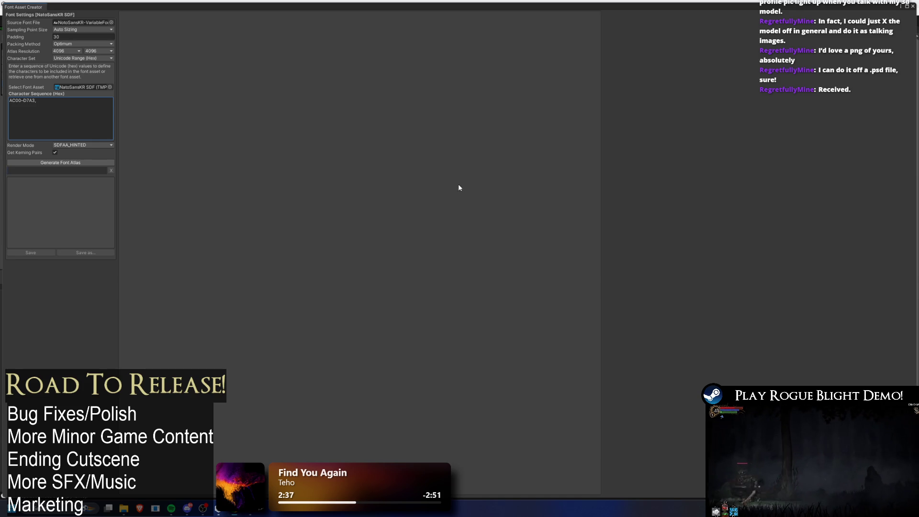
pyautogui.hotkey('ctrl', 'a')
pyautogui.write('1100-11FF')
# Step: Enter AC00-D7A3,1100-11FF,3130-318F,FFA0-FFDC as the sequence and generate the atlas, yielding 0 characters
pyautogui.hotkey('ctrl', 'a')
pyautogui.click(32, 100)
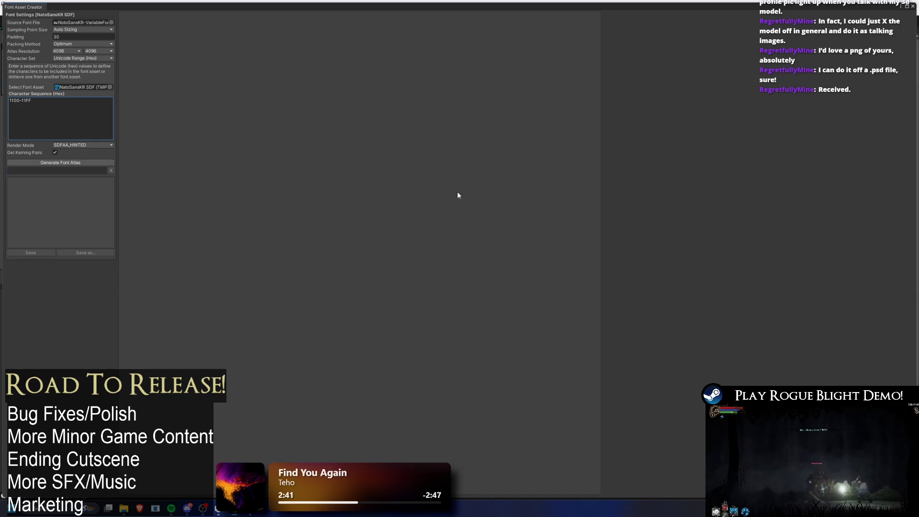
pyautogui.hotkey('ctrl', 'a')
pyautogui.write('AC00-D7A3')
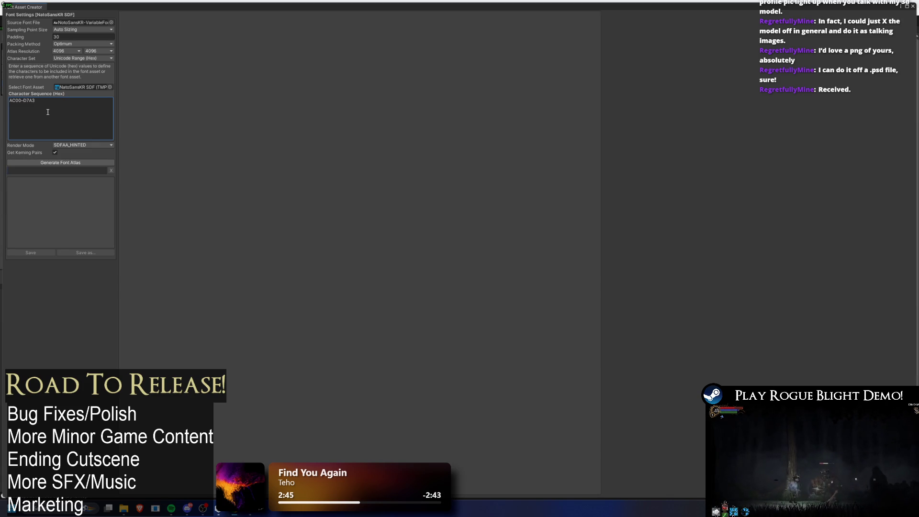
pyautogui.write(',1100-11FF')
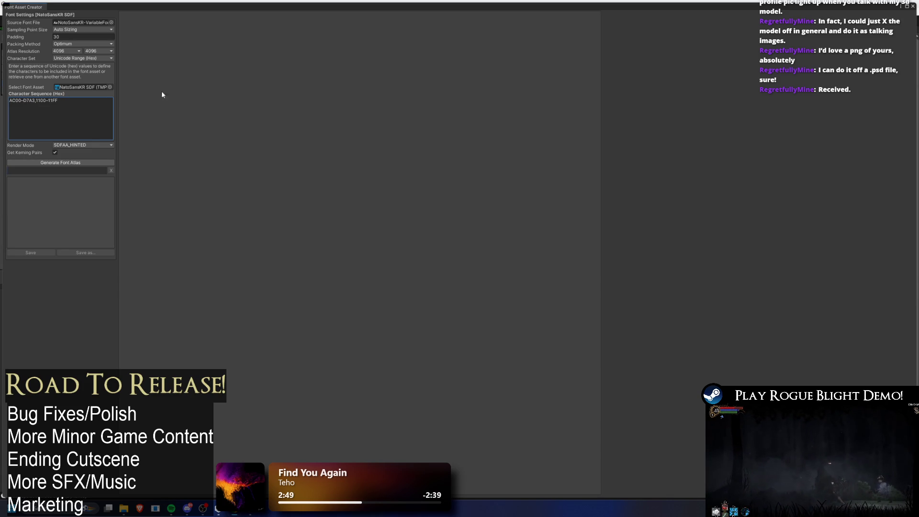
pyautogui.hotkey('ctrl', 'a')
pyautogui.click(61, 109)
pyautogui.write(',3130-318F')
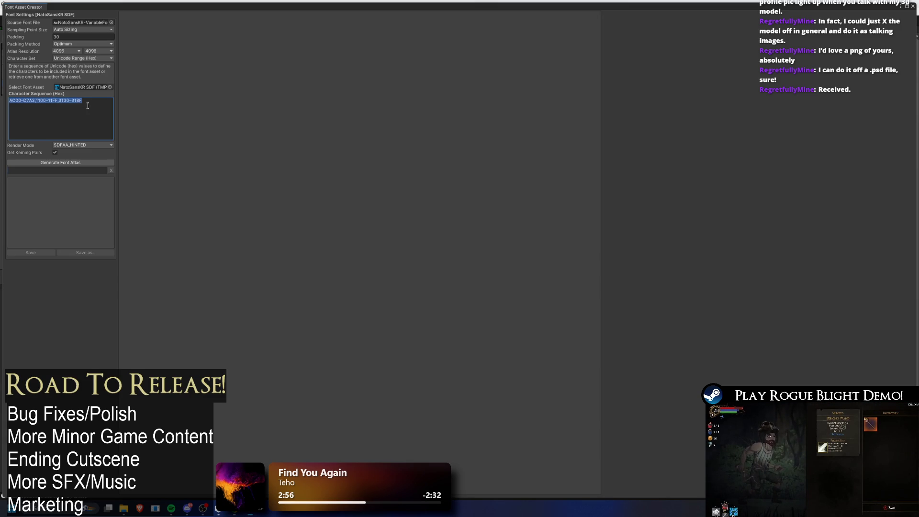
pyautogui.write('FFA0-FFDC')
pyautogui.click(76, 162)
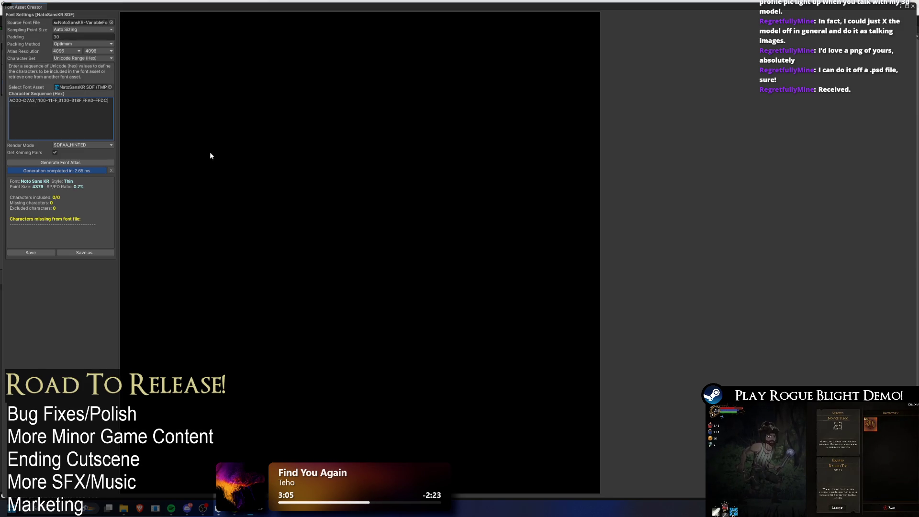
# Step: Retry generating the atlas, keeping sampling point size on Auto Sizing
pyautogui.click(71, 162)
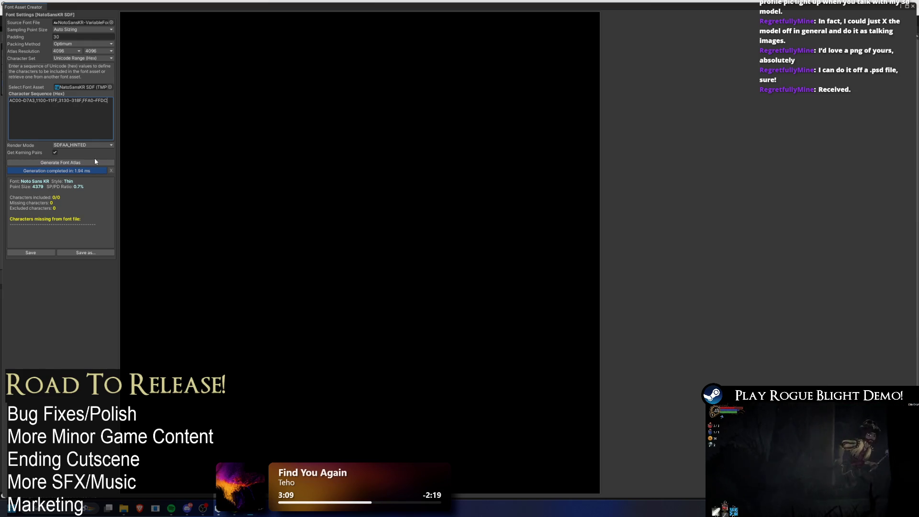
pyautogui.click(29, 252)
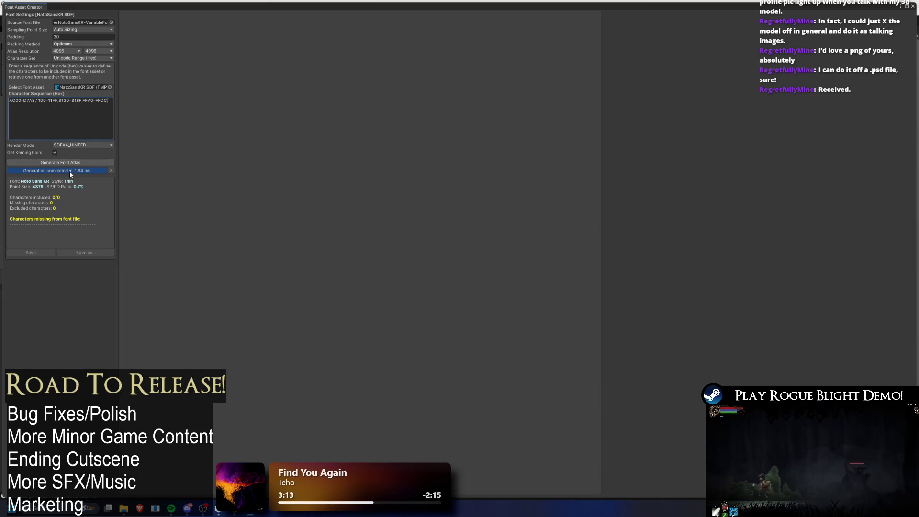
pyautogui.click(88, 163)
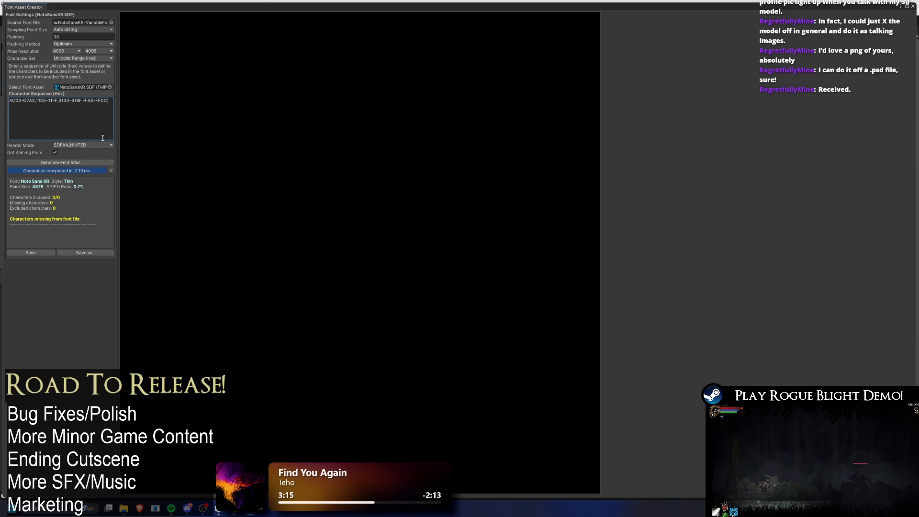
pyautogui.click(87, 30)
pyautogui.click(126, 27)
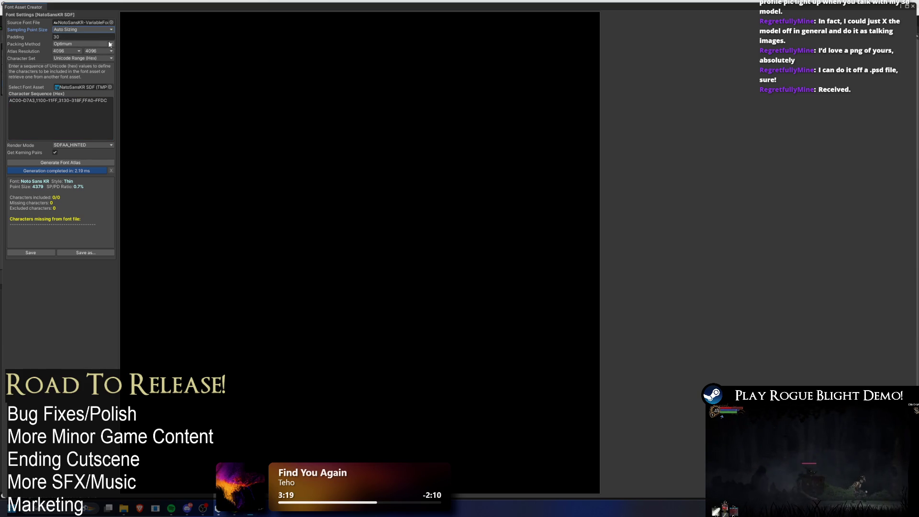
# Step: Drop ranges 3130-318F, FFA0-FFDC and 1100-11FF, generating from AC00-D7A3 alone
pyautogui.moveTo(107, 101); pyautogui.dragTo(55, 102)
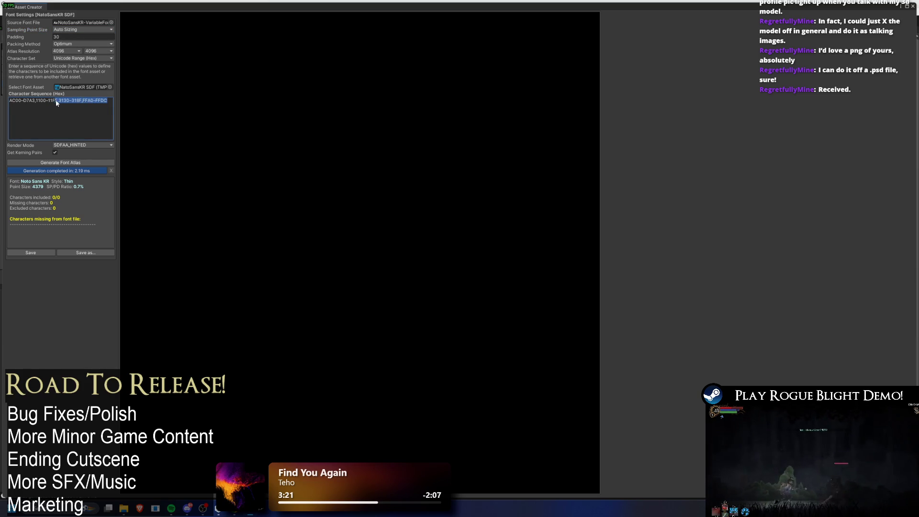
pyautogui.press('BackSpace')
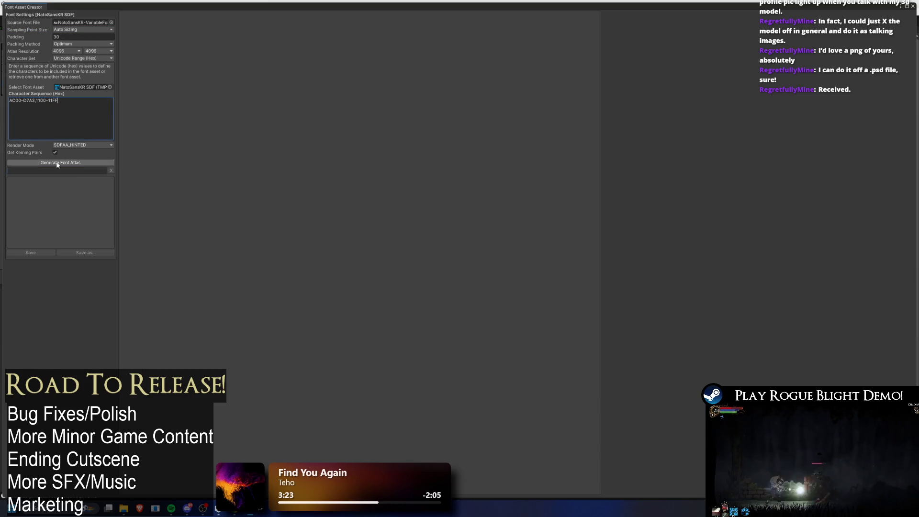
pyautogui.click(56, 163)
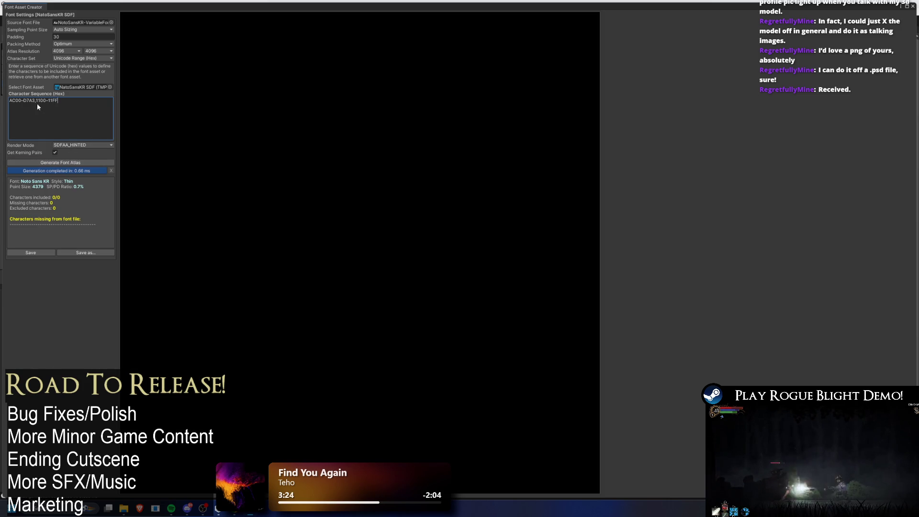
pyautogui.press('BackSpace')
pyautogui.click(59, 163)
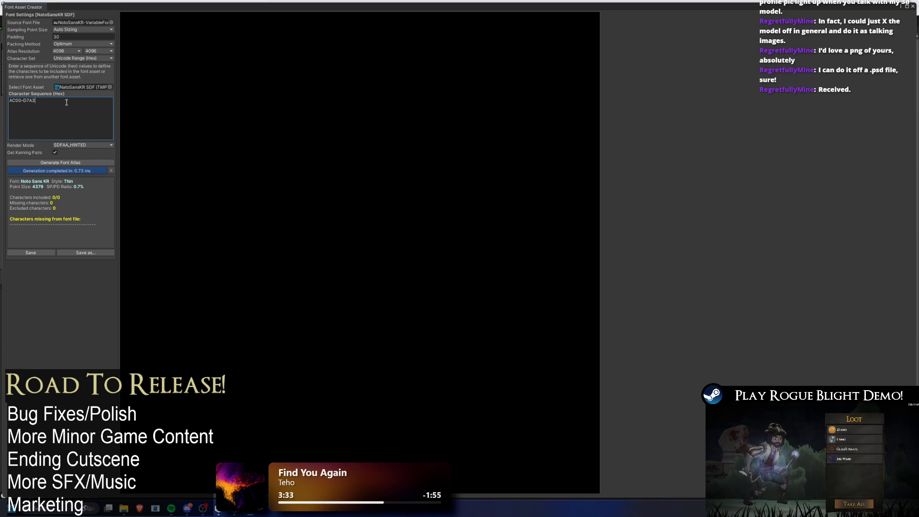
# Step: Paste and join the ranges into AC00-D7A3,3130-318F,1100-11FF on one line and generate the atlas
pyautogui.write(',')
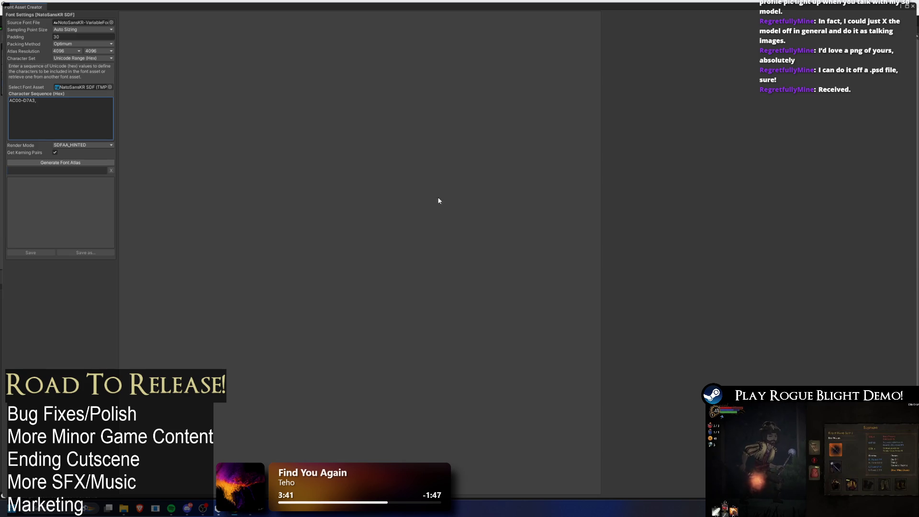
pyautogui.hotkey('ctrl', 'a')
pyautogui.hotkey('ctrl', 'v')
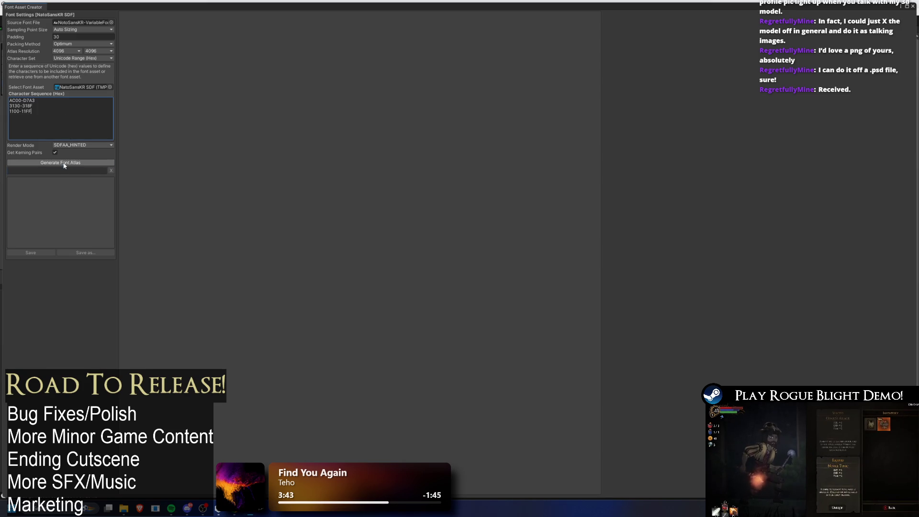
pyautogui.click(53, 100)
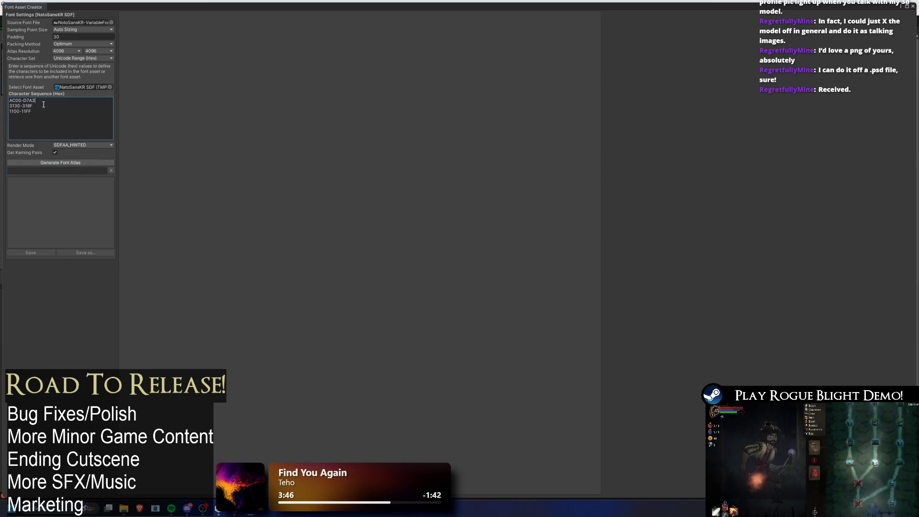
pyautogui.write(',')
pyautogui.click(45, 104)
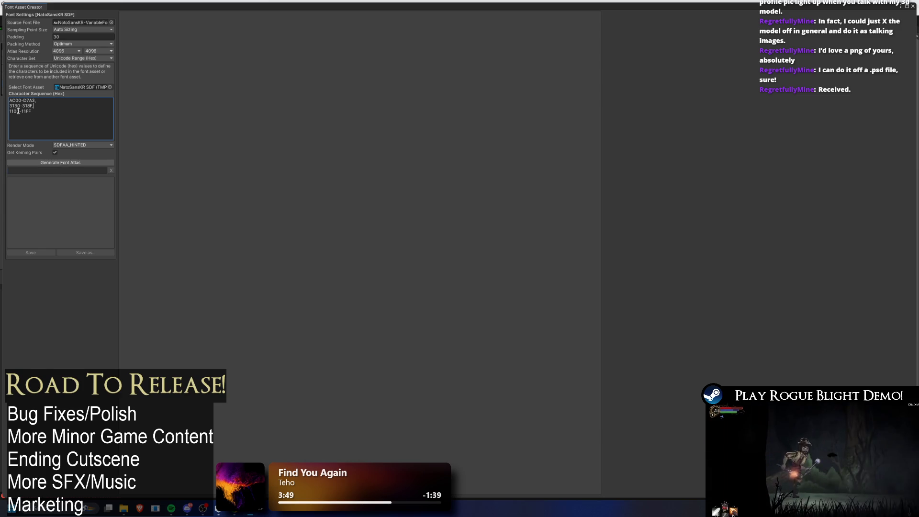
pyautogui.write(',')
pyautogui.press('Home')
pyautogui.press('BackSpace')
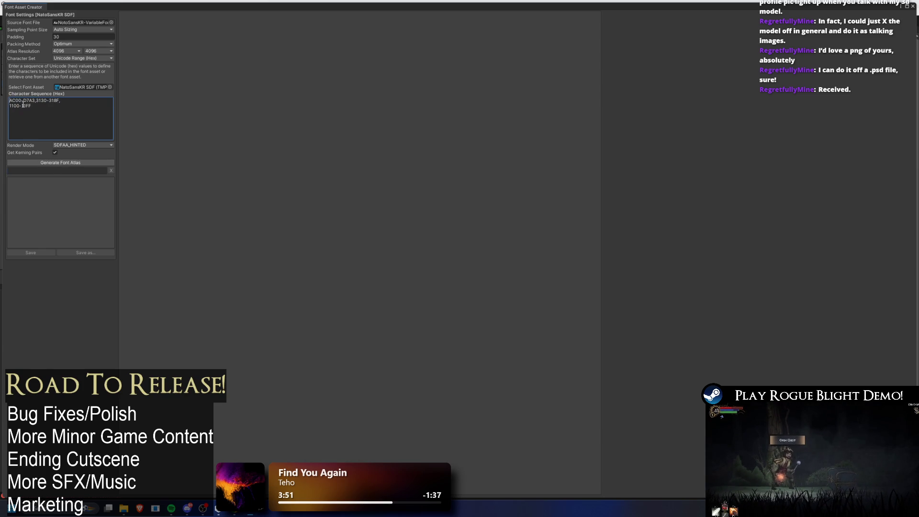
pyautogui.press('BackSpace')
pyautogui.click(60, 162)
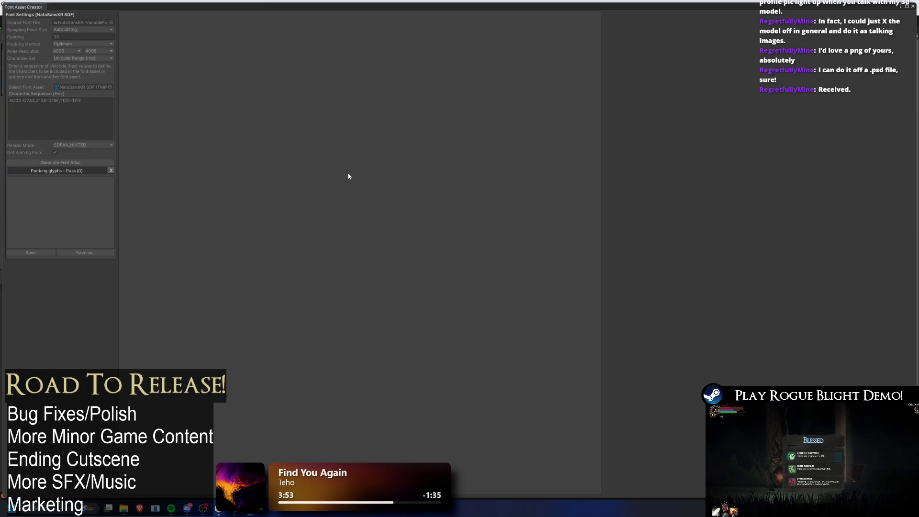
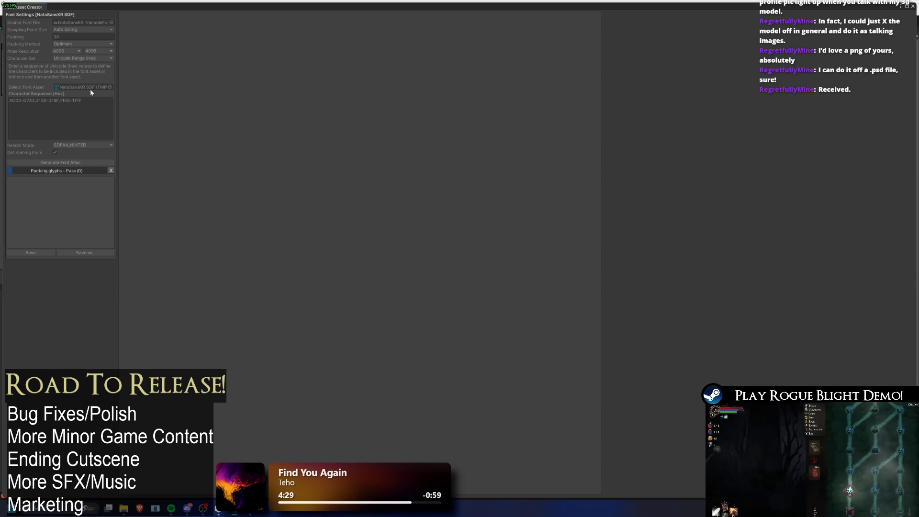
# Step: Clear the Korean hex character ranges, regenerate and save the Noto Sans KR atlas, then close the generator
pyautogui.click(87, 112)
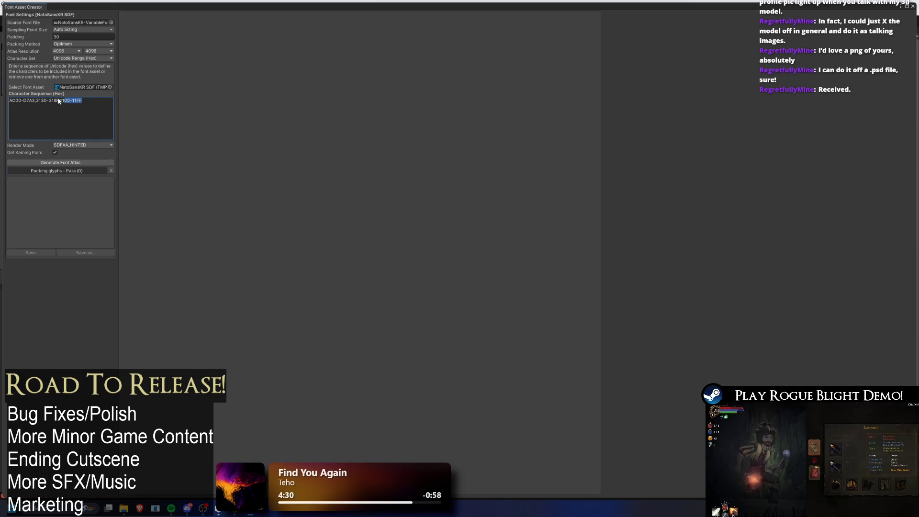
pyautogui.moveTo(93, 101); pyautogui.dragTo(4, 103)
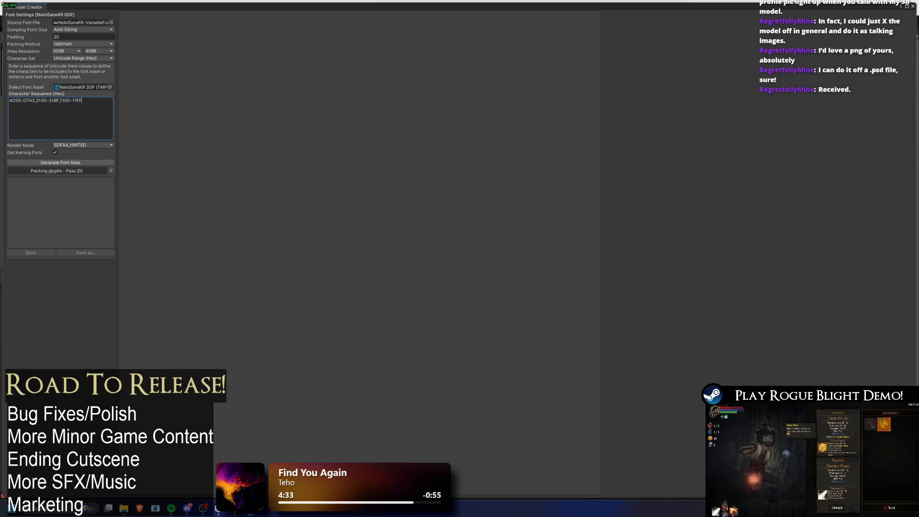
pyautogui.press('BackSpace')
pyautogui.click(67, 162)
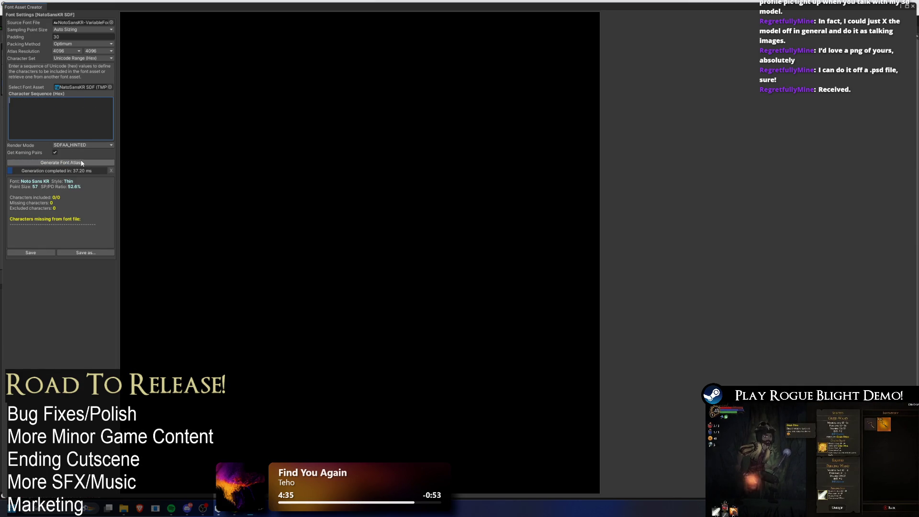
pyautogui.click(35, 253)
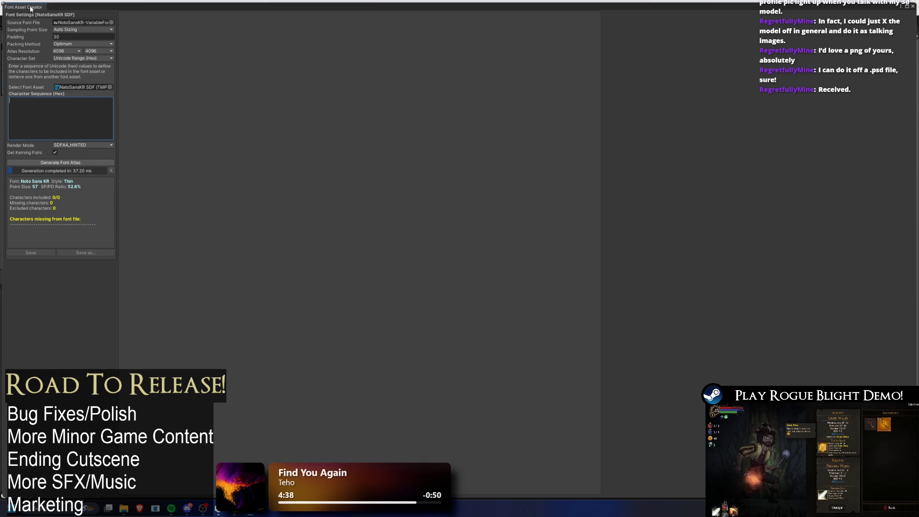
pyautogui.middleClick(30, 8)
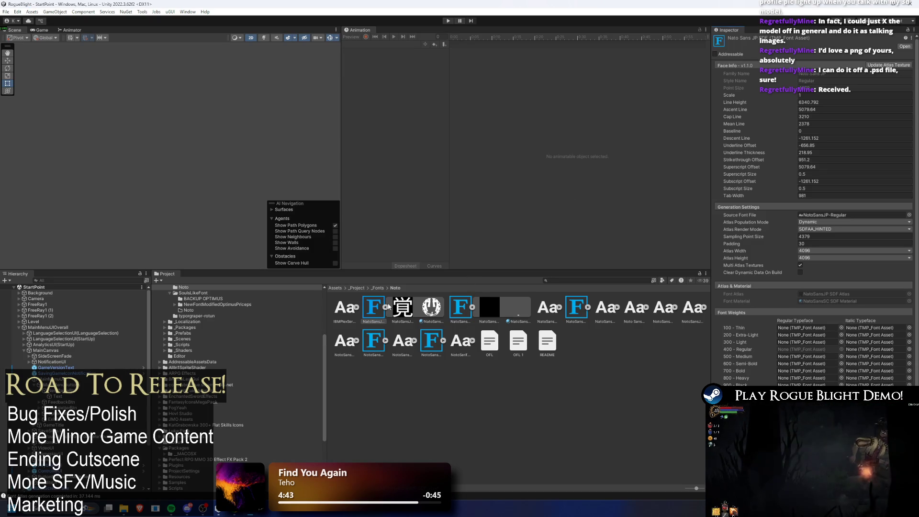
# Step: Compare the Noto Sans KR and Noto Sans JP SDF asset settings, then return to _Fonts
pyautogui.click(409, 307)
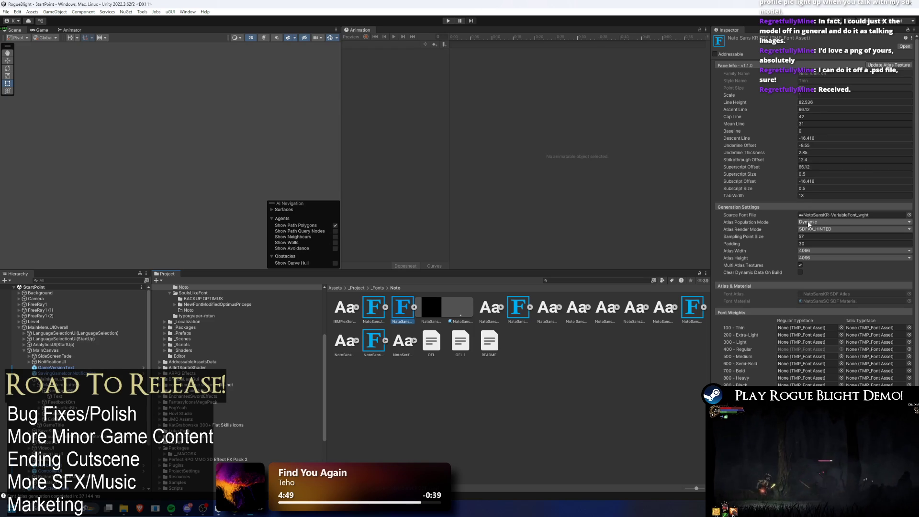
pyautogui.scroll(-2, 837, 235)
pyautogui.press('Left')
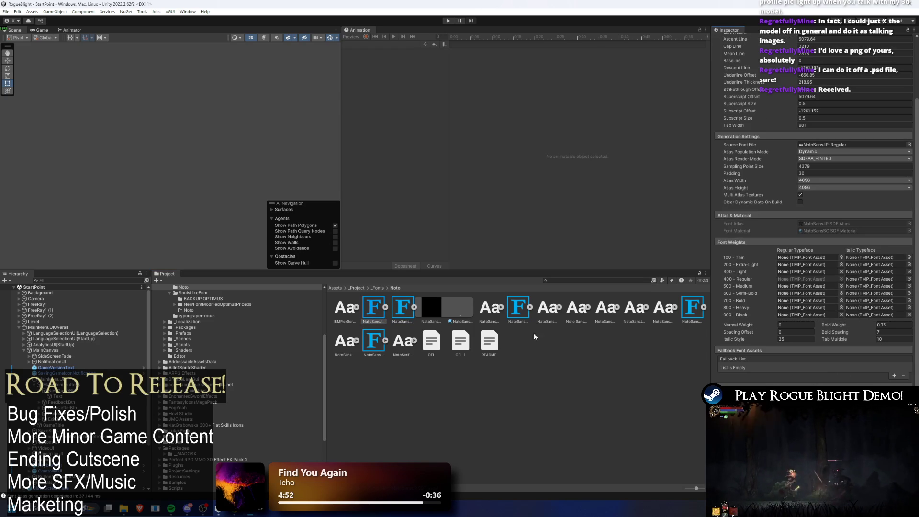
pyautogui.click(404, 306)
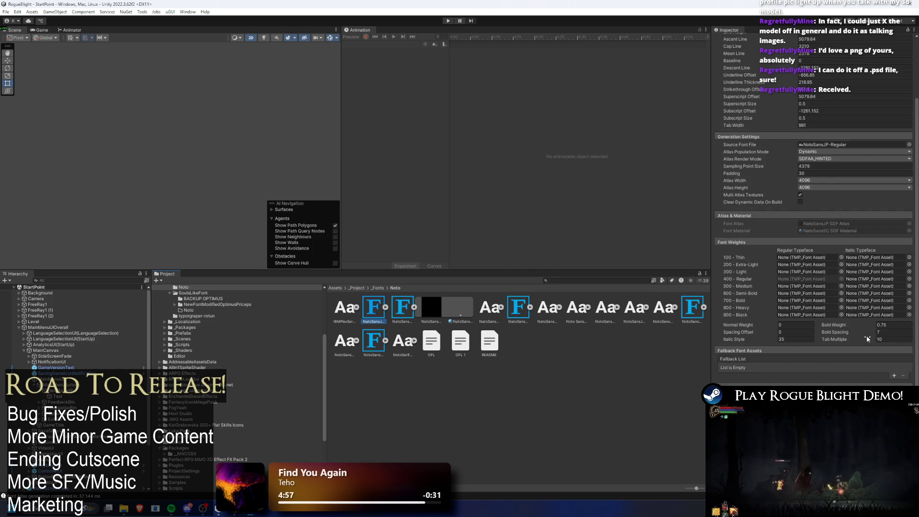
pyautogui.scroll(-3, 813, 215)
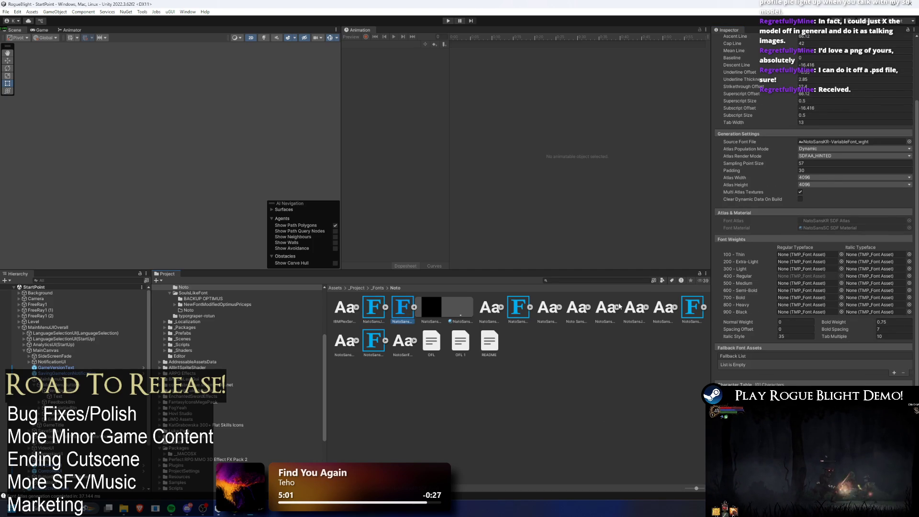
pyautogui.press('Left')
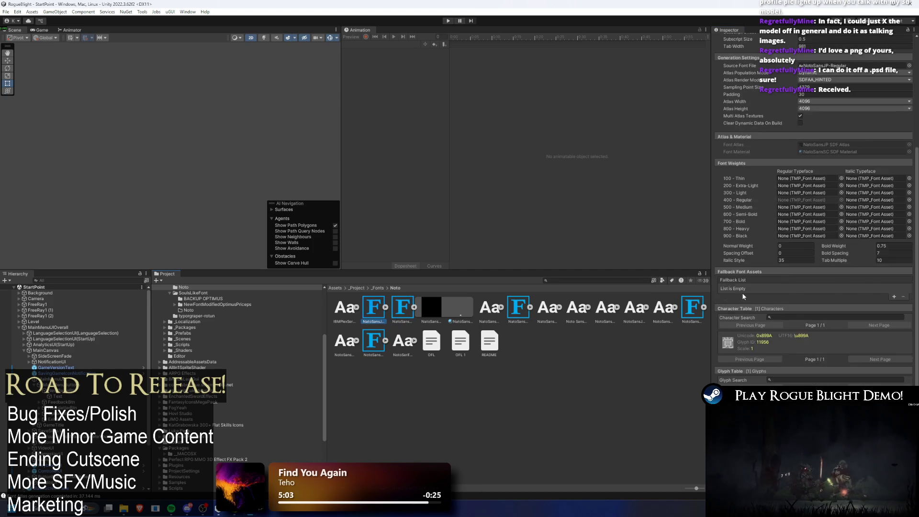
pyautogui.scroll(8, 741, 292)
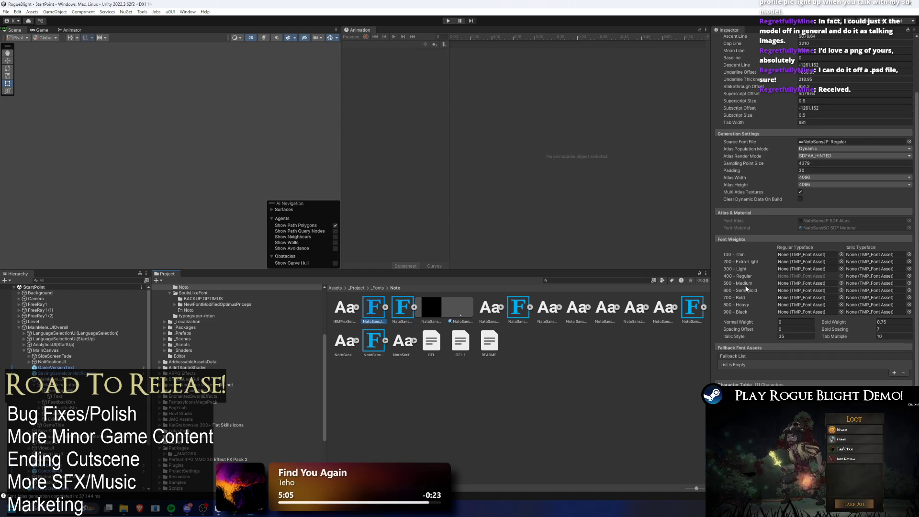
pyautogui.press('Right')
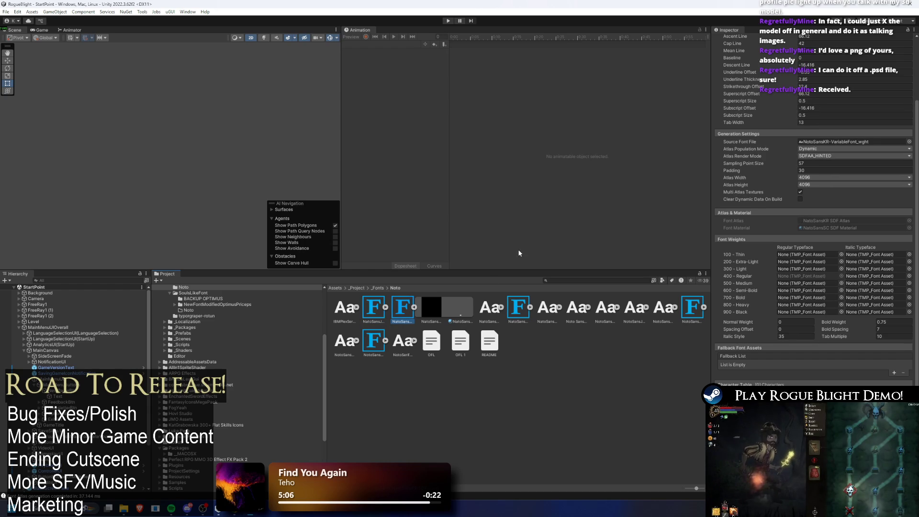
pyautogui.click(380, 288)
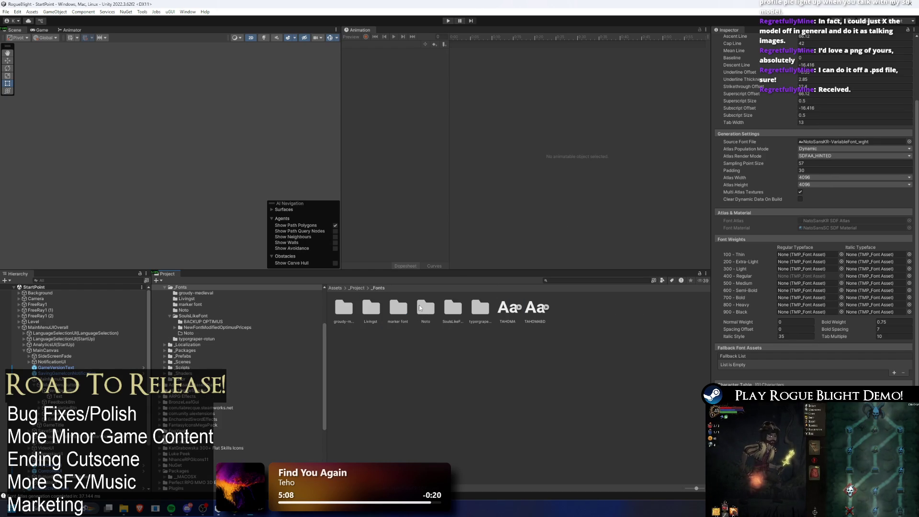
# Step: Check the OptimusPrinceps font asset's fallback list in the SoulsLikeFont folder
pyautogui.doubleClick(421, 309)
pyautogui.click(378, 288)
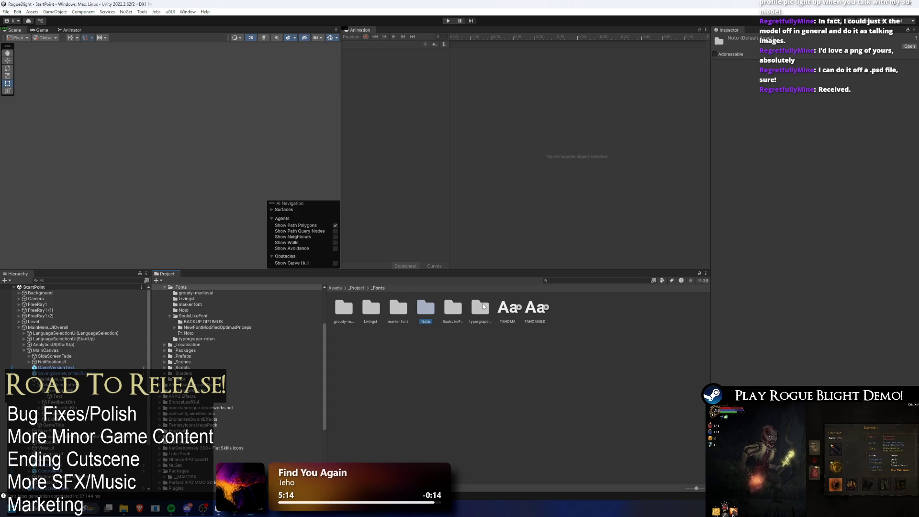
pyautogui.doubleClick(453, 311)
pyautogui.click(454, 309)
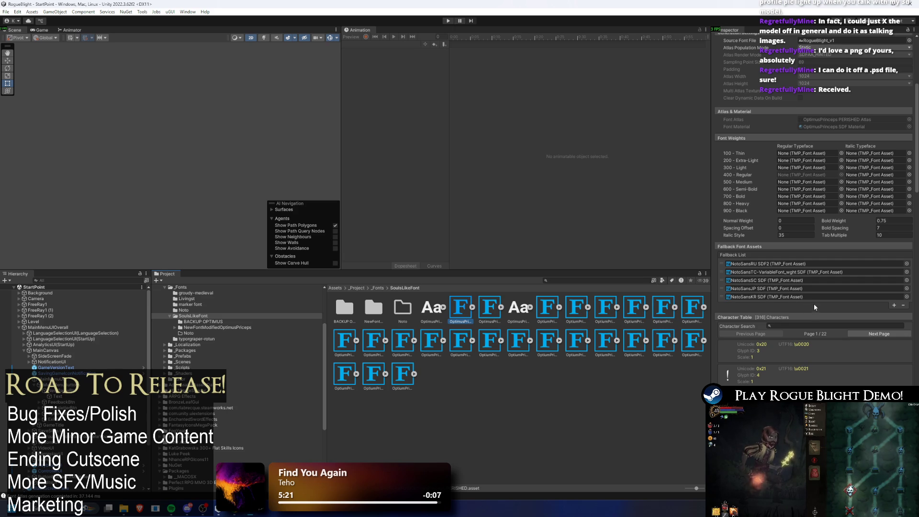
pyautogui.scroll(5, 784, 315)
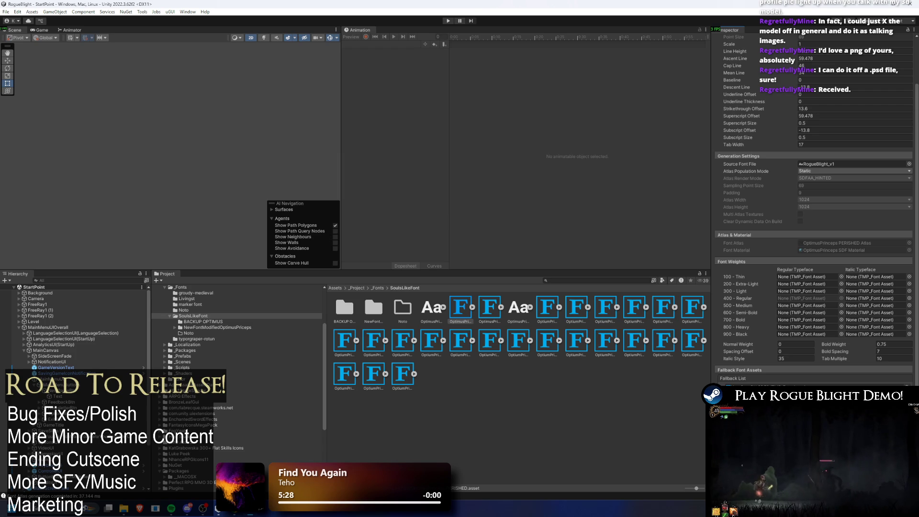
# Step: Back in the Noto folder, review the Noto Sans JP and KR assets, then enter Play mode
pyautogui.click(183, 310)
pyautogui.click(405, 305)
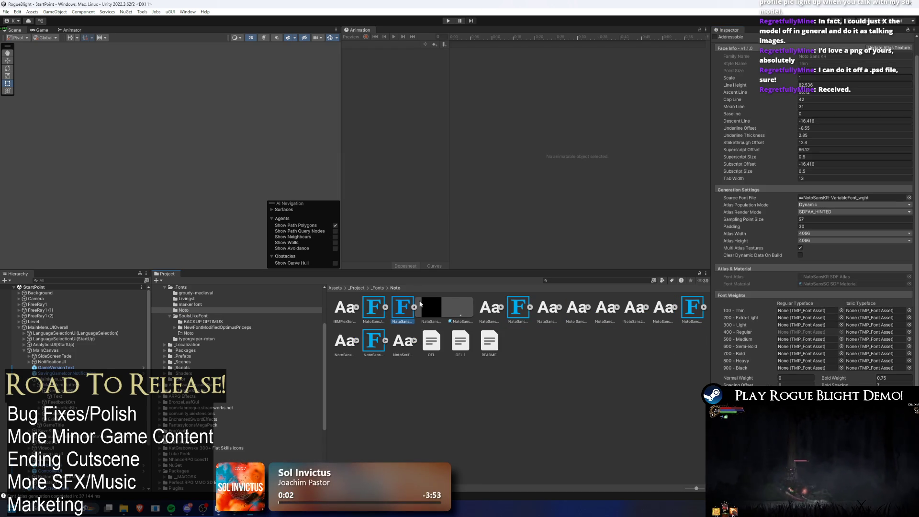
pyautogui.click(378, 304)
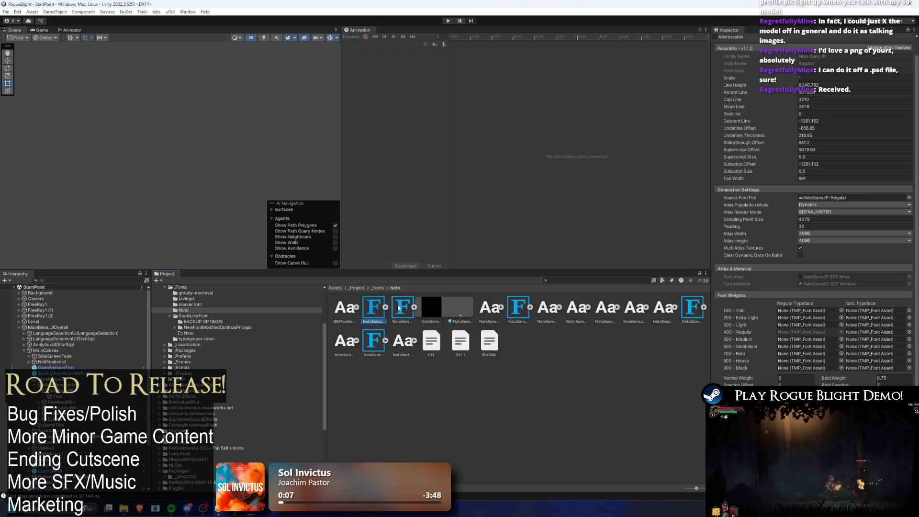
pyautogui.click(392, 305)
pyautogui.click(373, 309)
pyautogui.click(397, 307)
pyautogui.click(447, 21)
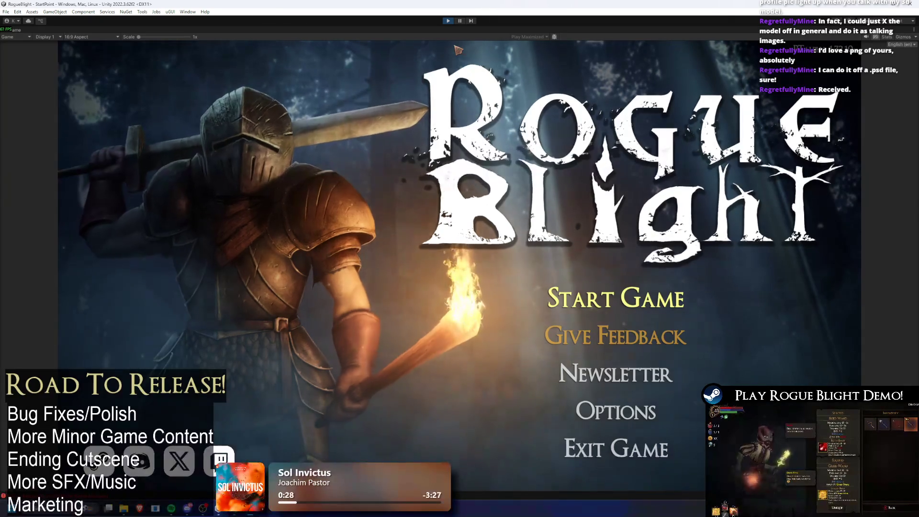
# Step: Switch the running main menu to Korean (ko-KR), then exit Play mode with Ctrl+P
pyautogui.click(901, 44)
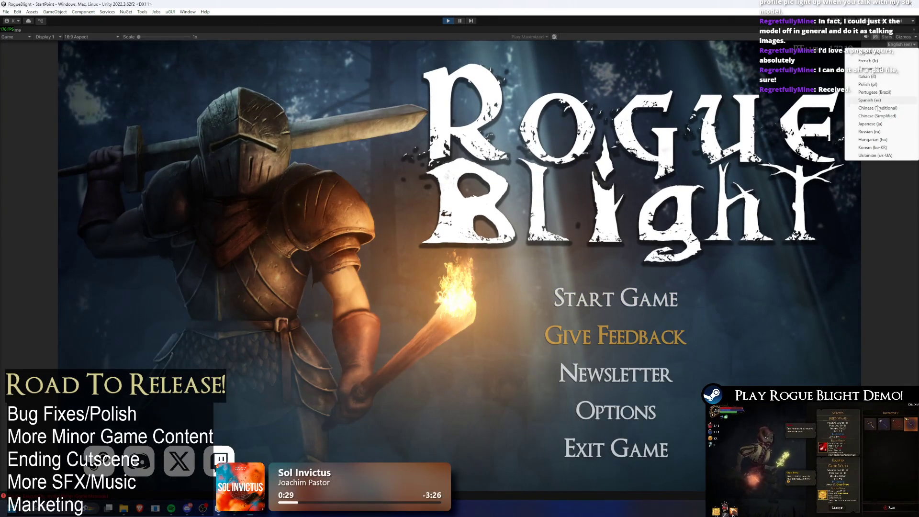
pyautogui.click(874, 149)
pyautogui.hotkey('ctrl', 'p')
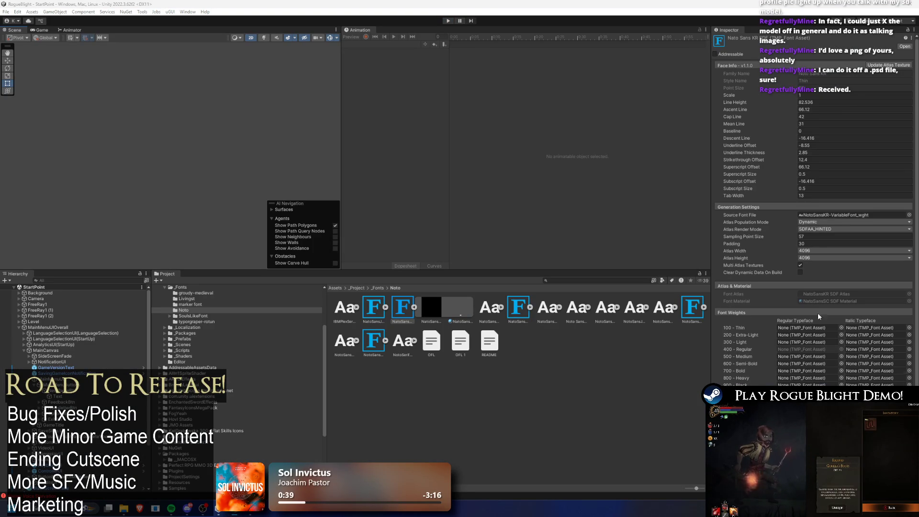
# Step: Inspect the Noto Sans SC and RU SDF2 assets, duplicating RU SDF2 and deleting the copy
pyautogui.scroll(-1, 818, 319)
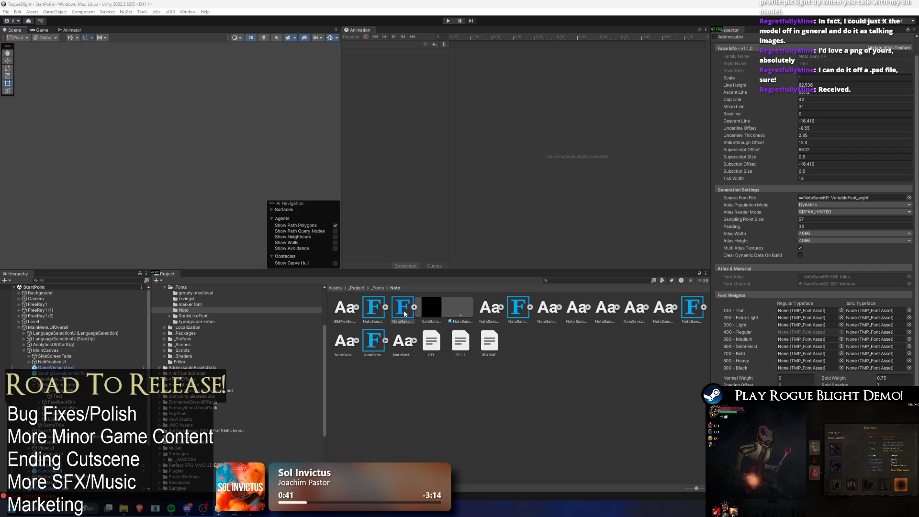
pyautogui.click(414, 308)
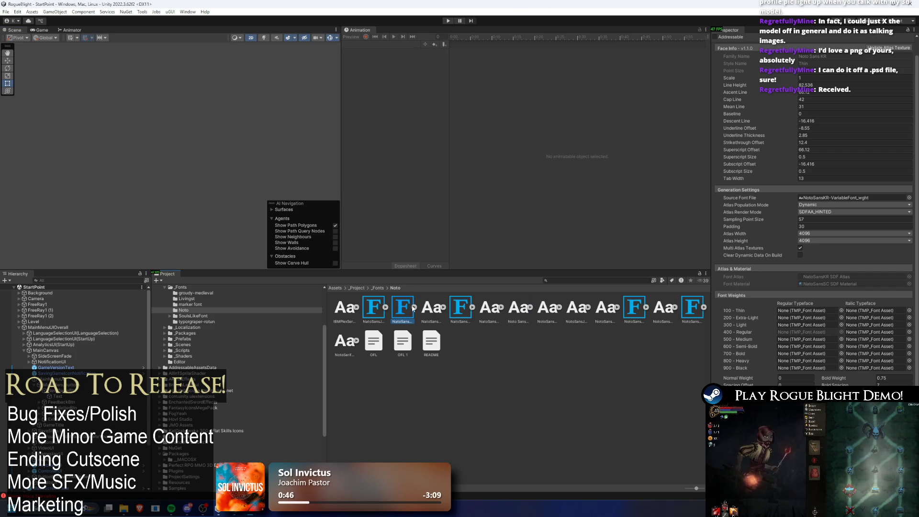
pyautogui.click(431, 308)
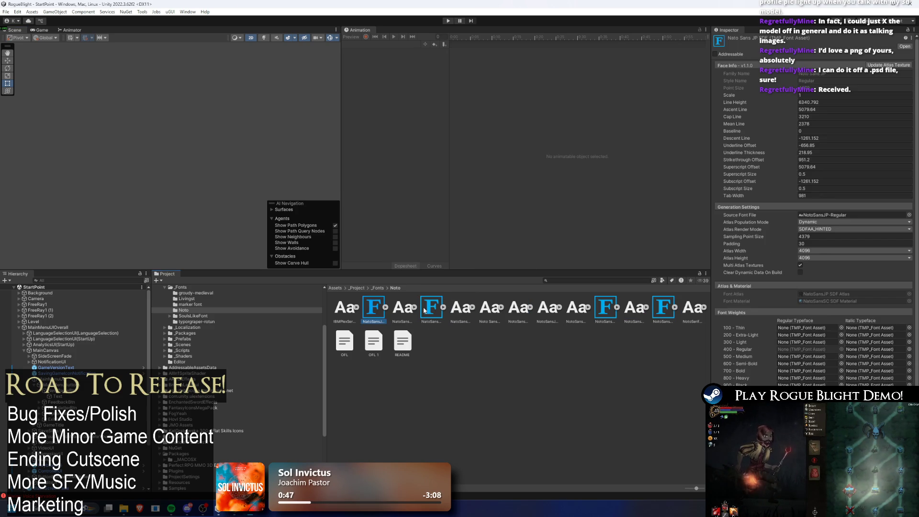
pyautogui.click(605, 308)
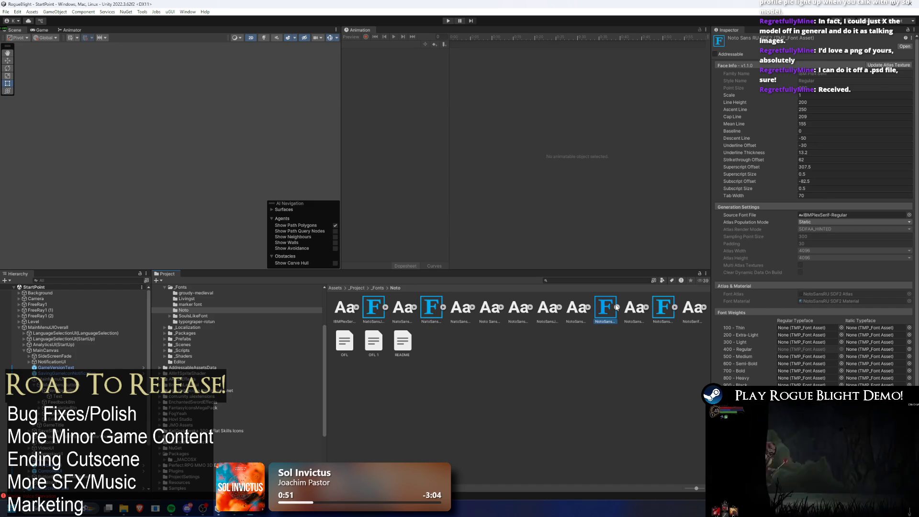
pyautogui.hotkey('ctrl', 'd')
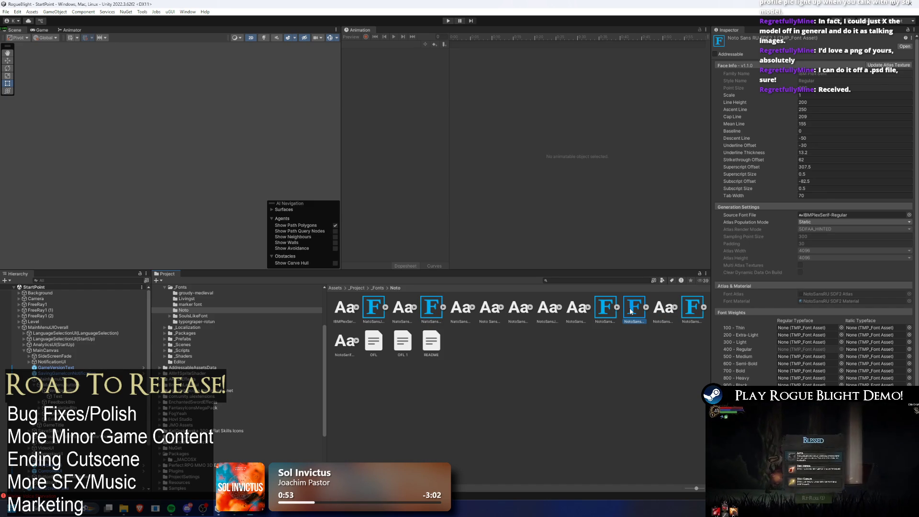
pyautogui.rightClick(630, 311)
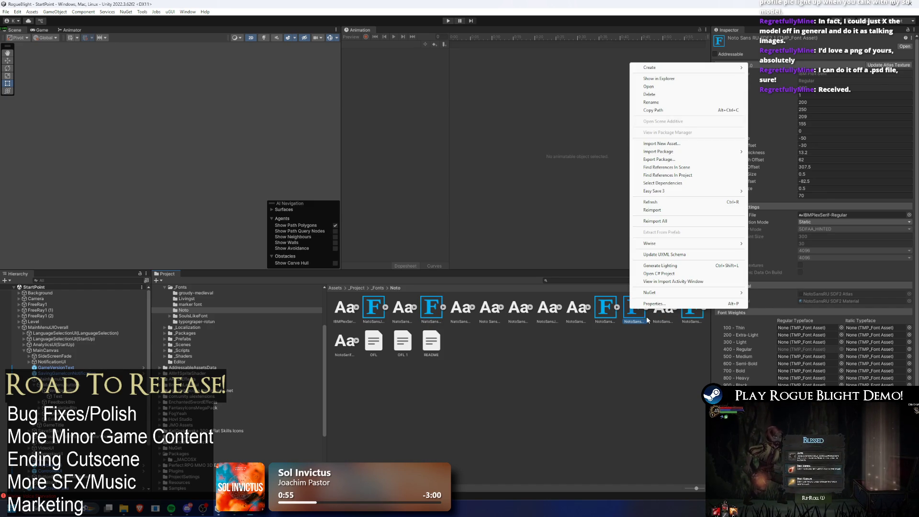
pyautogui.click(649, 94)
pyautogui.press('Return')
# Step: Duplicate the Noto Sans JP font asset, remove 'JP' from the copy's name, and open its Source Font File picker
pyautogui.click(373, 309)
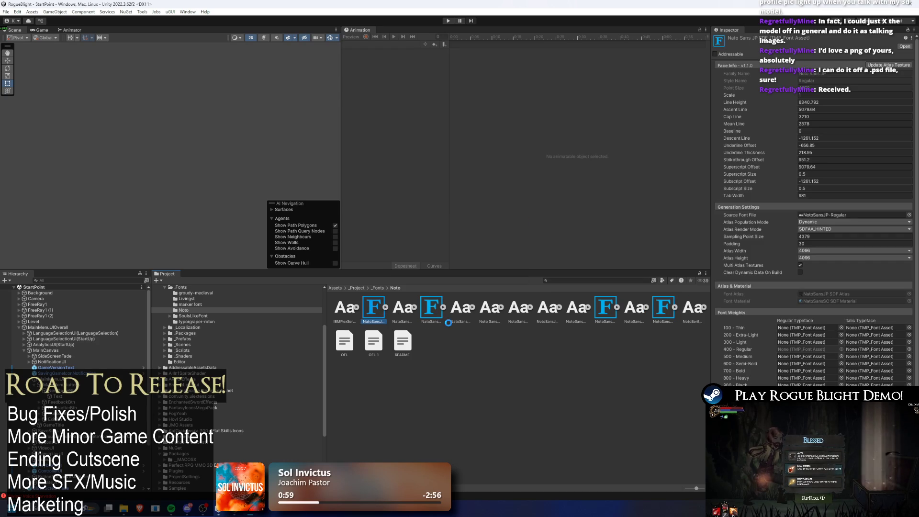
pyautogui.hotkey('ctrl', 'd')
pyautogui.rightClick(404, 311)
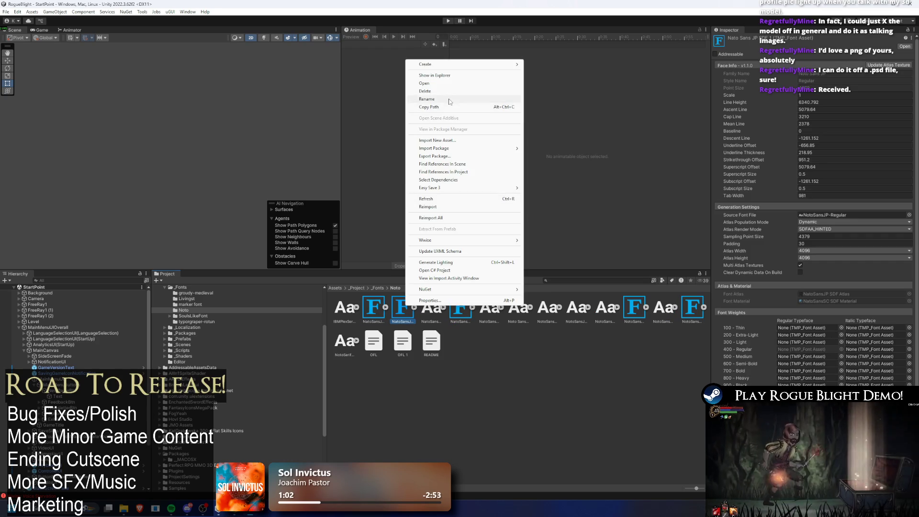
pyautogui.click(449, 99)
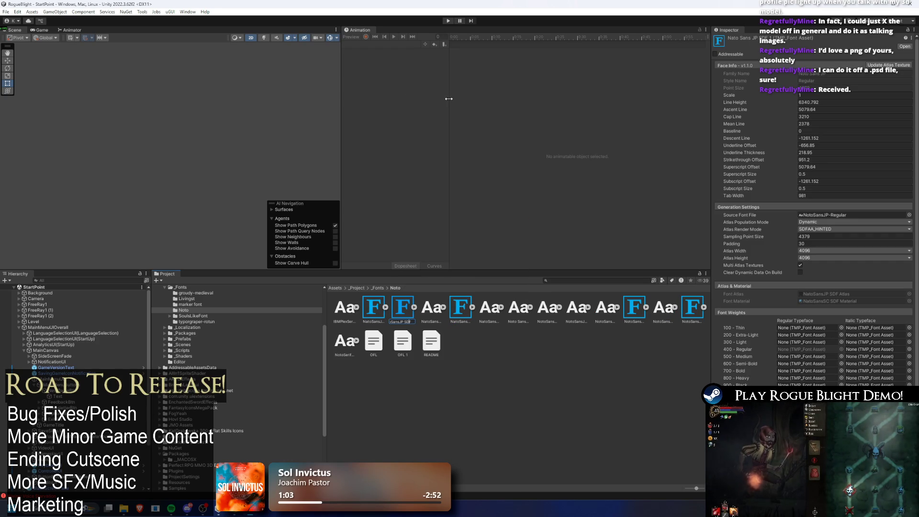
pyautogui.press('BackSpace')
pyautogui.press('BackSpace')
pyautogui.press('Return')
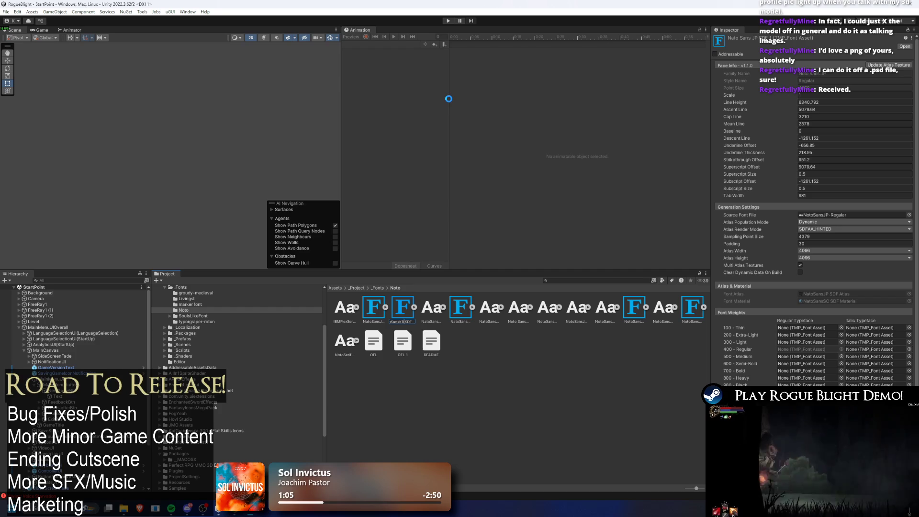
pyautogui.click(908, 215)
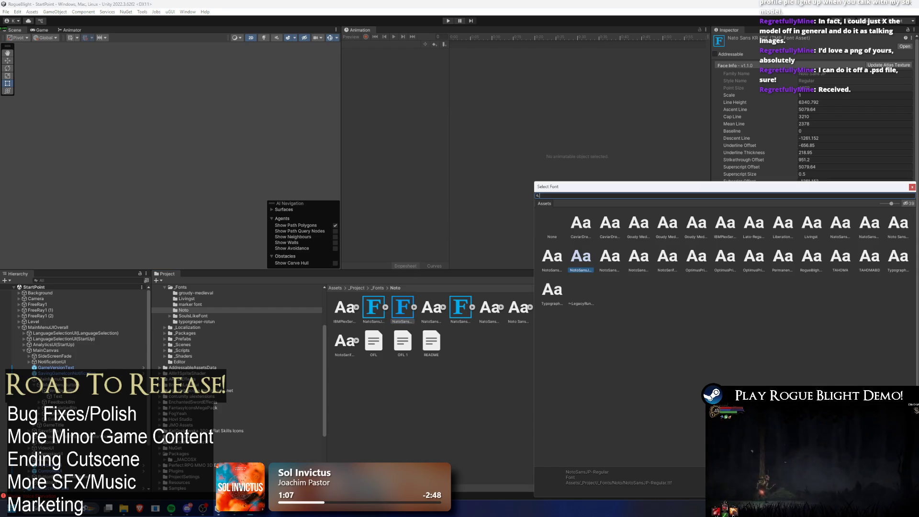
# Step: Set NotoSansKR-VariableFont_wght as the asset's source font and update its atlas texture
pyautogui.write('noto kr')
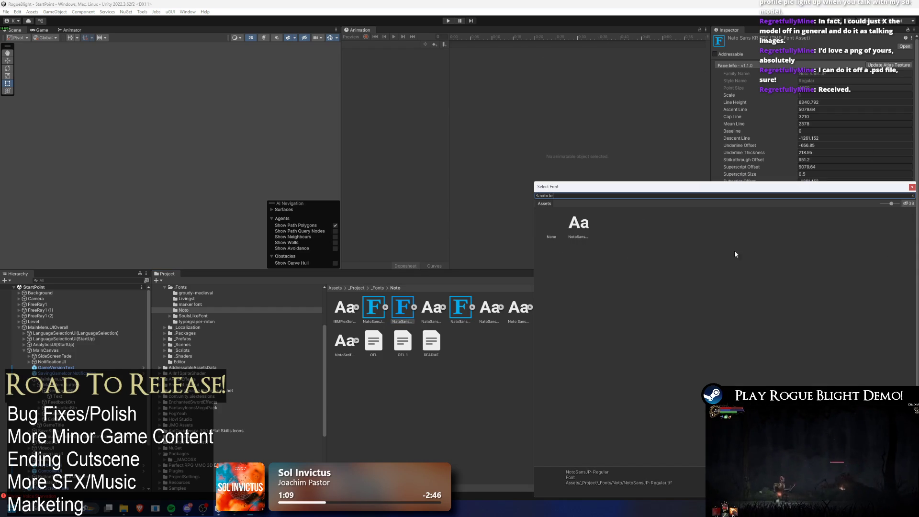
pyautogui.click(571, 225)
pyautogui.doubleClick(579, 229)
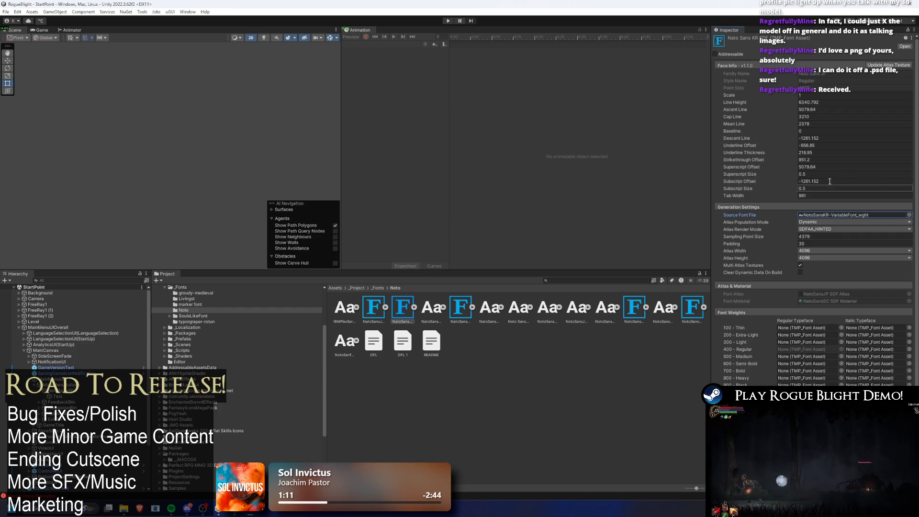
pyautogui.click(897, 67)
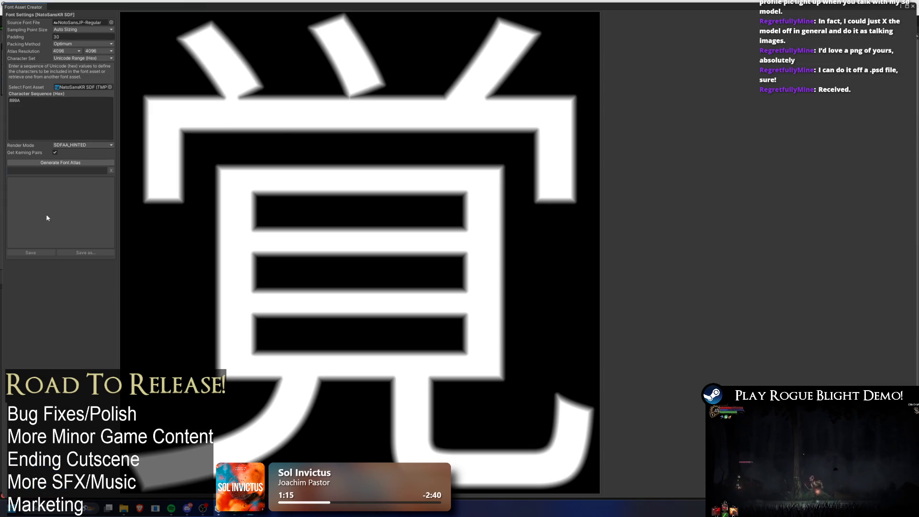
# Step: Generate the atlas from the Noto Sans KR font and save it into the existing asset
pyautogui.click(96, 58)
pyautogui.click(111, 23)
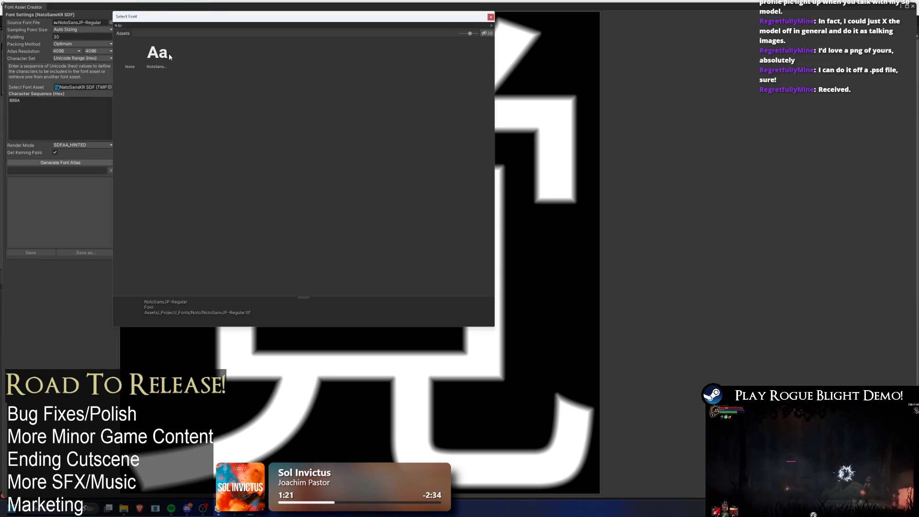
pyautogui.doubleClick(160, 61)
pyautogui.click(58, 163)
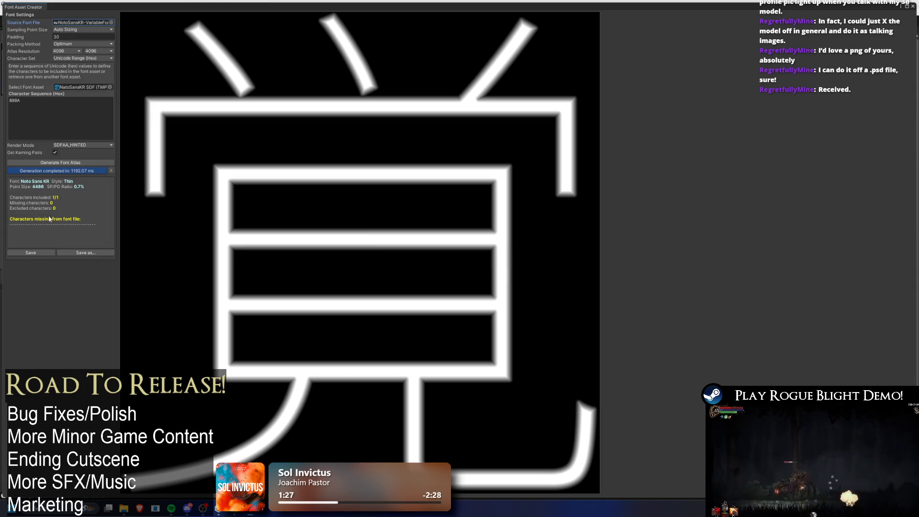
pyautogui.click(32, 253)
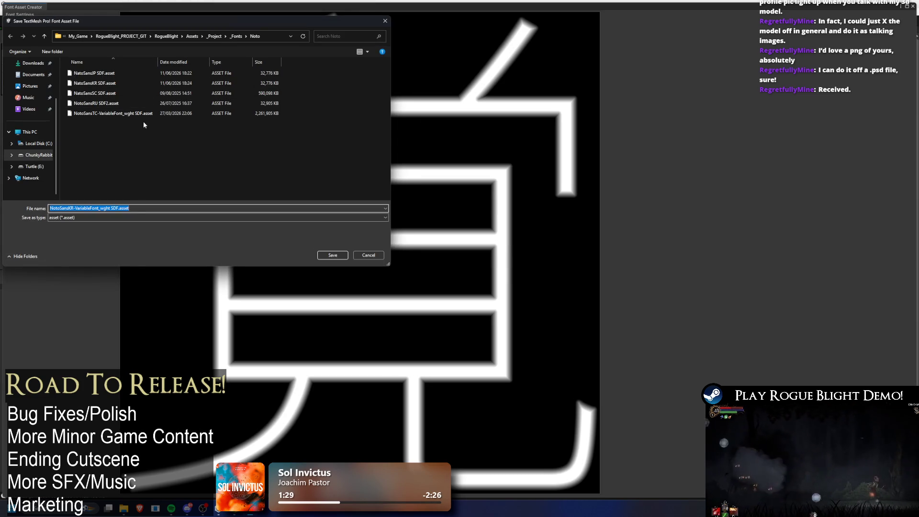
pyautogui.click(384, 20)
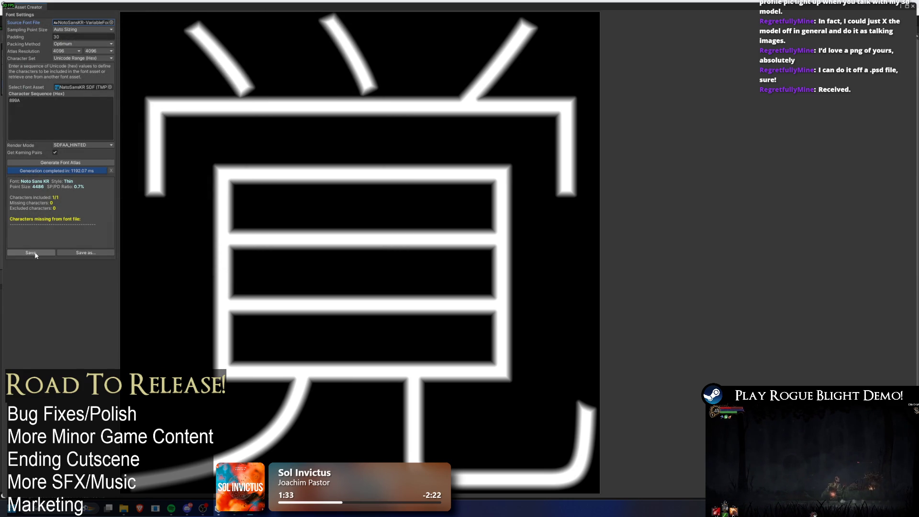
pyautogui.click(912, 5)
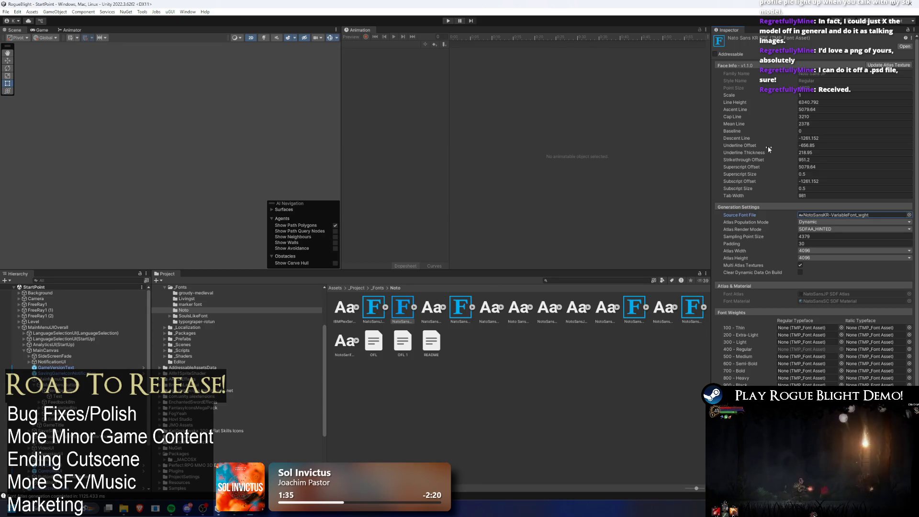
# Step: Select the Korean Noto Sans font asset and start the game
pyautogui.click(390, 313)
pyautogui.click(396, 320)
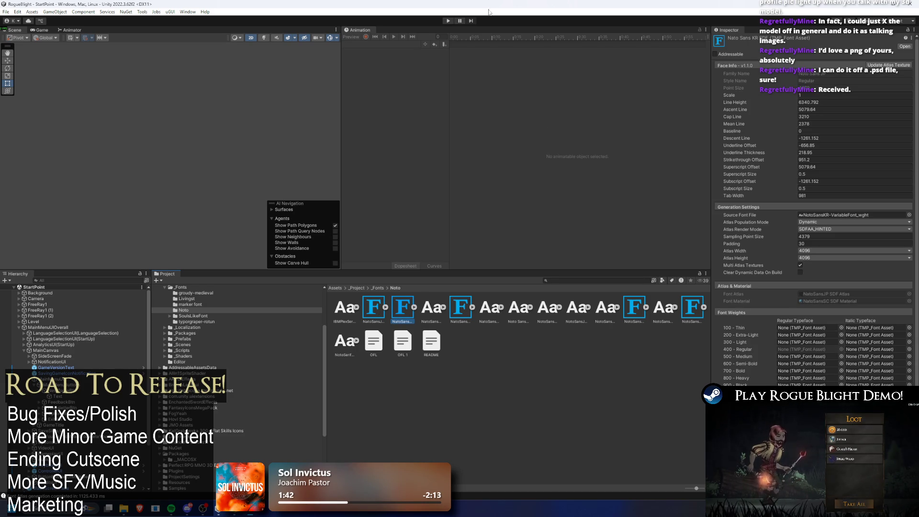
pyautogui.click(448, 24)
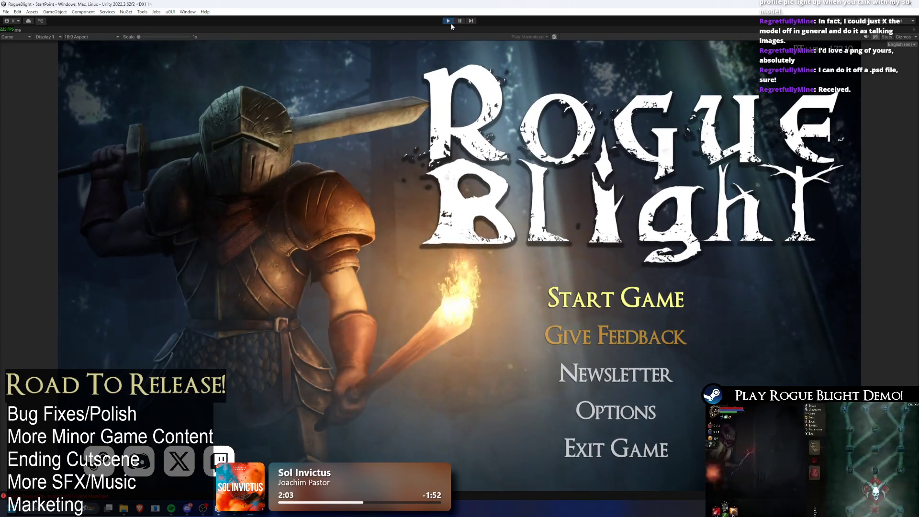
# Step: Switch the menu to Ukrainian then Korean, pause the game, and select the New Game button
pyautogui.click(901, 44)
pyautogui.click(890, 154)
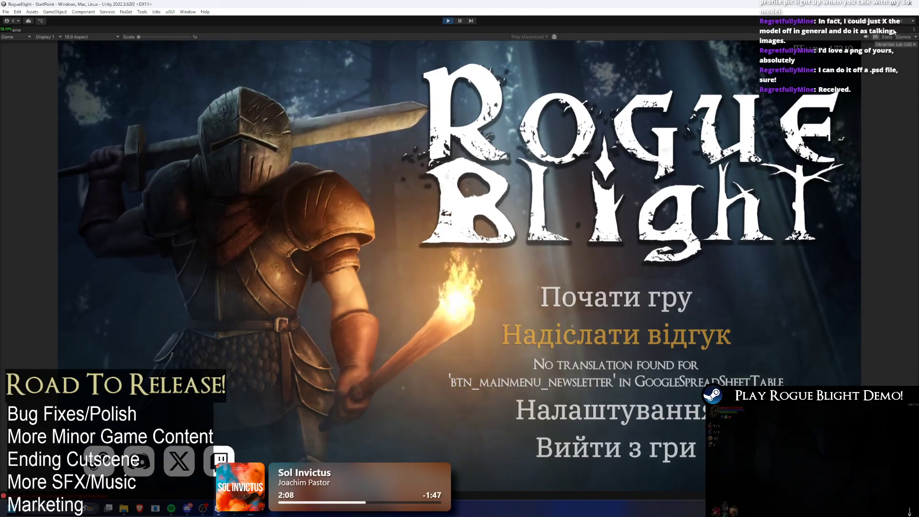
pyautogui.click(894, 45)
pyautogui.click(890, 132)
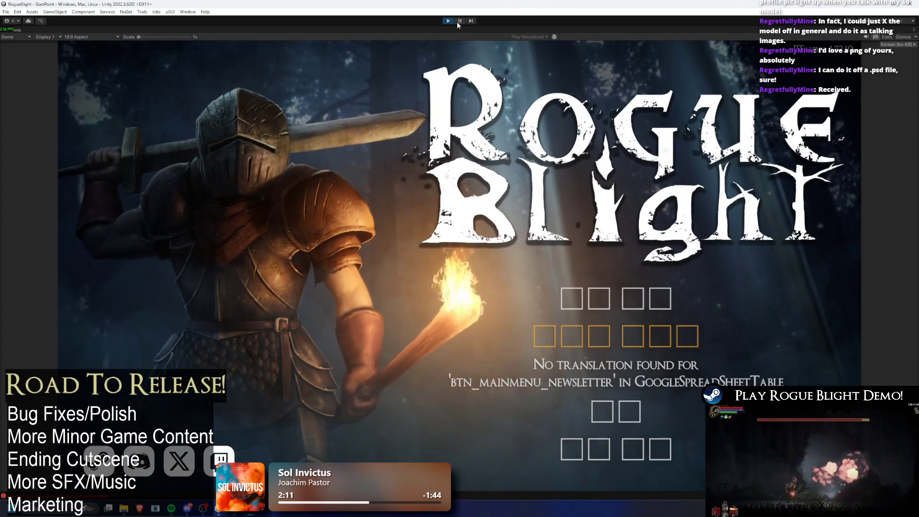
pyautogui.click(456, 20)
pyautogui.click(71, 391)
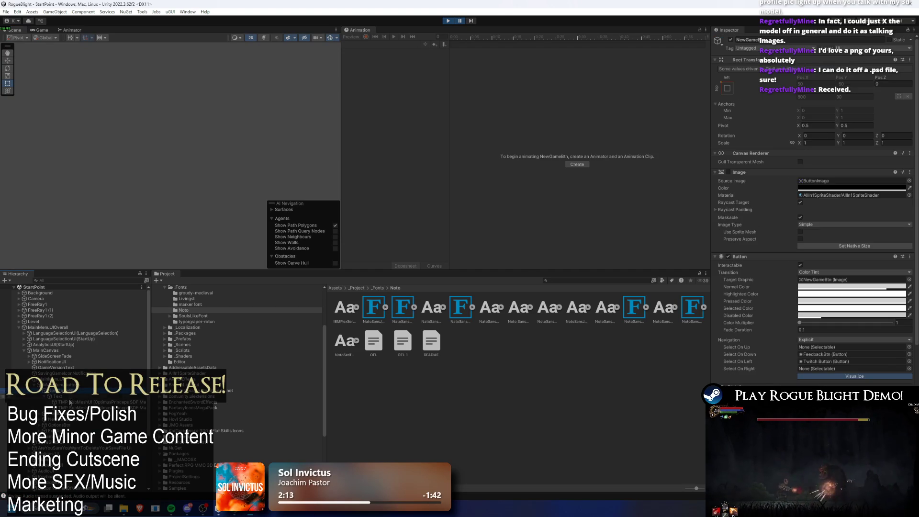
# Step: Inspect the New Game button's two TMP SubMeshUI children and its Text object
pyautogui.click(72, 407)
pyautogui.click(110, 402)
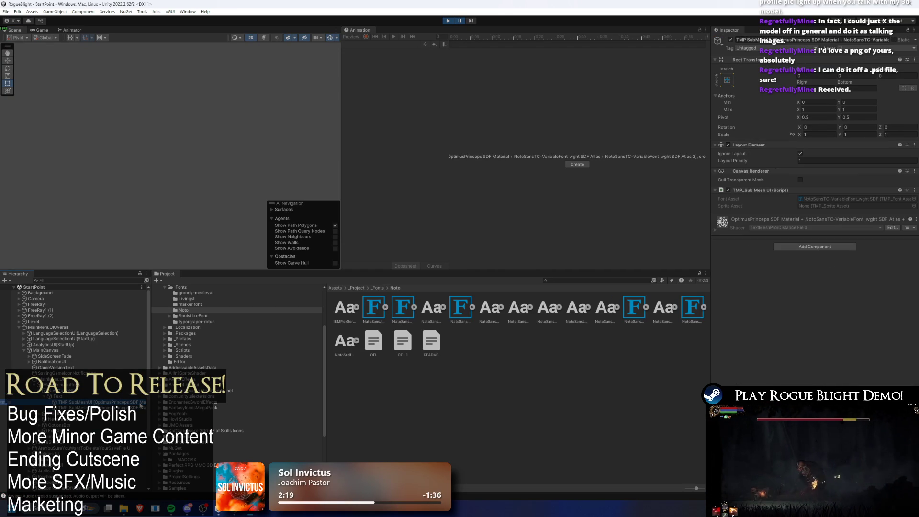
pyautogui.press('Up')
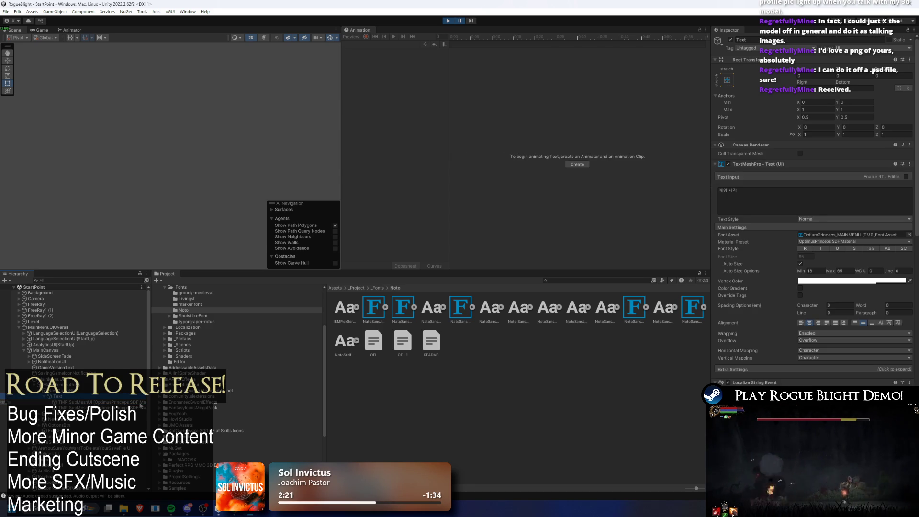
# Step: Stop the game and move between the _Fonts and Noto font folders
pyautogui.click(377, 287)
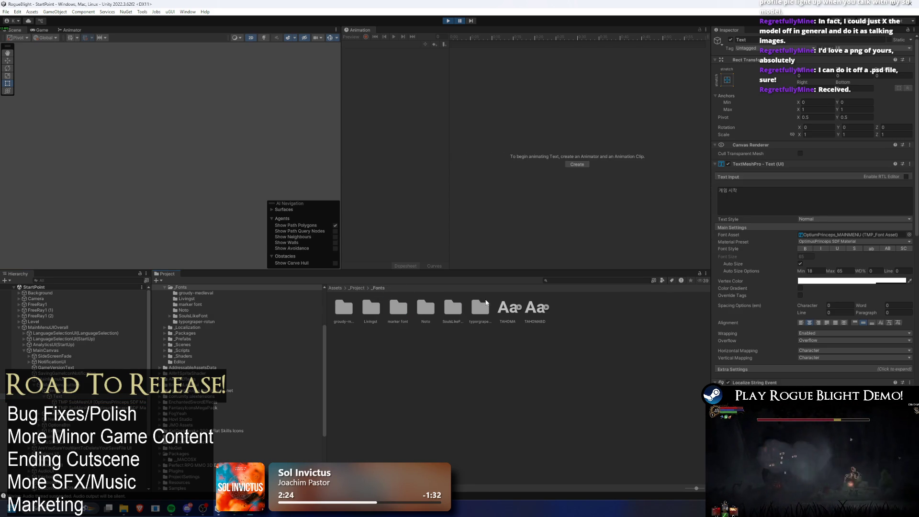
pyautogui.click(450, 24)
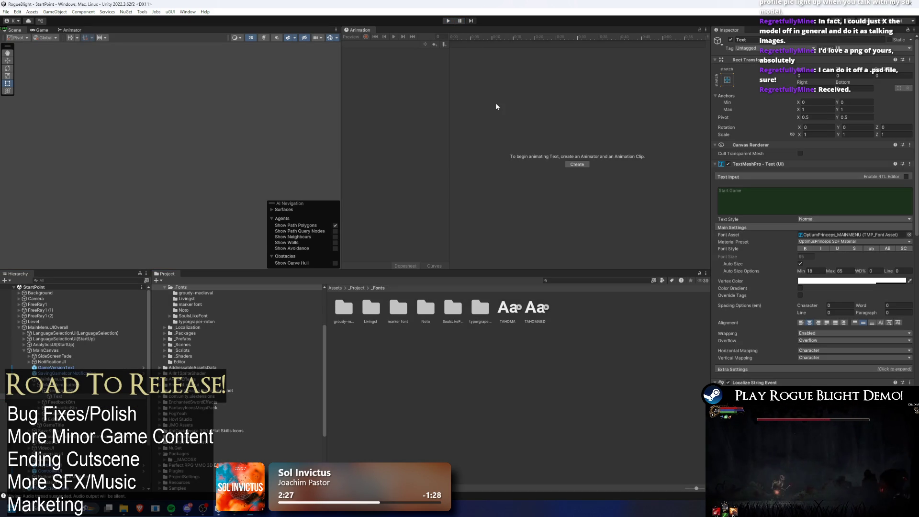
pyautogui.doubleClick(419, 308)
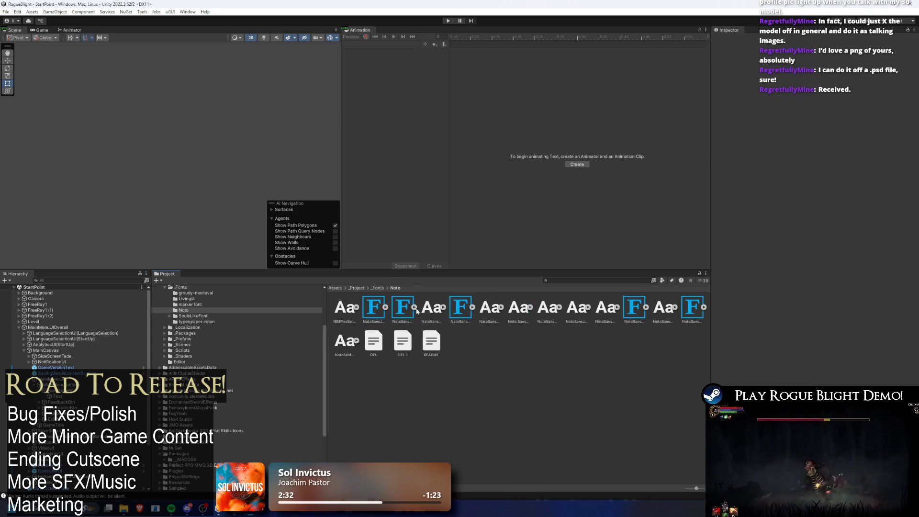
pyautogui.click(377, 288)
# Step: Open the SoulsLikeFont folder and inspect an OptimusPrinceps font asset and its atlas texture
pyautogui.click(453, 308)
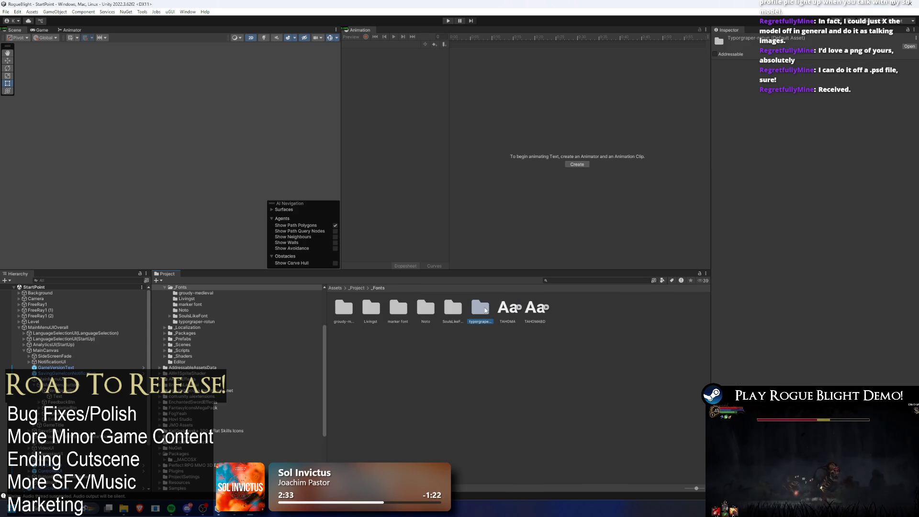
pyautogui.doubleClick(453, 307)
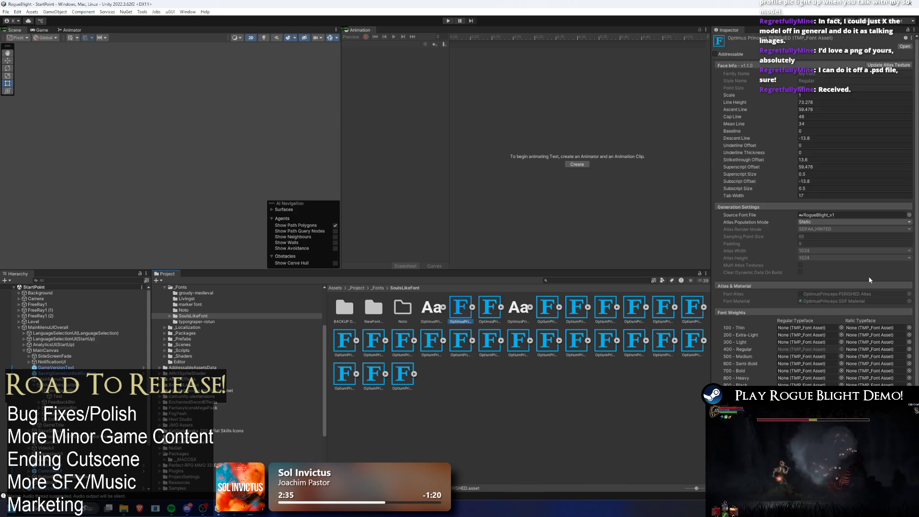
pyautogui.scroll(-3, 869, 275)
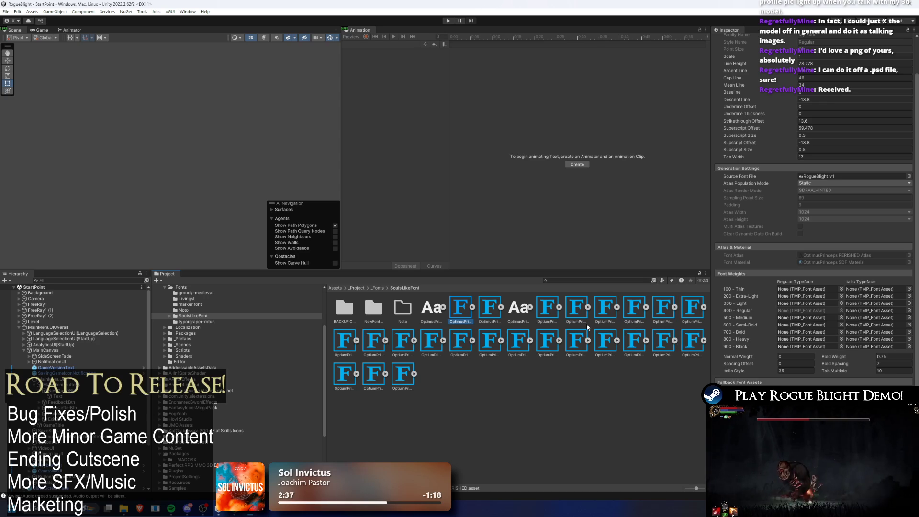
pyautogui.click(500, 313)
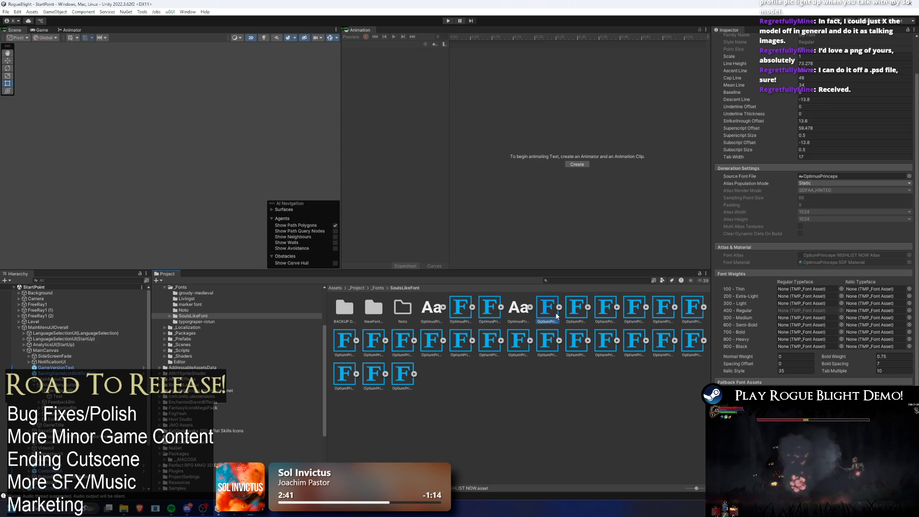
pyautogui.click(615, 307)
pyautogui.click(667, 310)
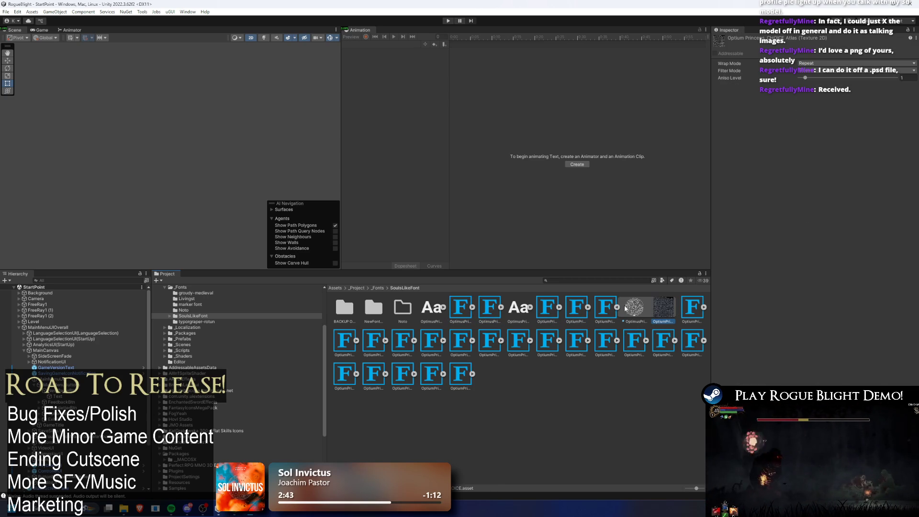
pyautogui.click(605, 309)
pyautogui.click(616, 307)
# Step: Add the Korean Noto Sans asset as fallback to the RogueBlight_v1 OptimusPrinceps asset
pyautogui.scroll(-3, 813, 192)
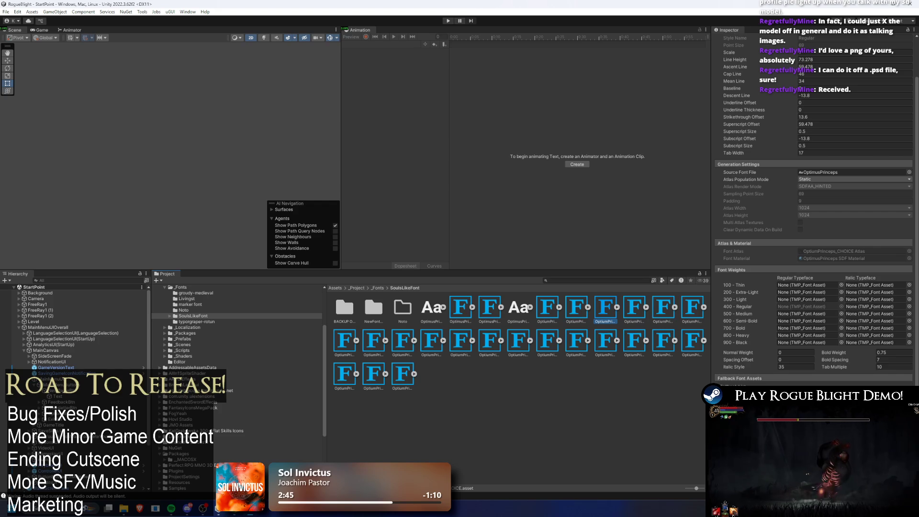
pyautogui.click(460, 309)
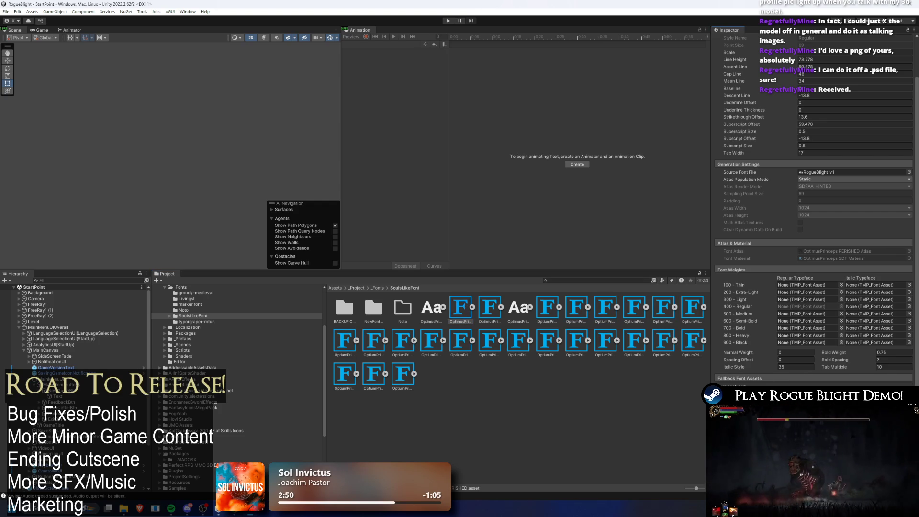
pyautogui.click(908, 390)
pyautogui.write('r')
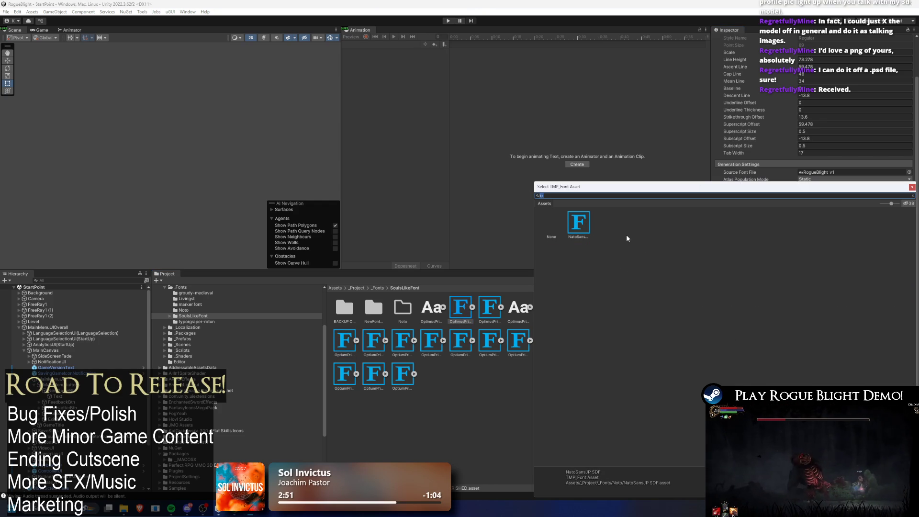
pyautogui.doubleClick(583, 227)
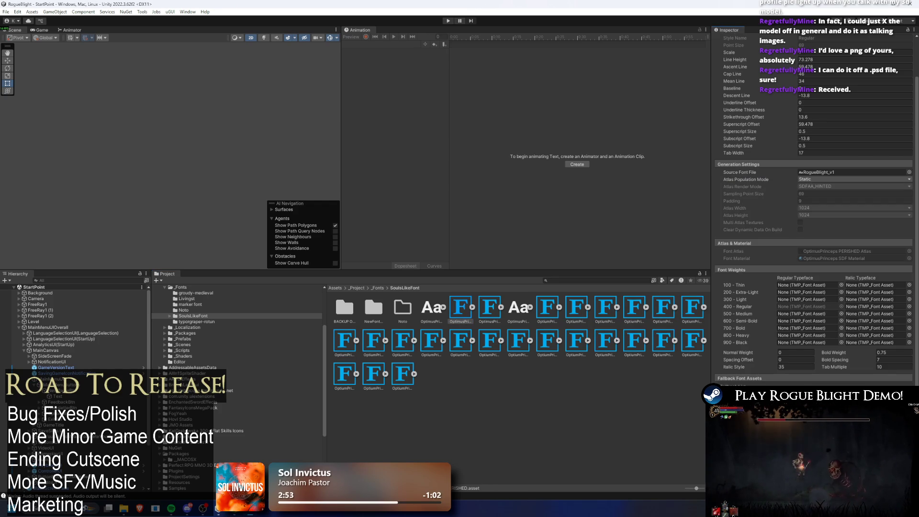
pyautogui.click(489, 306)
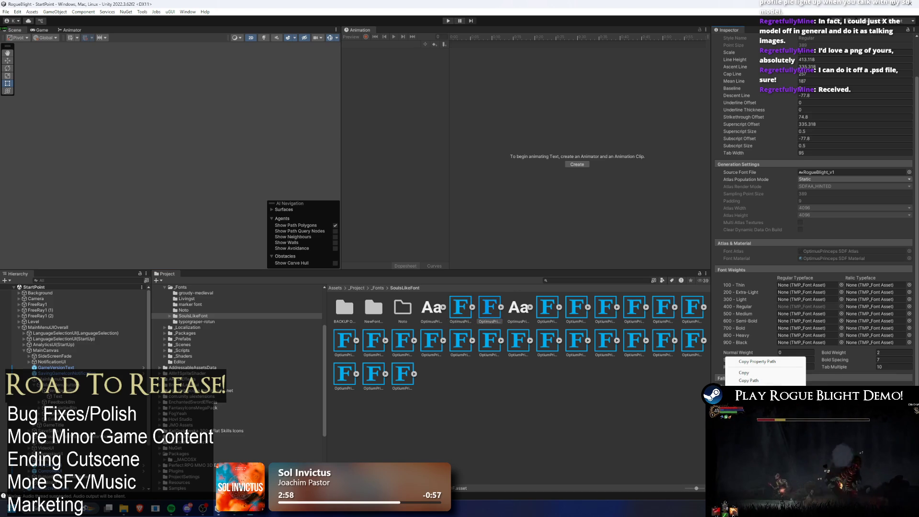
pyautogui.click(549, 305)
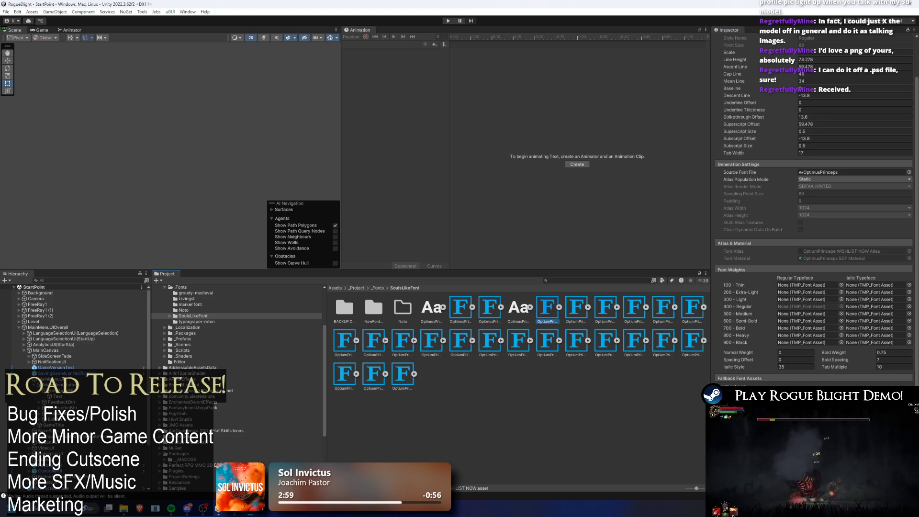
# Step: Review the first row of OptimusPrinceps assets, through CHOICE_HEADERS, CURRENCY and CURSED_HEADERS
pyautogui.rightClick(726, 355)
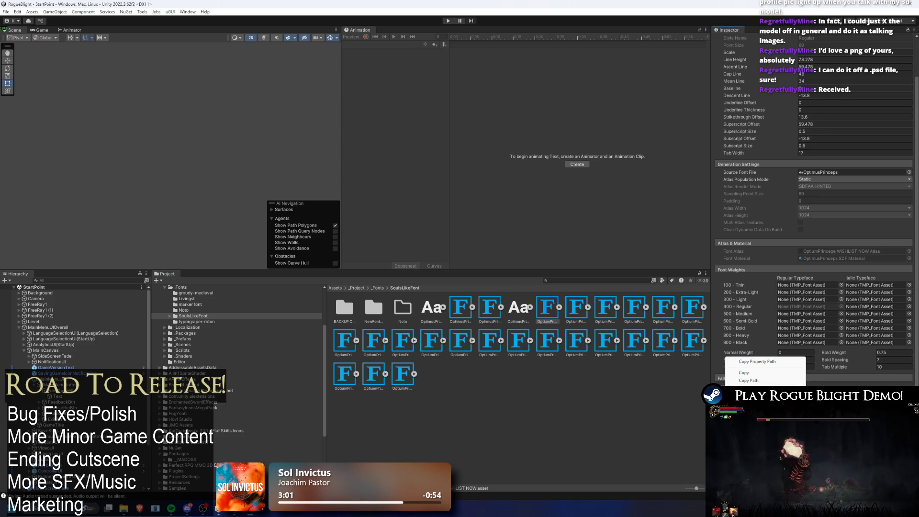
pyautogui.click(728, 320)
pyautogui.click(576, 306)
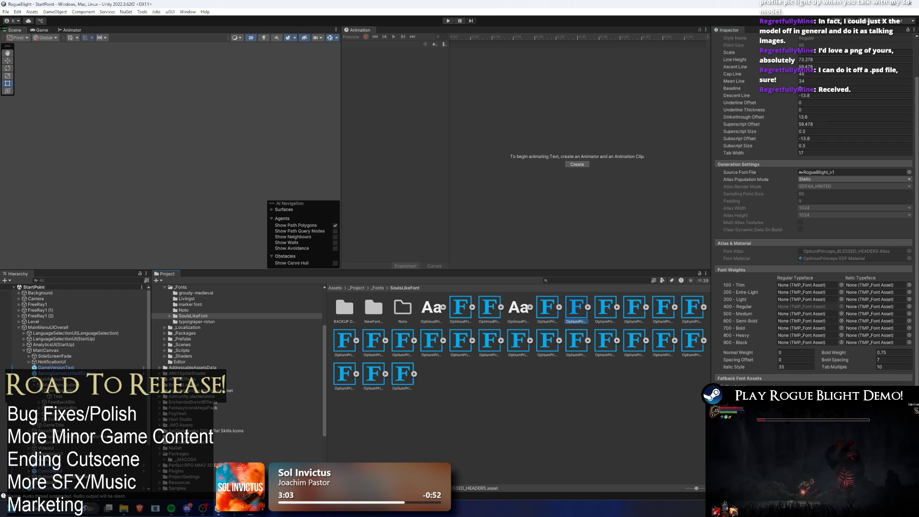
pyautogui.rightClick(726, 355)
pyautogui.press('Escape')
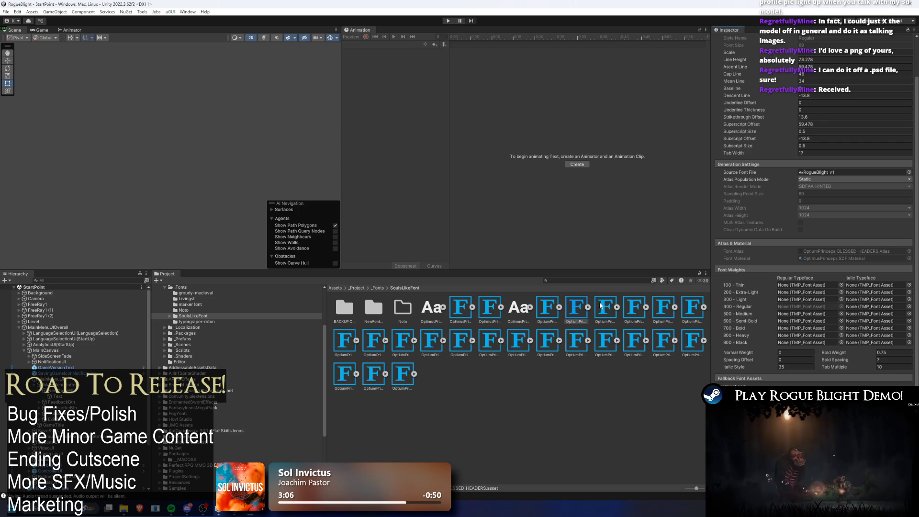
pyautogui.click(605, 307)
pyautogui.rightClick(725, 355)
pyautogui.press('Escape')
pyautogui.click(632, 314)
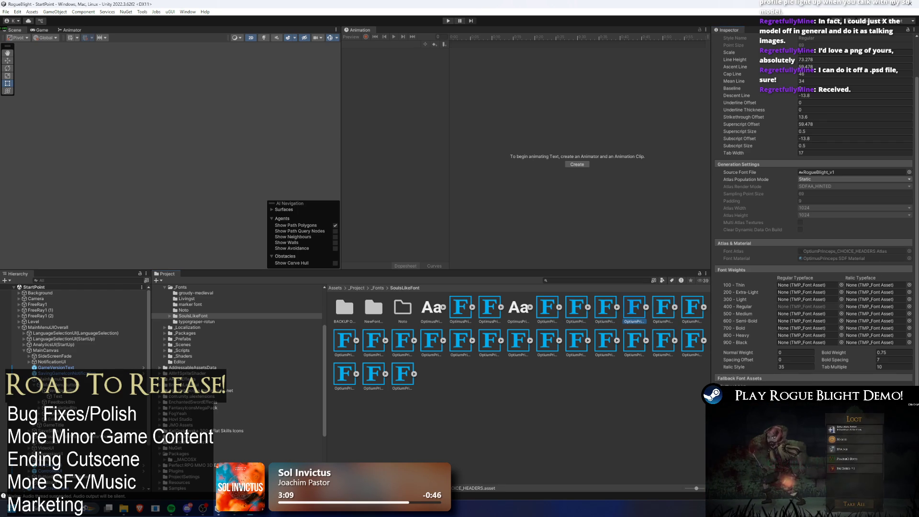
pyautogui.rightClick(726, 357)
pyautogui.press('Escape')
pyautogui.click(663, 306)
pyautogui.rightClick(725, 356)
pyautogui.press('Escape')
pyautogui.click(691, 307)
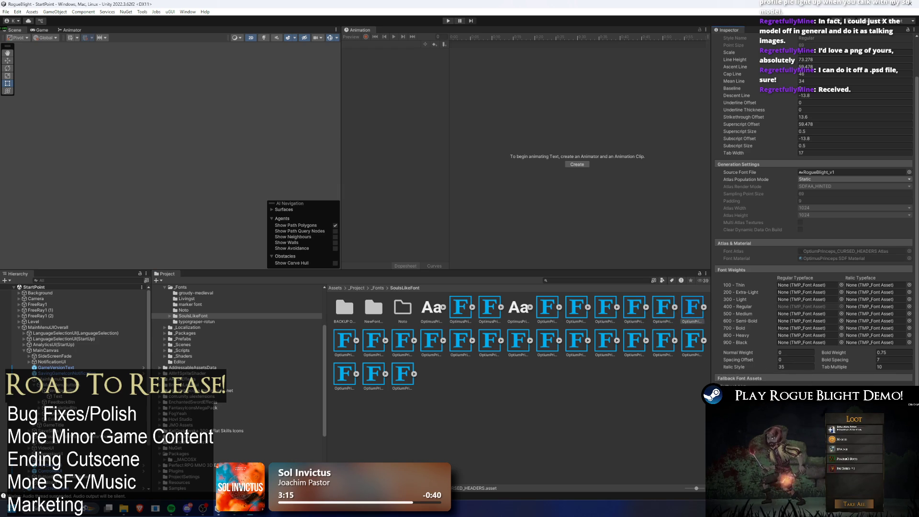
pyautogui.rightClick(725, 356)
pyautogui.press('Escape')
# Step: Review the DAMAGEPOPUP through SHOP_MINI_HEADERS font assets, including MAINMENU, POTIONS and SHOP_BUTTONS
pyautogui.click(345, 340)
pyautogui.rightClick(725, 356)
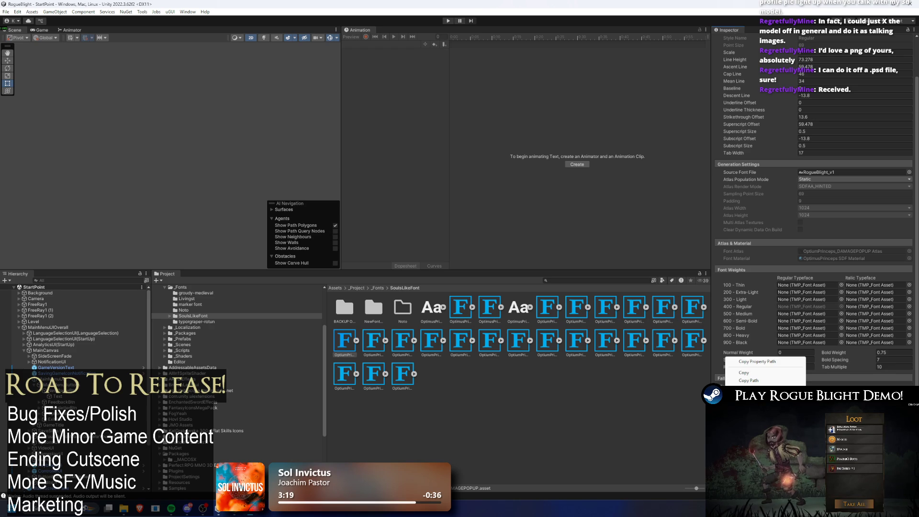
pyautogui.click(374, 341)
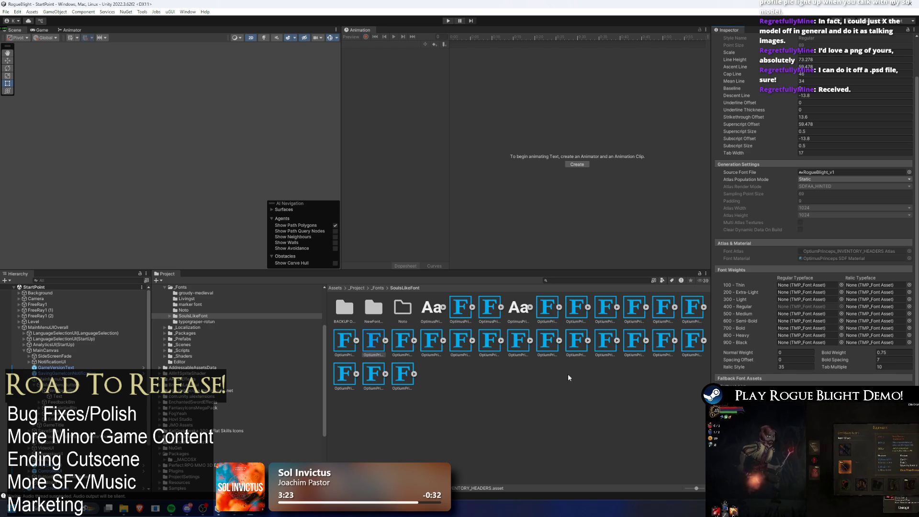
pyautogui.click(404, 343)
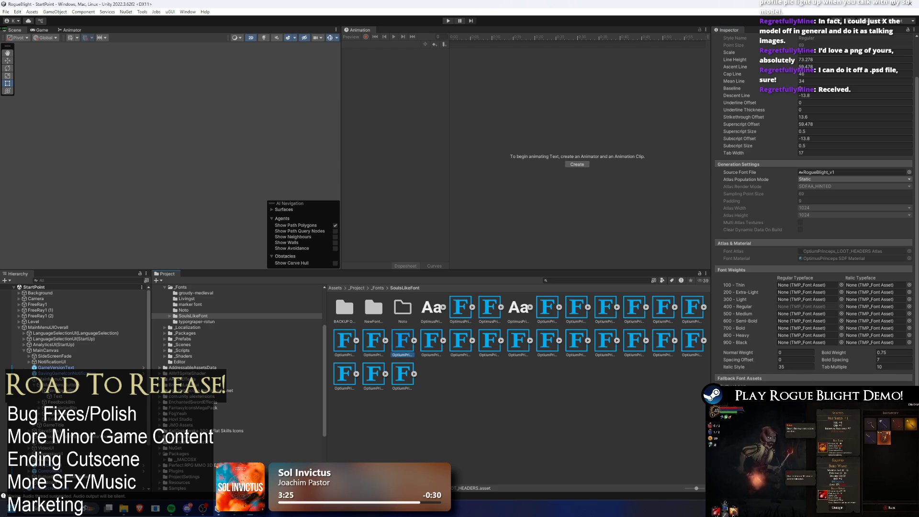
pyautogui.click(739, 352)
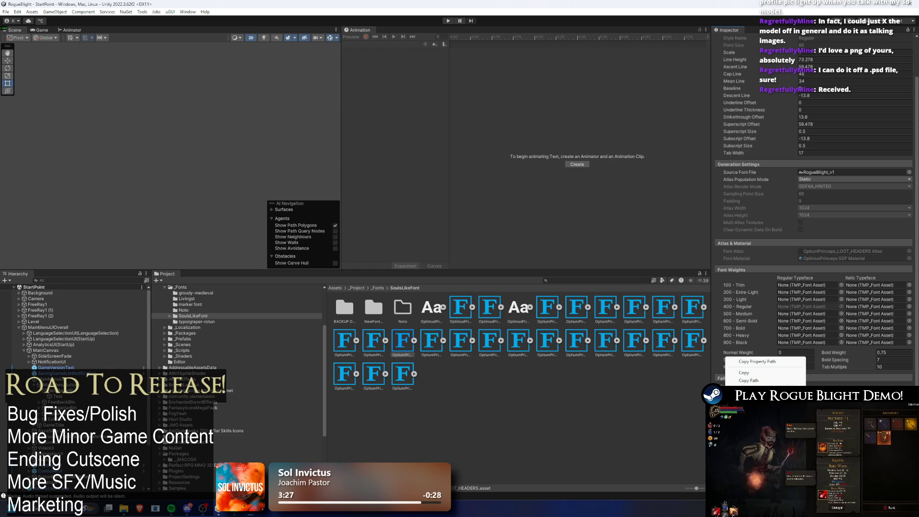
pyautogui.click(433, 342)
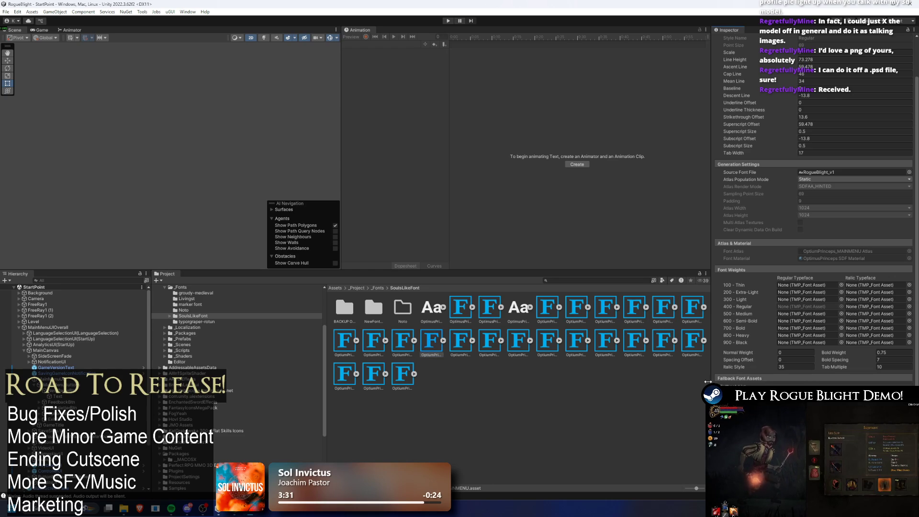
pyautogui.click(461, 344)
pyautogui.rightClick(727, 354)
pyautogui.click(498, 343)
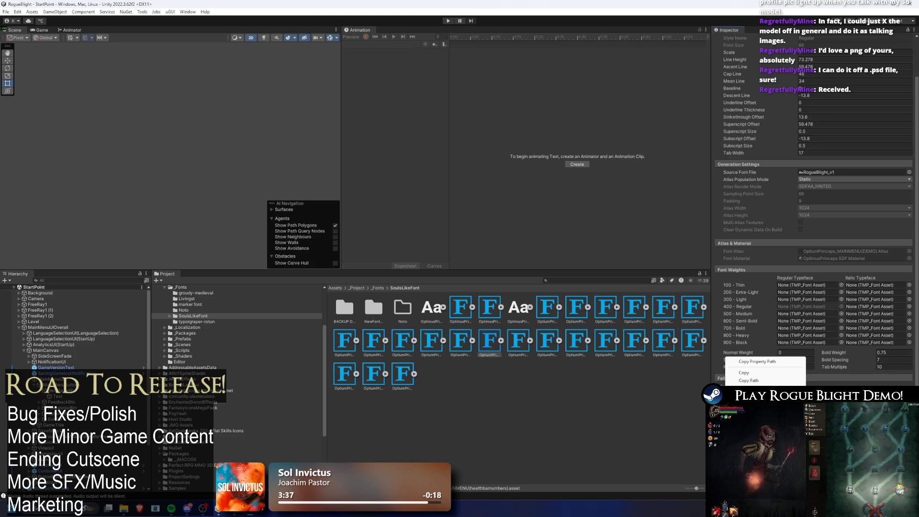
pyautogui.click(517, 341)
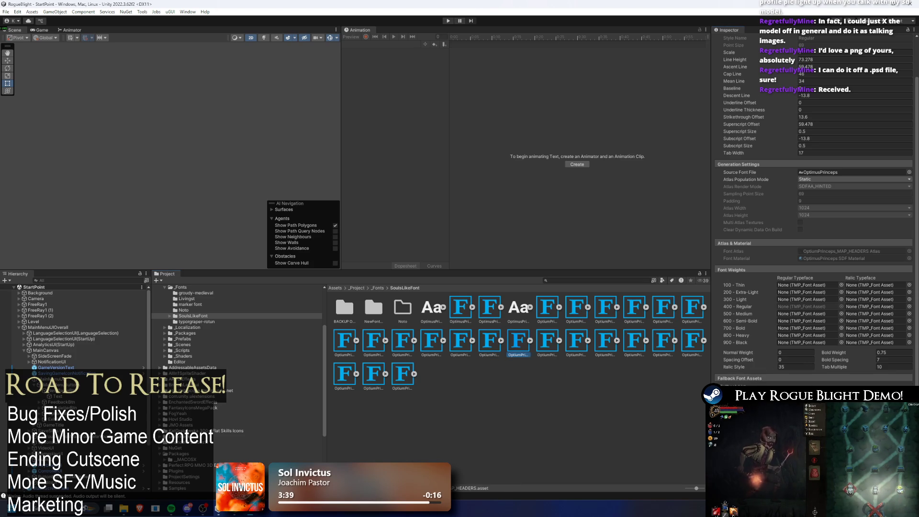
pyautogui.click(547, 340)
pyautogui.rightClick(727, 355)
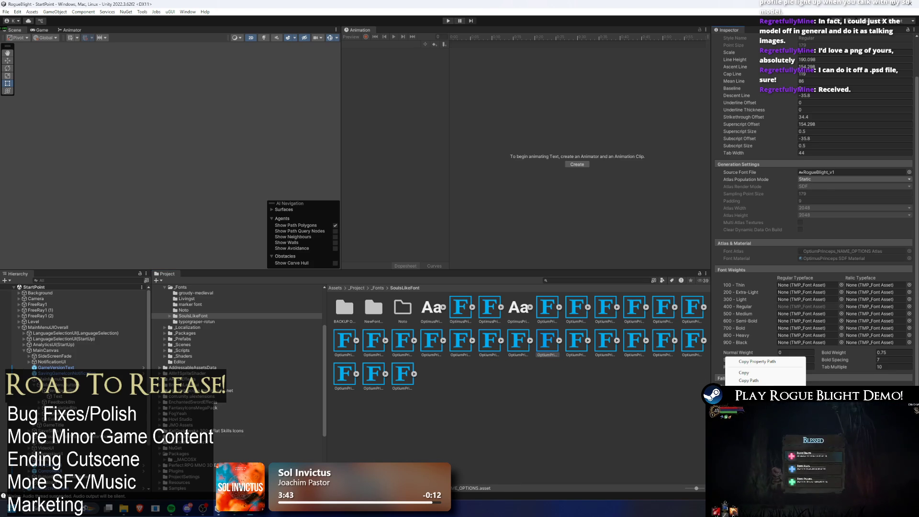
pyautogui.click(580, 343)
pyautogui.click(581, 343)
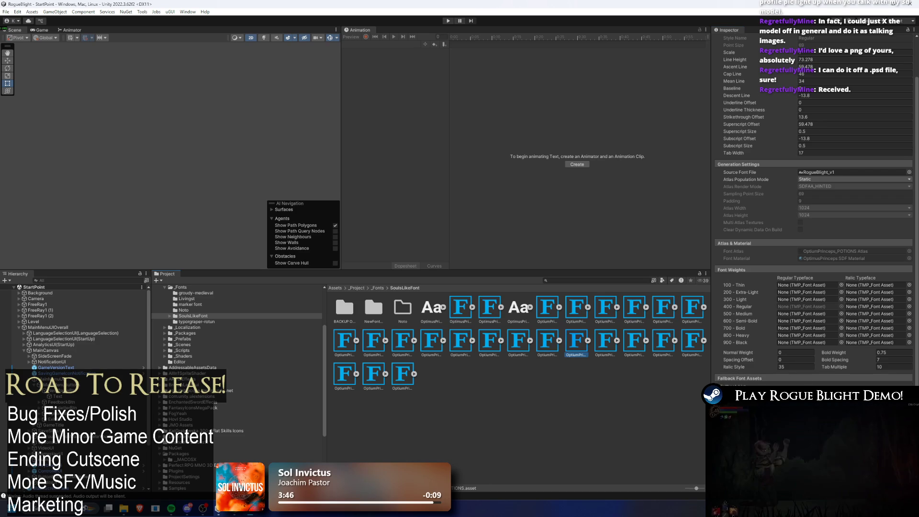
pyautogui.rightClick(725, 355)
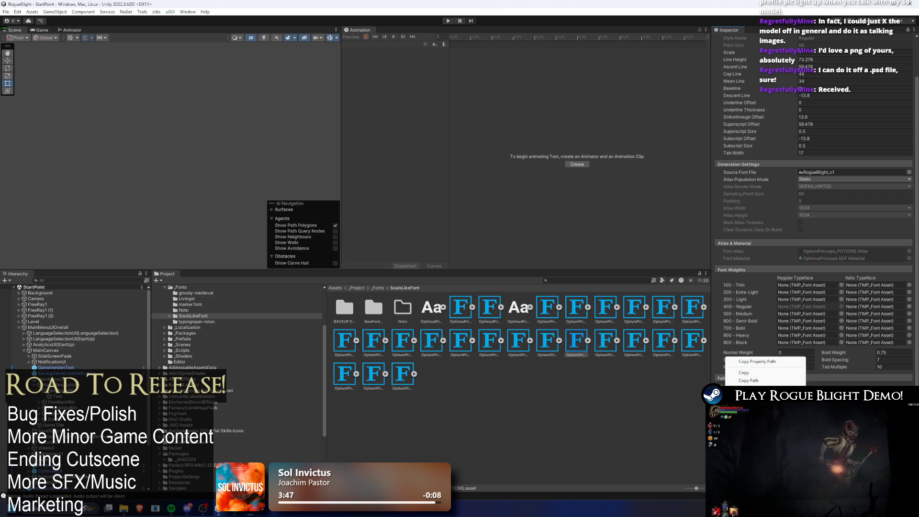
pyautogui.press('Escape')
pyautogui.click(604, 341)
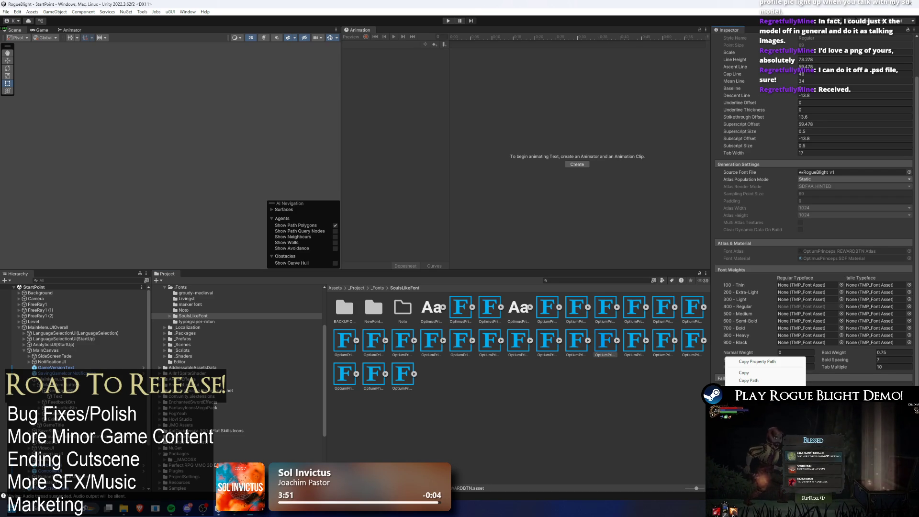
pyautogui.click(633, 341)
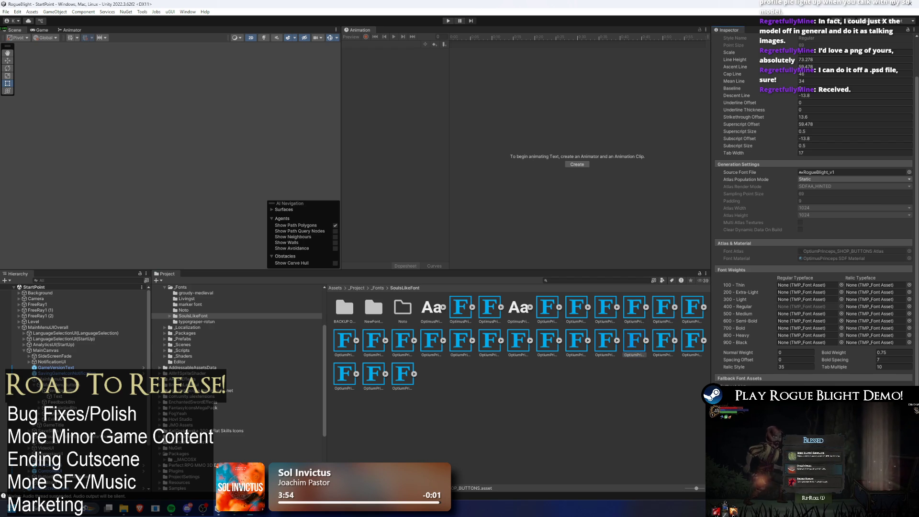
pyautogui.rightClick(732, 353)
pyautogui.press('Escape')
pyautogui.click(663, 340)
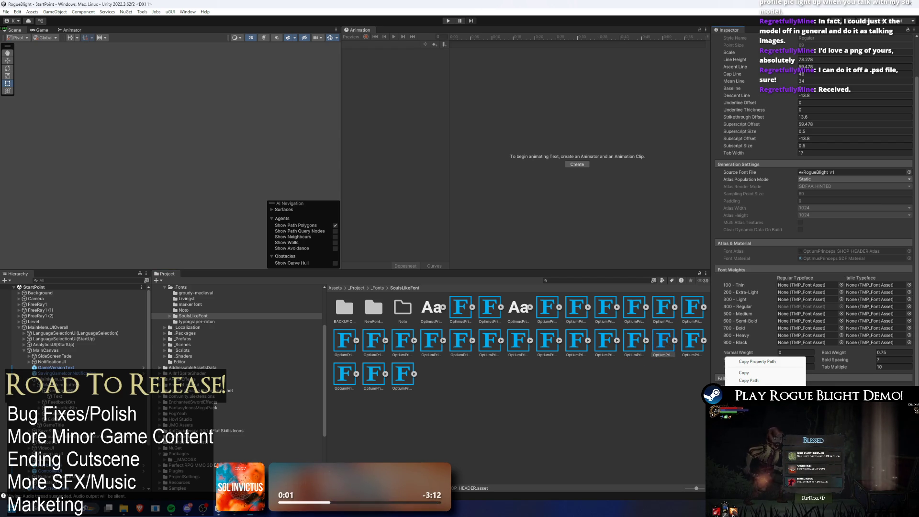
pyautogui.click(692, 353)
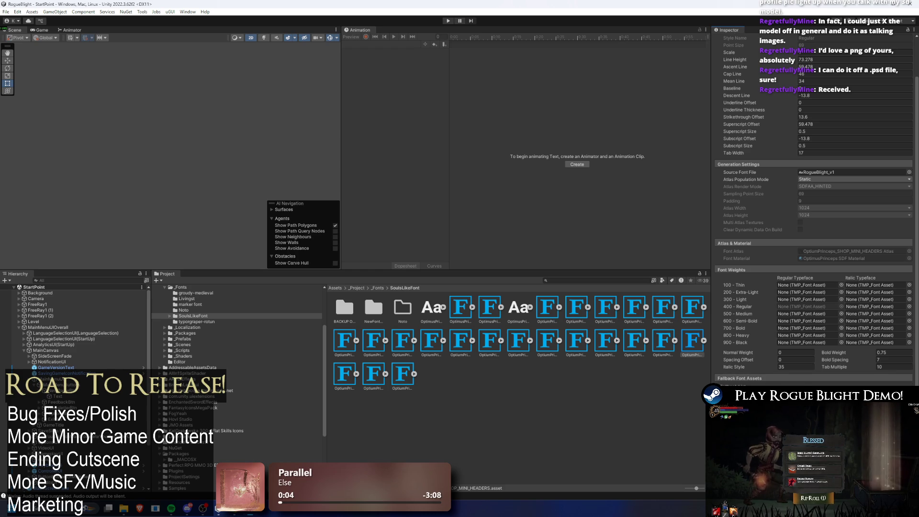
# Step: Review the STATUSEFFECTTX font asset and the rest, ending on UPGRADE
pyautogui.click(345, 379)
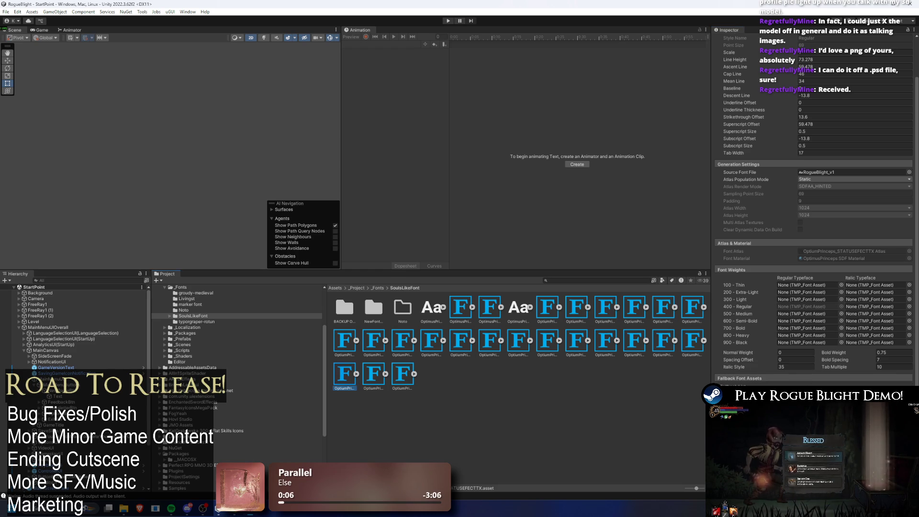
pyautogui.rightClick(731, 355)
pyautogui.press('Escape')
pyautogui.click(373, 374)
pyautogui.rightClick(728, 354)
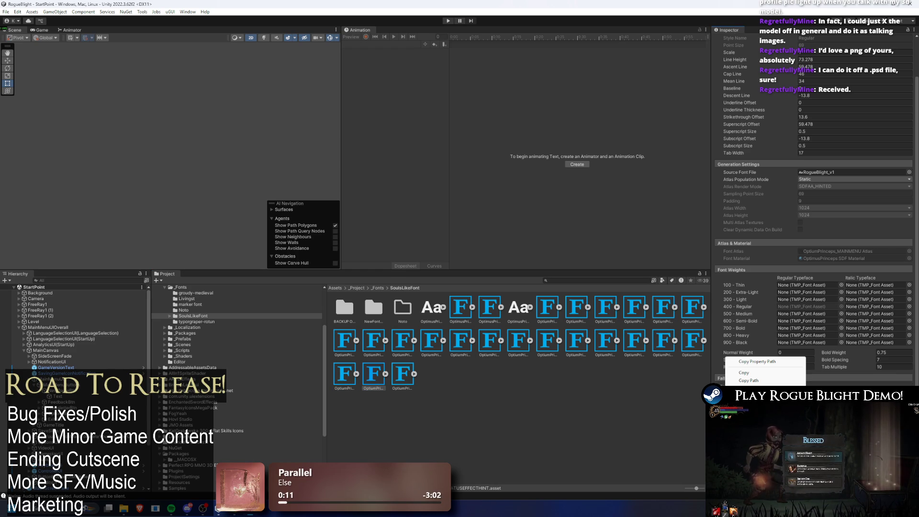
pyautogui.press('Escape')
pyautogui.click(393, 371)
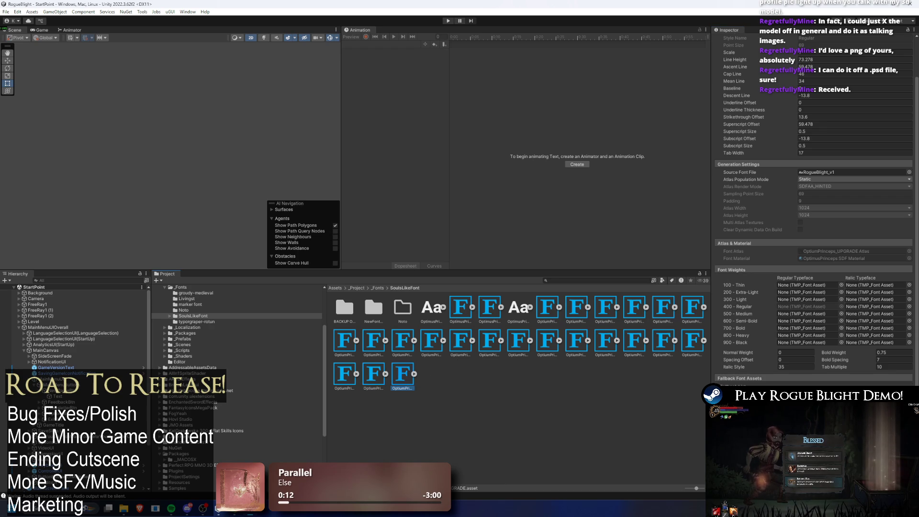
pyautogui.rightClick(727, 355)
pyautogui.press('Escape')
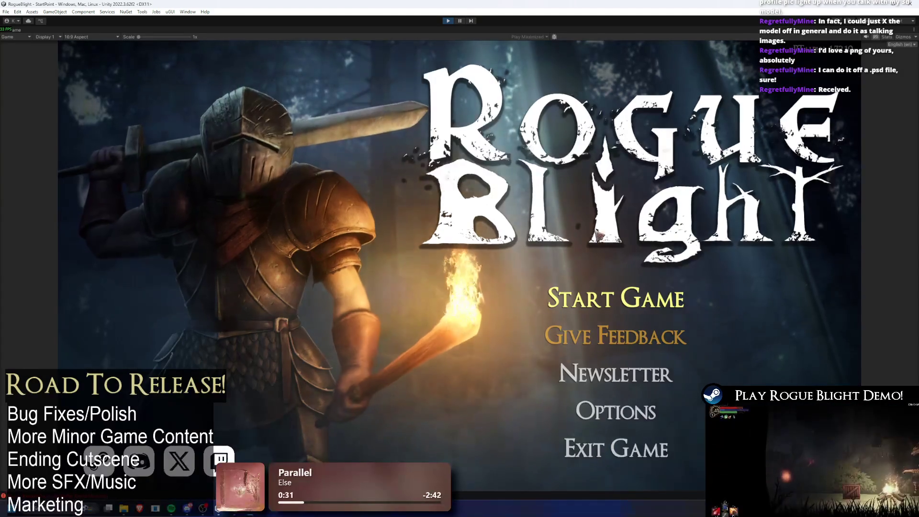
# Step: Switch the running game's language to Ukrainian, then Korean, and stop play mode
pyautogui.click(899, 44)
pyautogui.click(883, 155)
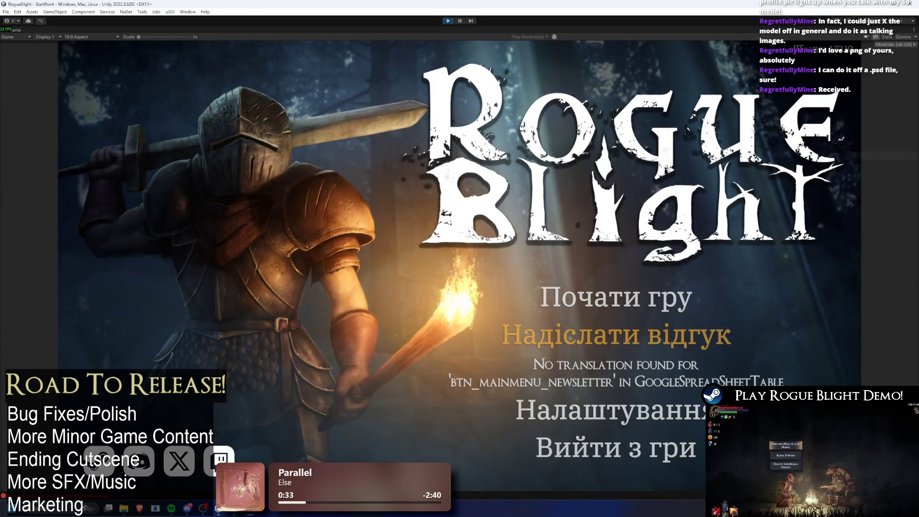
pyautogui.click(894, 44)
pyautogui.click(888, 147)
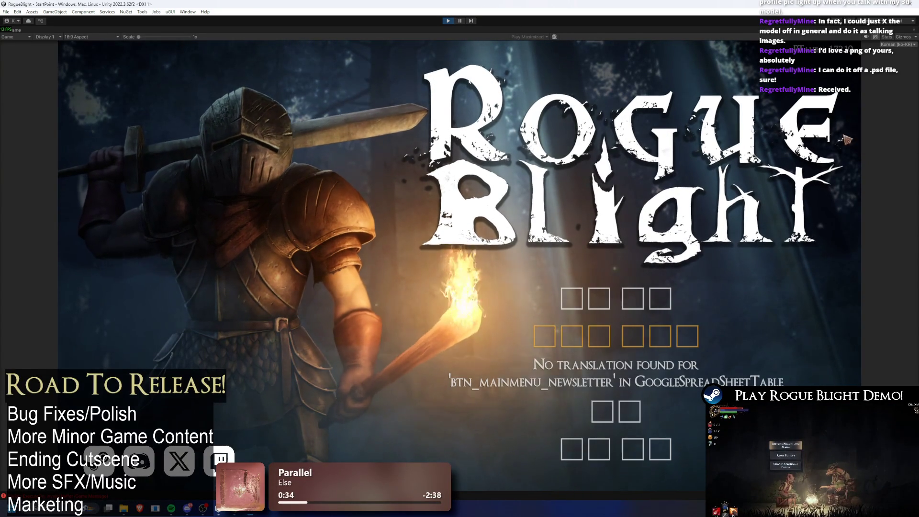
pyautogui.click(448, 20)
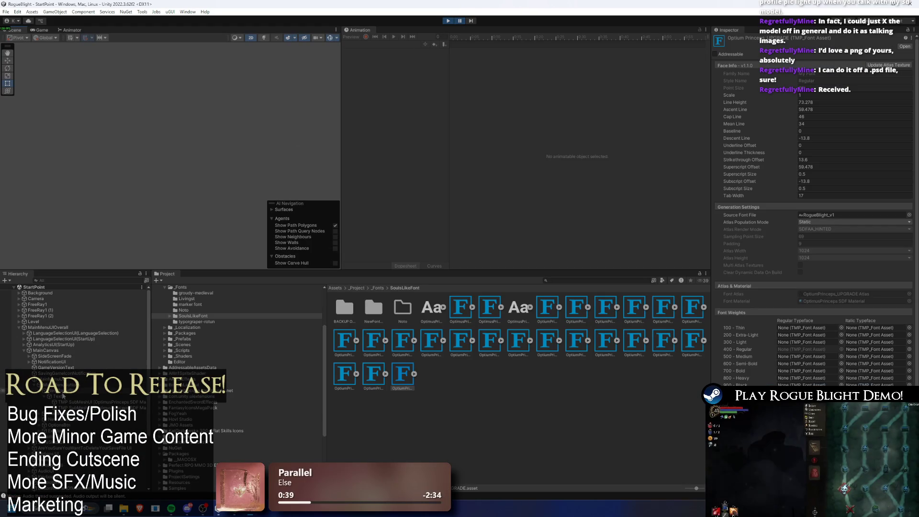
# Step: Select the main menu Text object and expand its Korean entry in Localize String Event
pyautogui.scroll(-2, 745, 278)
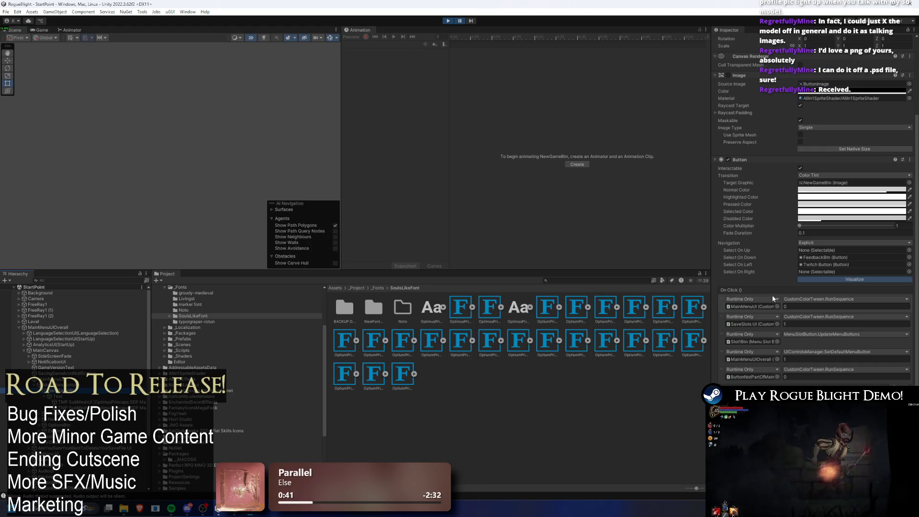
pyautogui.scroll(-2, 820, 232)
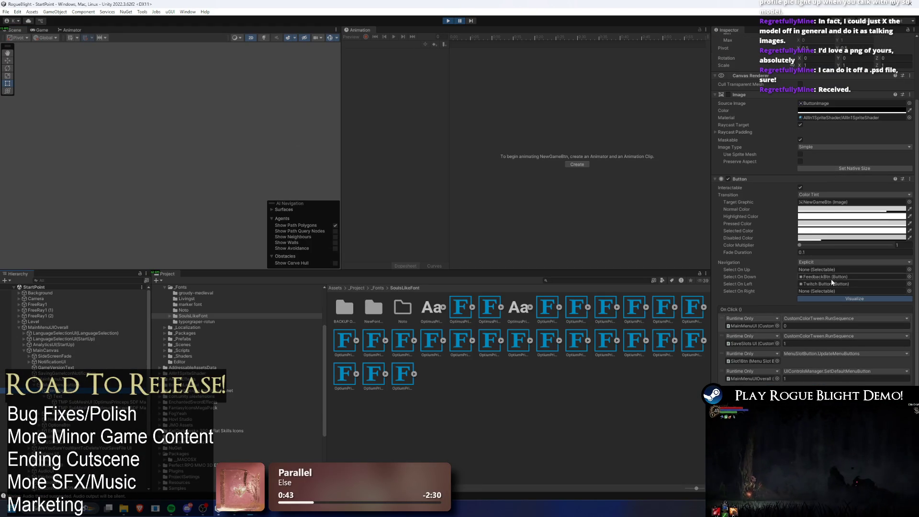
pyautogui.scroll(-1, 831, 277)
pyautogui.click(66, 399)
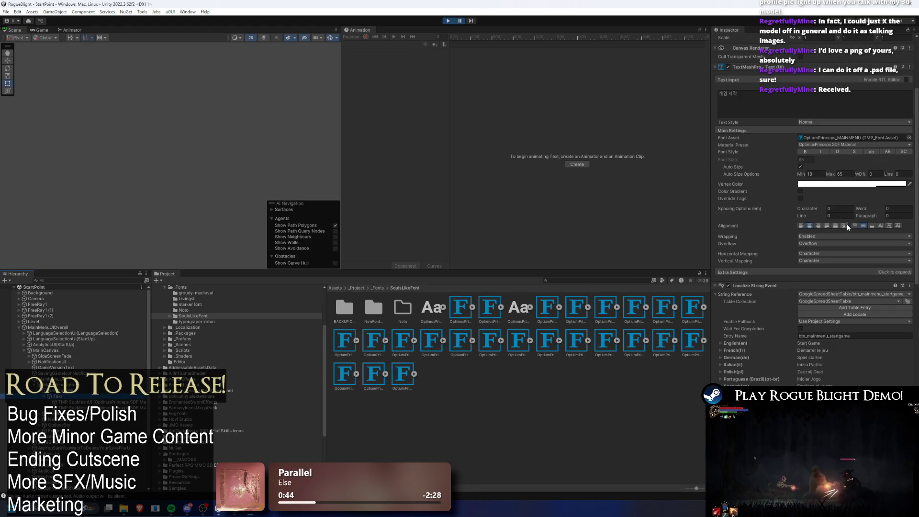
pyautogui.scroll(-9, 840, 190)
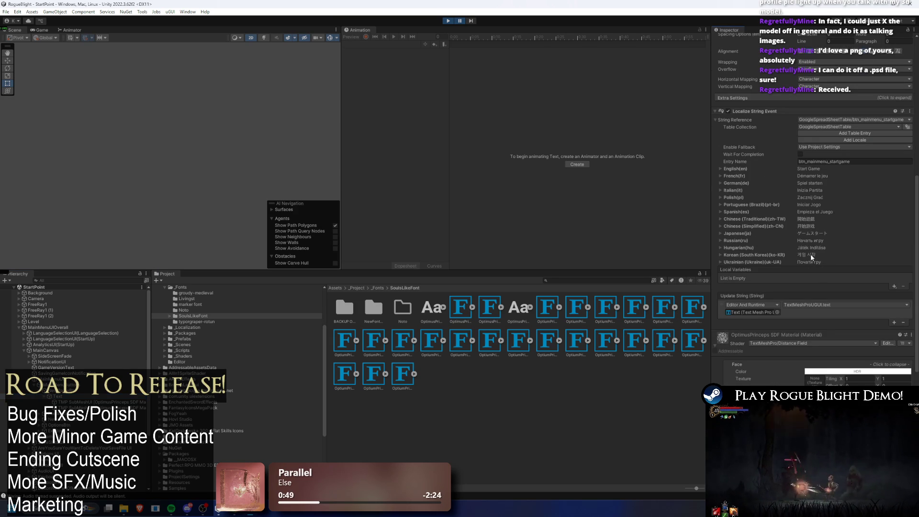
pyautogui.click(734, 256)
# Step: Inspect the OptimusPrinceps_MAINMENU font asset settings and stop the running game
pyautogui.click(431, 340)
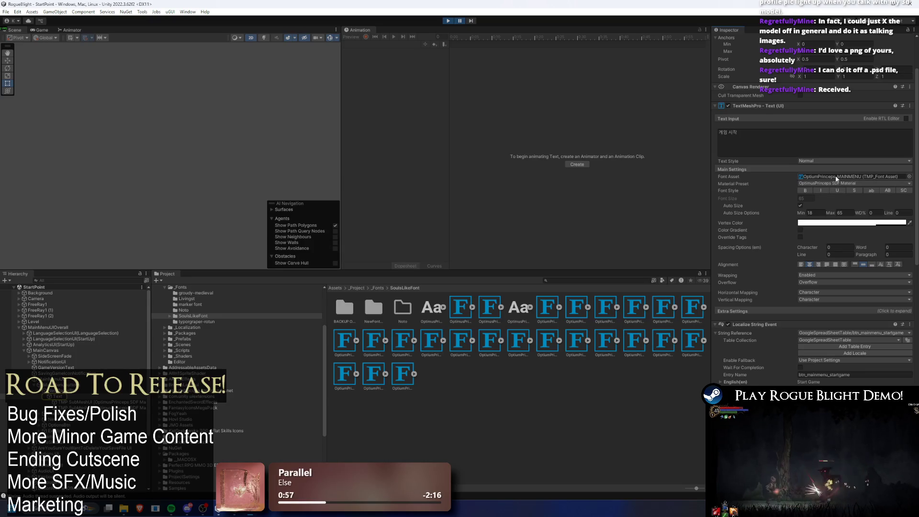
pyautogui.scroll(-5, 864, 281)
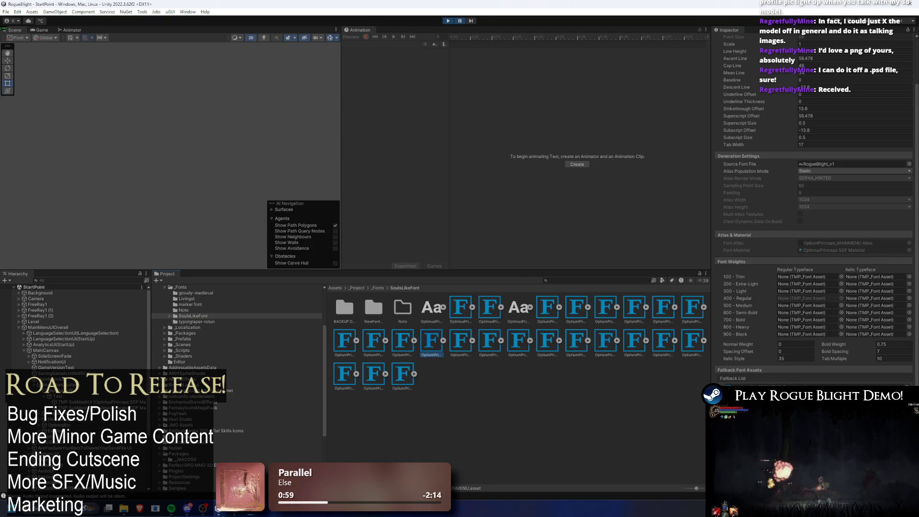
pyautogui.click(452, 21)
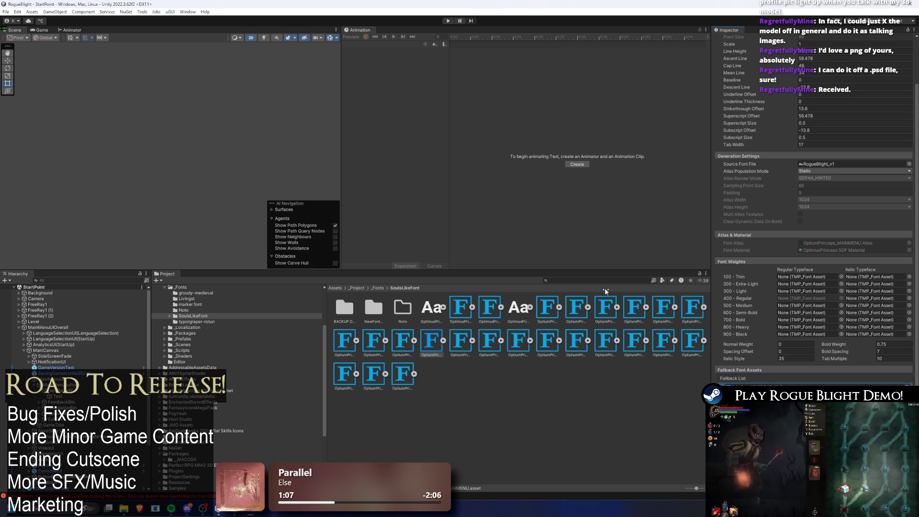
# Step: Run the game in Korean, start a game and load the existing save slot
pyautogui.click(448, 22)
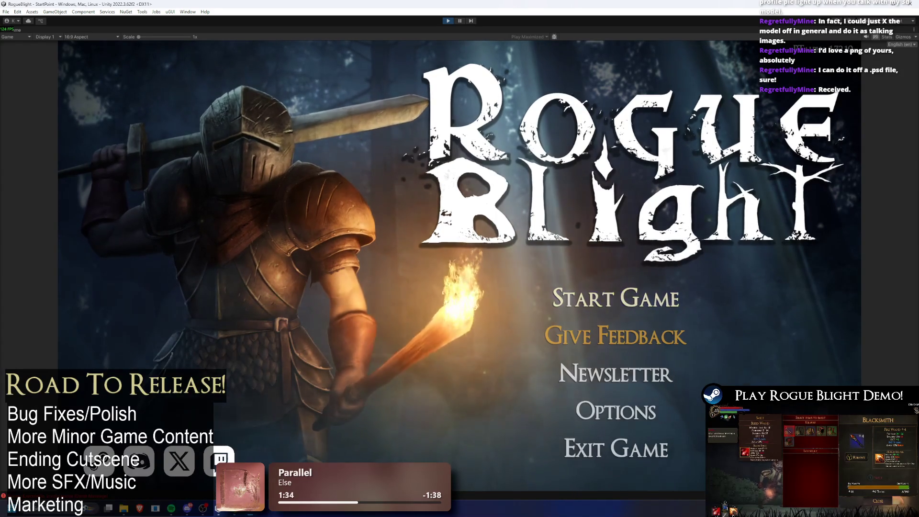
pyautogui.click(899, 44)
pyautogui.click(872, 148)
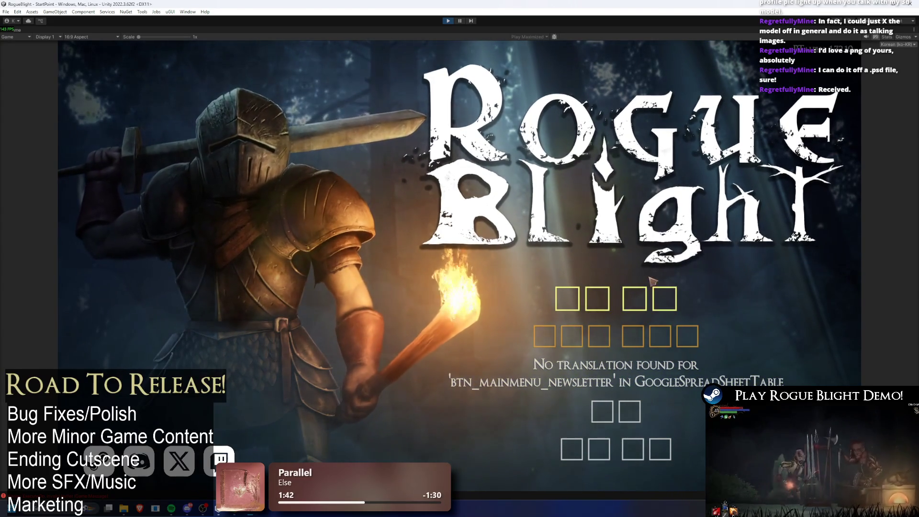
pyautogui.click(639, 300)
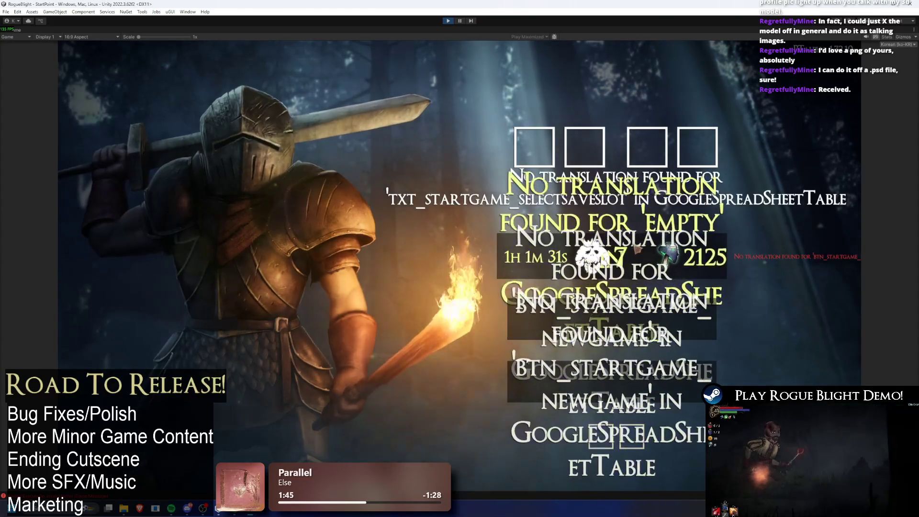
pyautogui.click(624, 263)
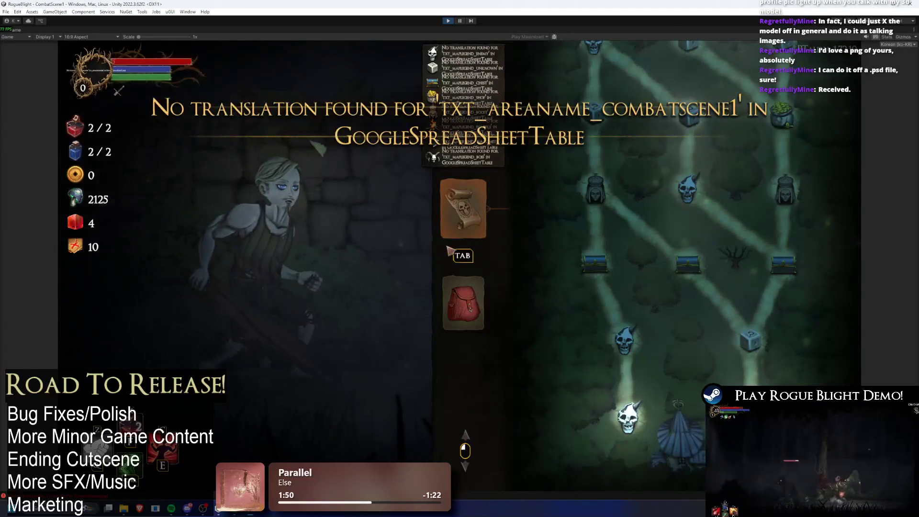
# Step: Pause, save and quit, reselect Korean, view the Options screen, then leave play mode
pyautogui.press('Escape')
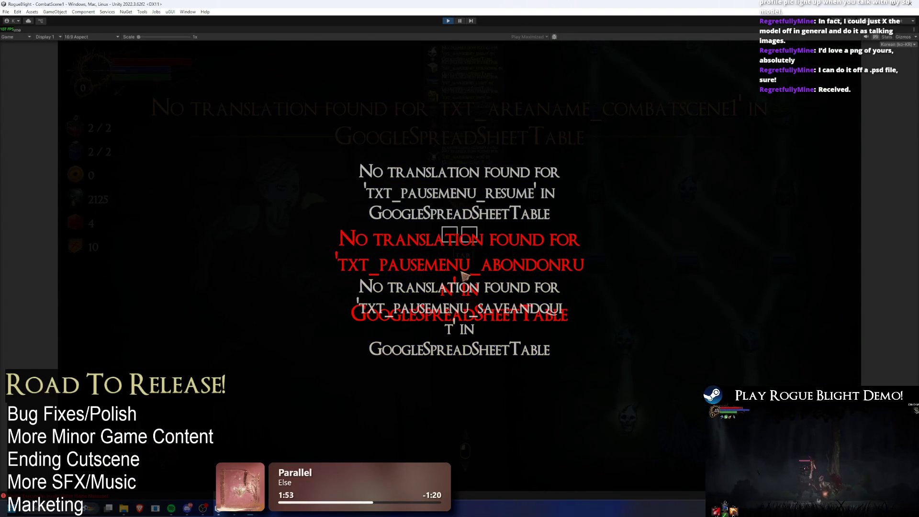
pyautogui.click(473, 307)
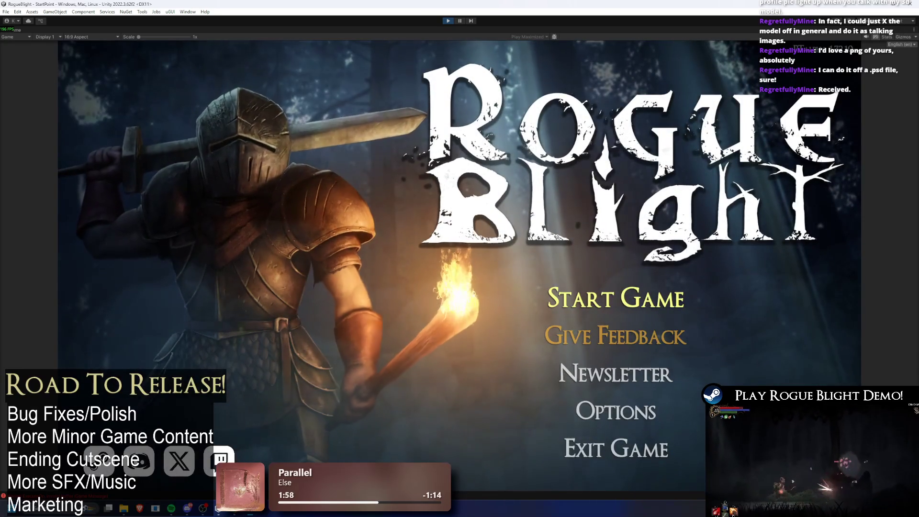
pyautogui.click(900, 44)
pyautogui.click(875, 148)
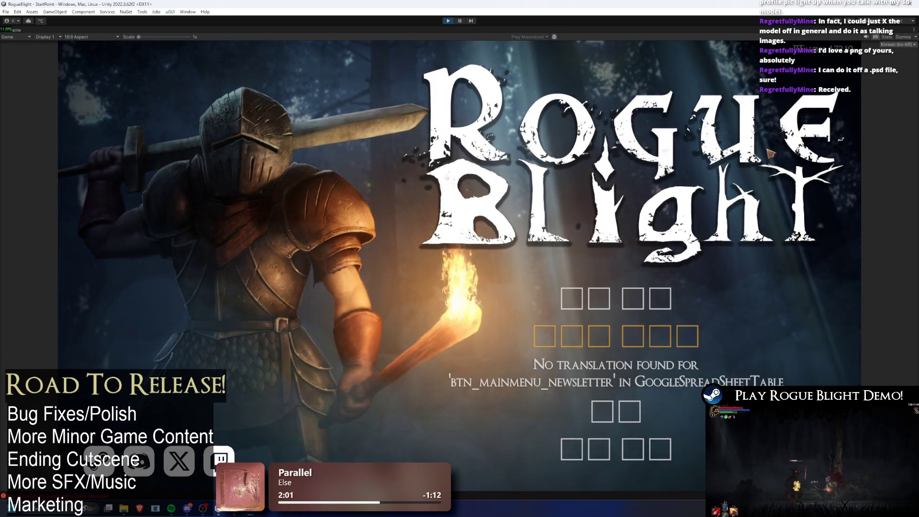
pyautogui.click(614, 428)
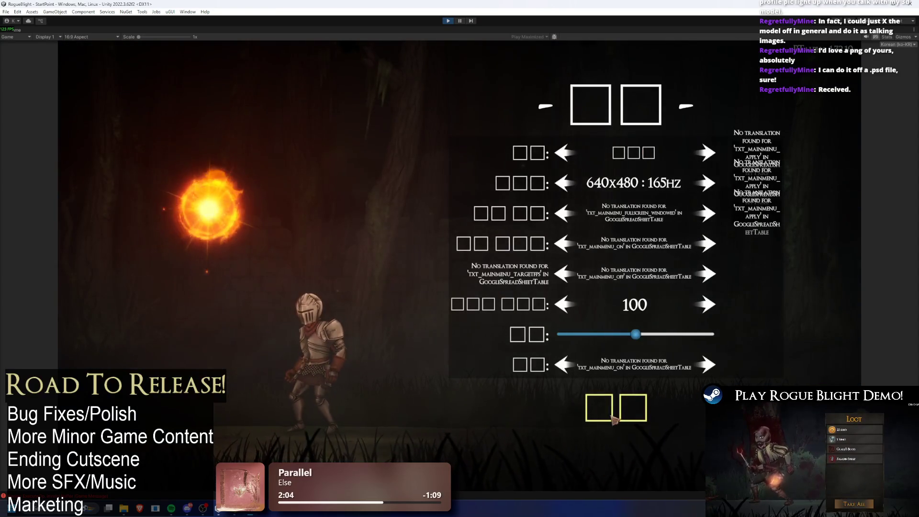
pyautogui.click(627, 408)
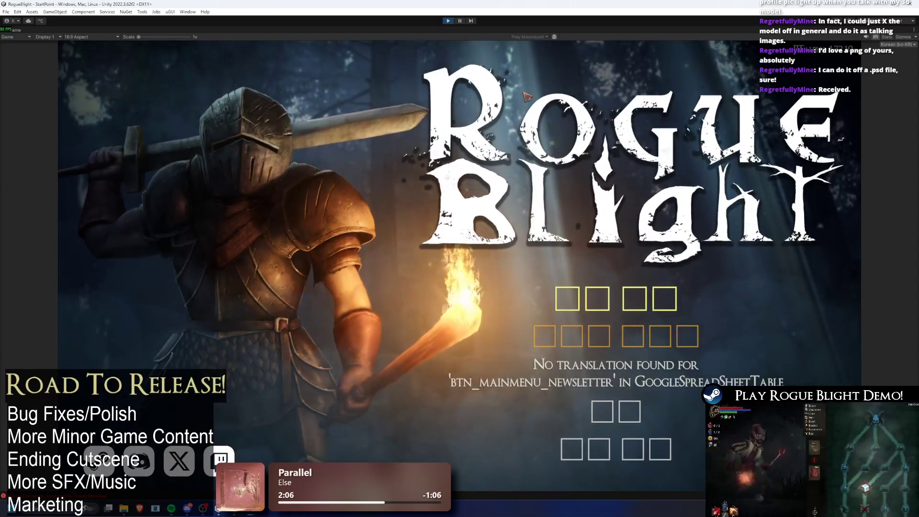
pyautogui.click(461, 21)
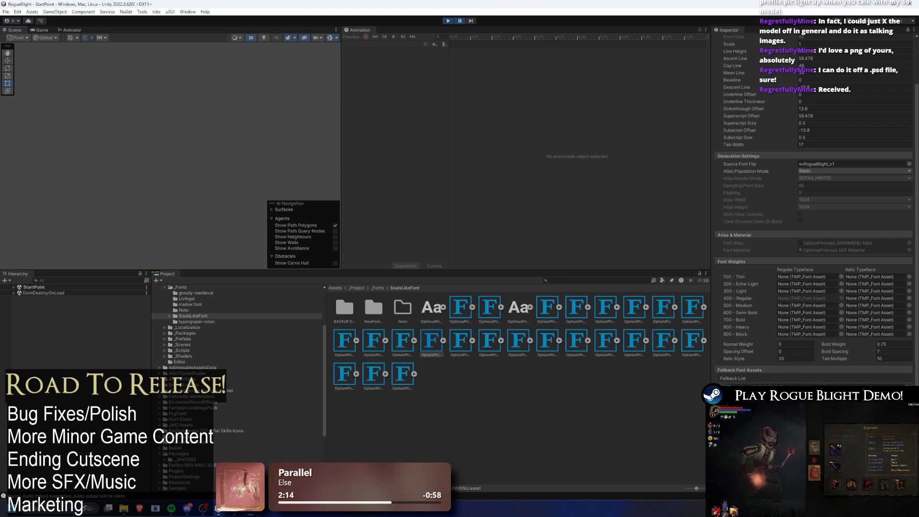
# Step: Open the Noto fonts folder and select the NotoSansKR SDF font asset
pyautogui.click(183, 309)
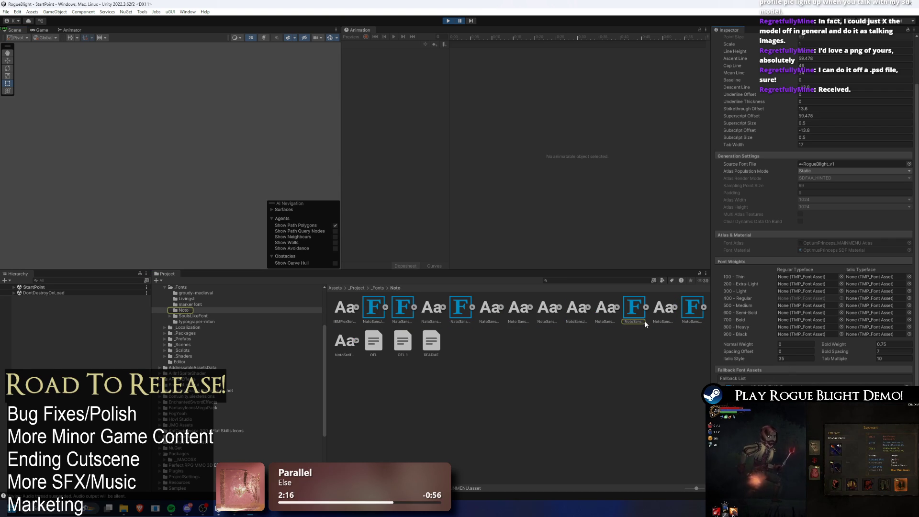
pyautogui.click(646, 308)
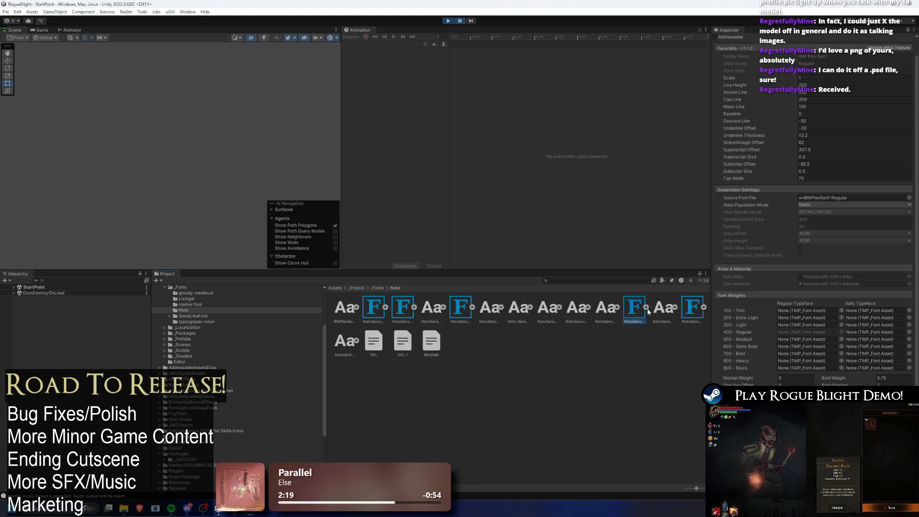
pyautogui.click(403, 302)
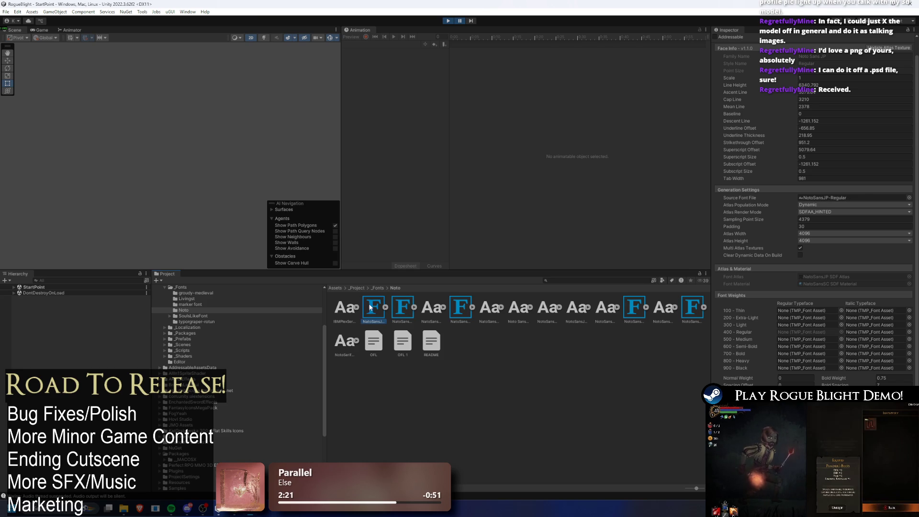
pyautogui.click(374, 300)
pyautogui.click(400, 305)
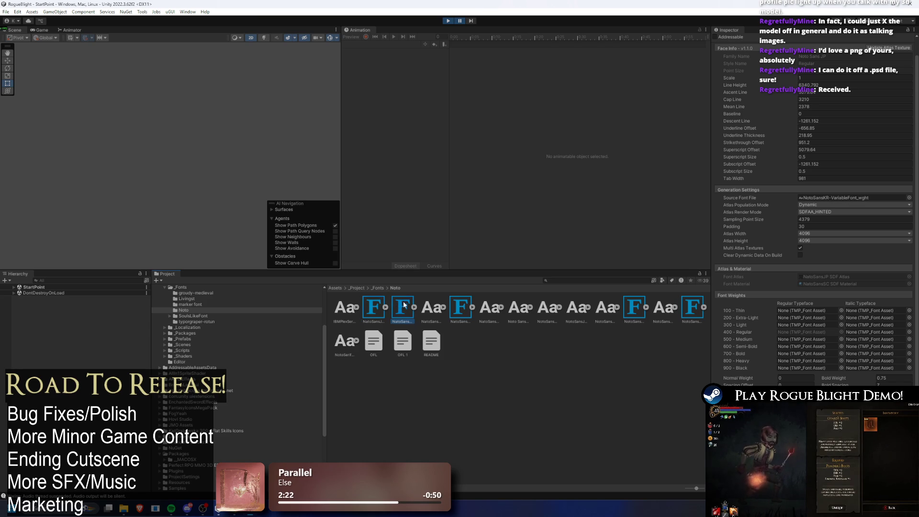
# Step: Set NotoSansKR's Atlas Population Mode to Static, stop play mode and save
pyautogui.click(824, 204)
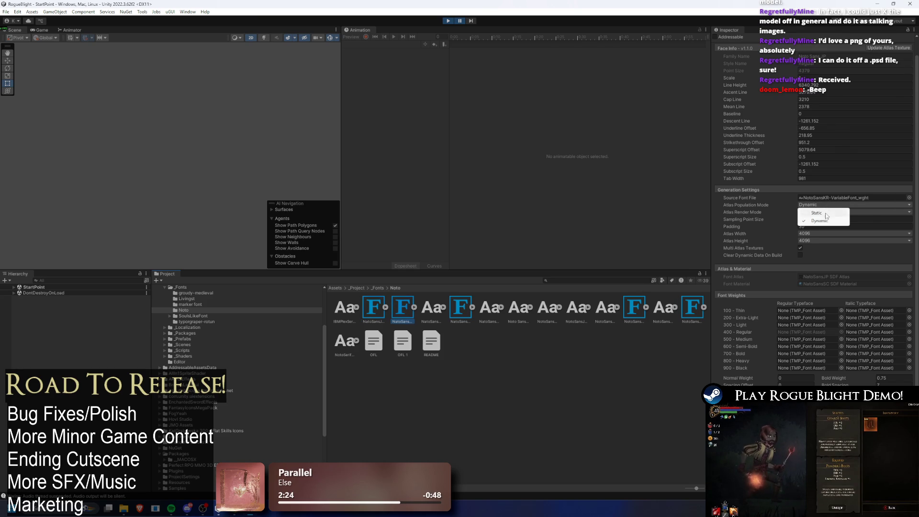
pyautogui.click(826, 210)
pyautogui.click(448, 22)
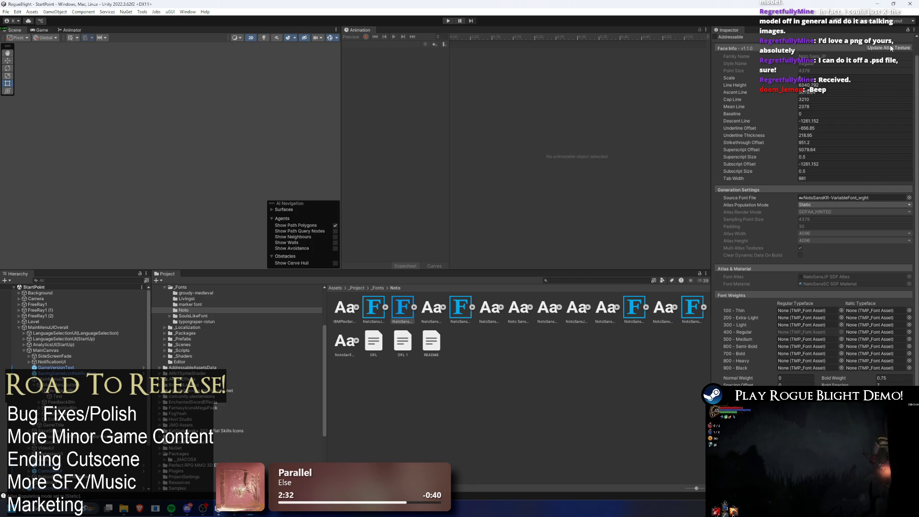
pyautogui.hotkey('ctrl', 's')
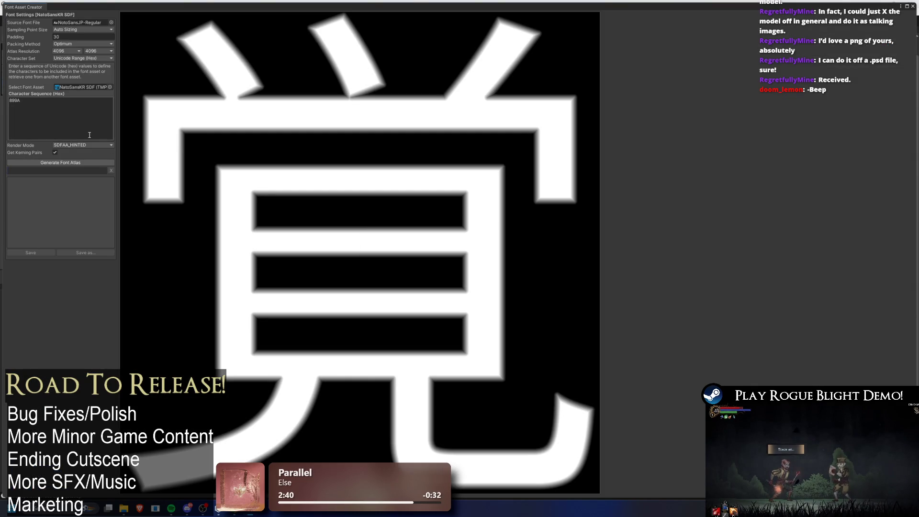
# Step: Generate the font atlas for character 899A and close Font Asset Creator
pyautogui.click(72, 162)
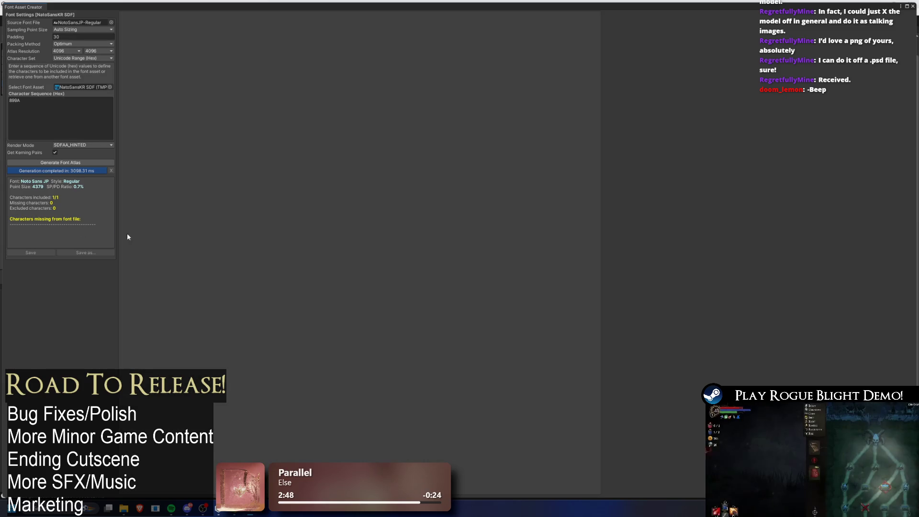
pyautogui.hotkey('alt', 'F4')
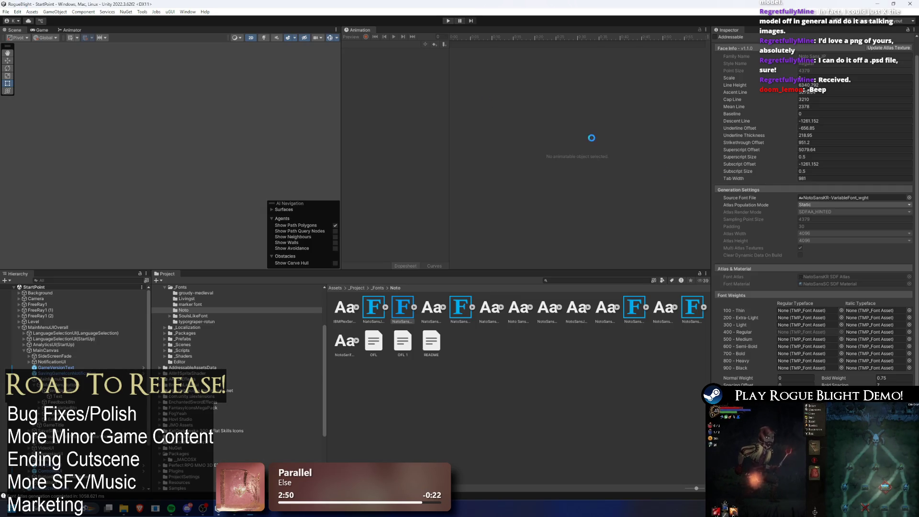
# Step: Change Atlas Population Mode from Static back to Dynamic and start Play mode
pyautogui.click(818, 206)
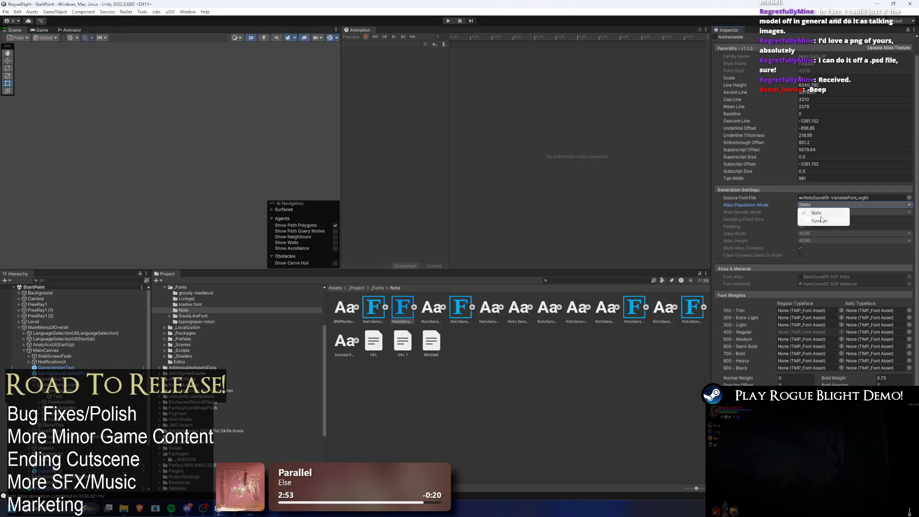
pyautogui.click(818, 216)
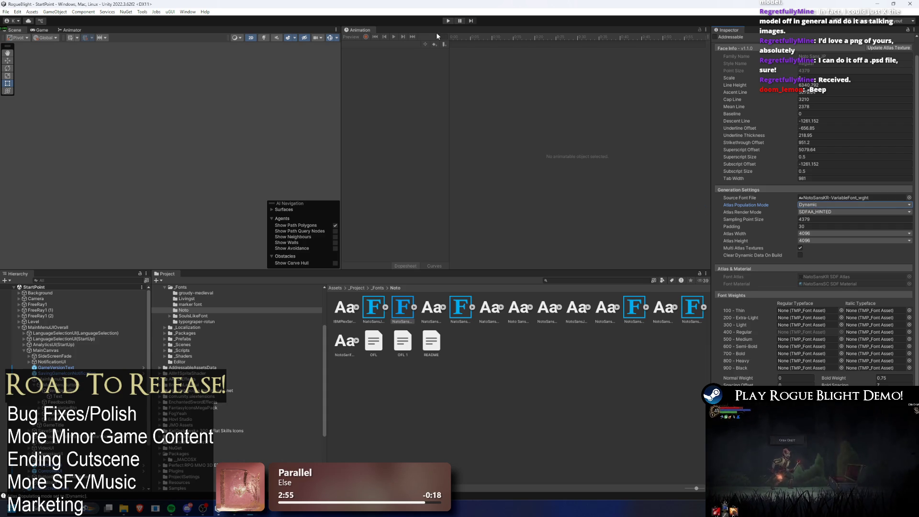
pyautogui.click(448, 21)
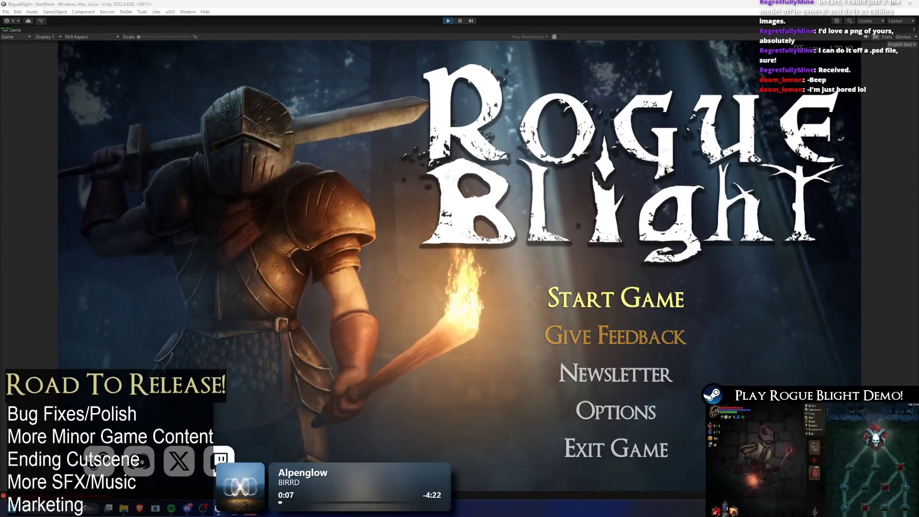
# Step: Open and dismiss the game's language list, then switch to Unity Hub
pyautogui.click(901, 44)
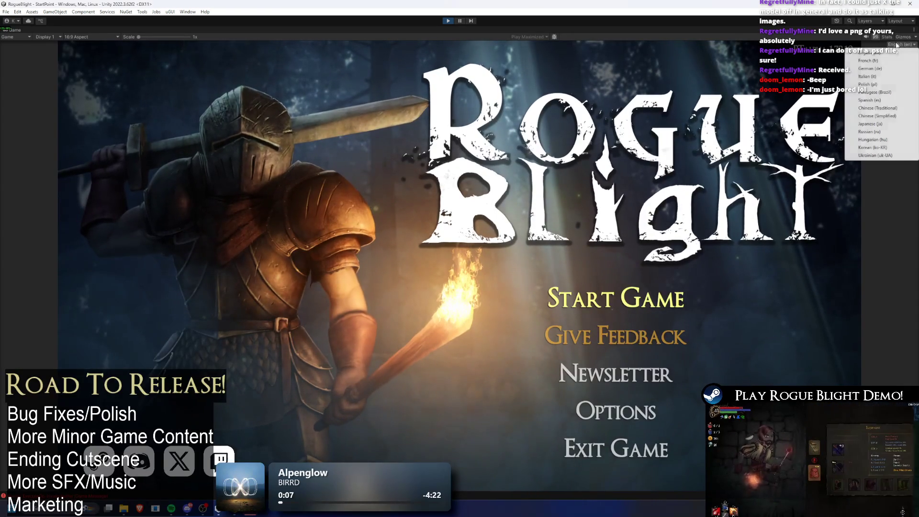
pyautogui.click(876, 152)
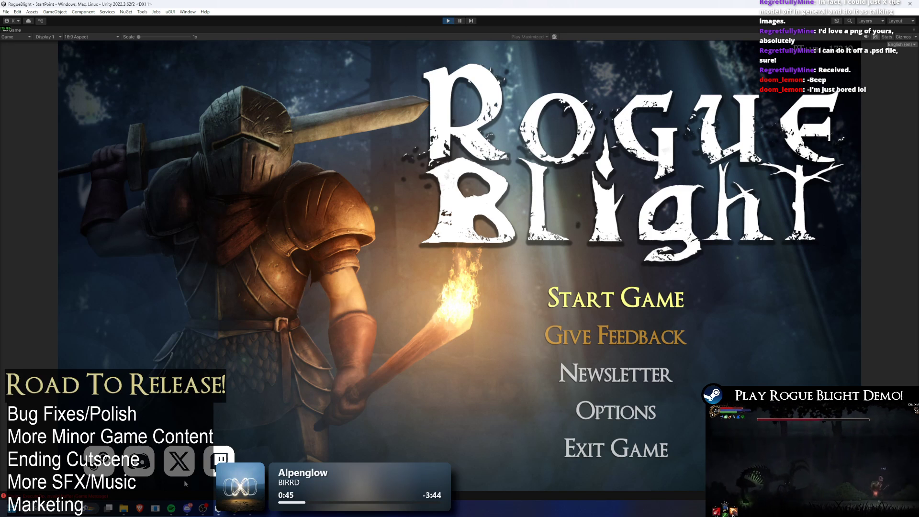
pyautogui.click(218, 510)
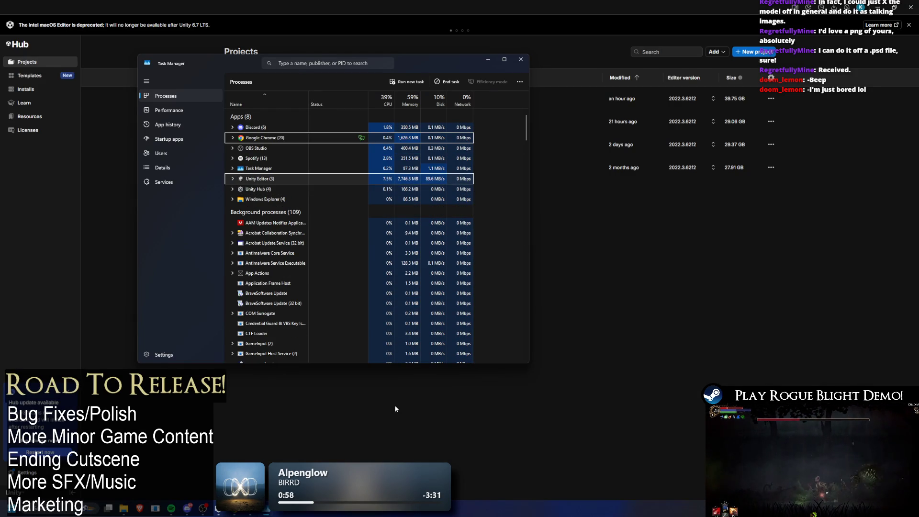
# Step: Close the Task Manager window
pyautogui.click(520, 58)
pyautogui.click(345, 100)
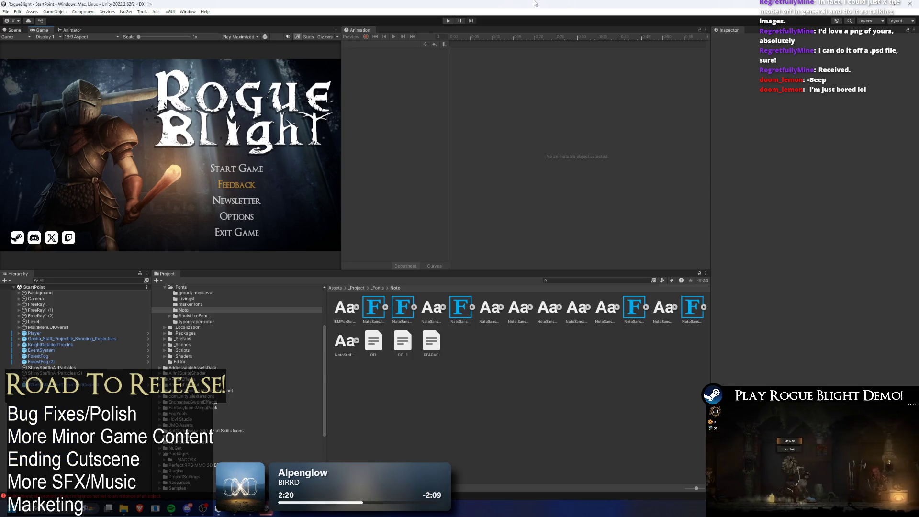
pyautogui.click(449, 20)
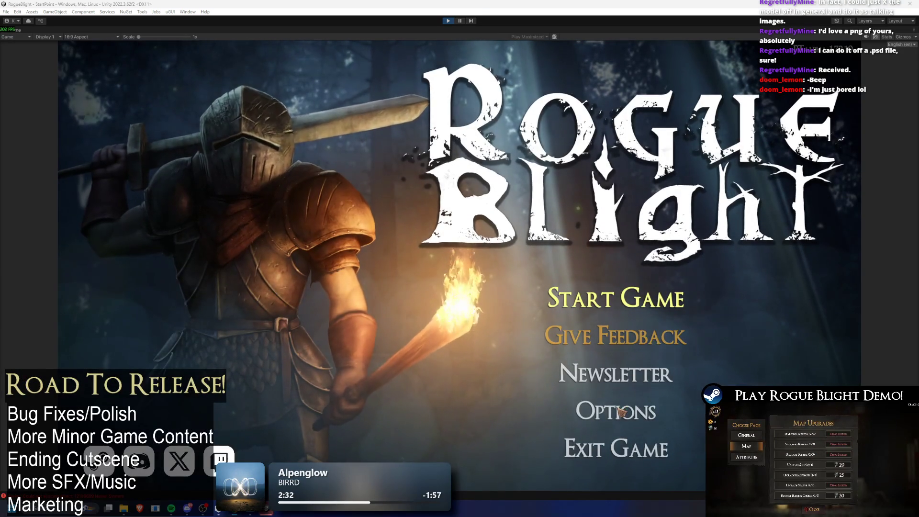
pyautogui.click(900, 44)
pyautogui.click(873, 147)
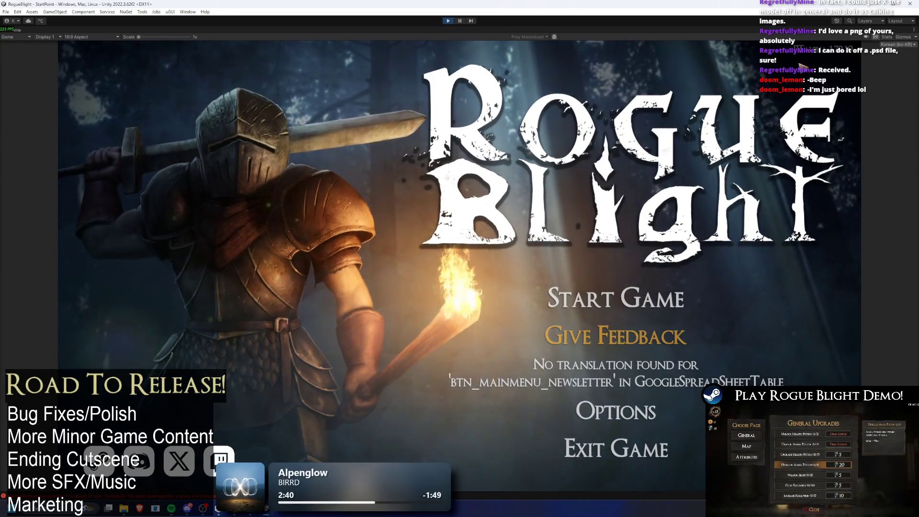
pyautogui.click(897, 44)
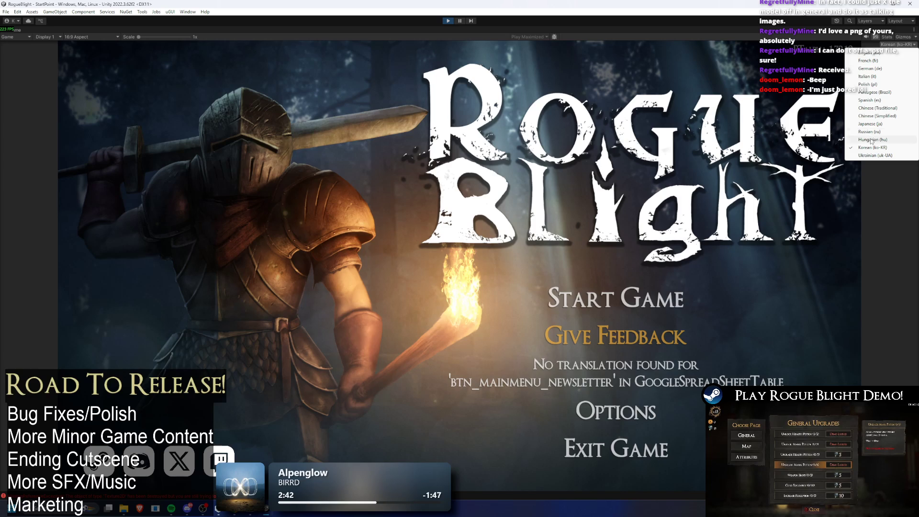
pyautogui.click(871, 140)
pyautogui.click(899, 45)
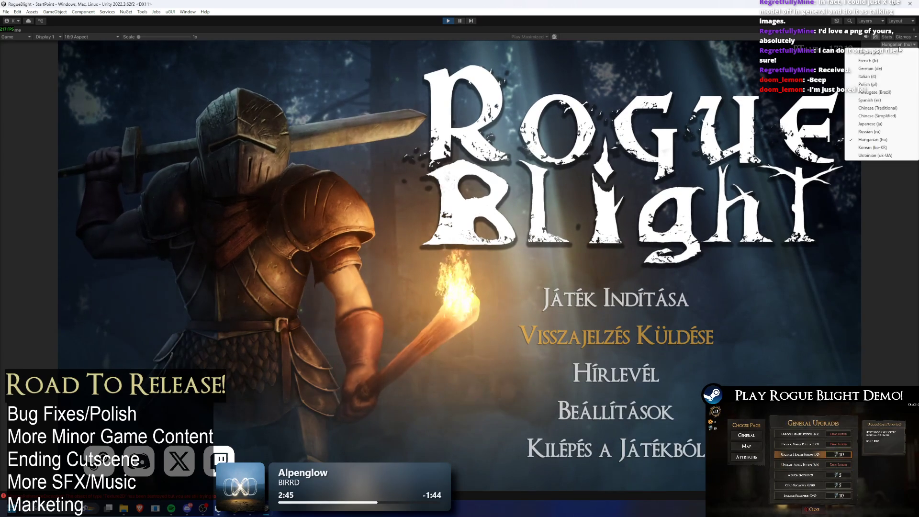
pyautogui.click(873, 148)
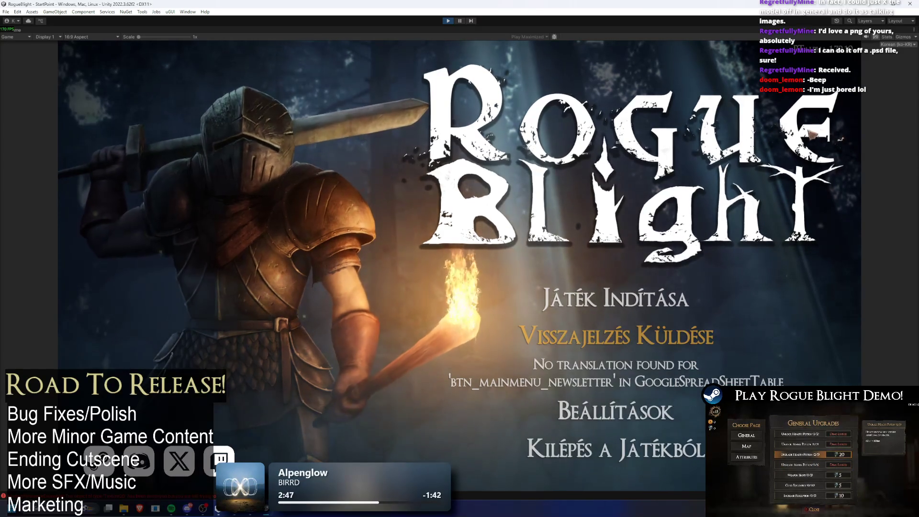
pyautogui.click(449, 20)
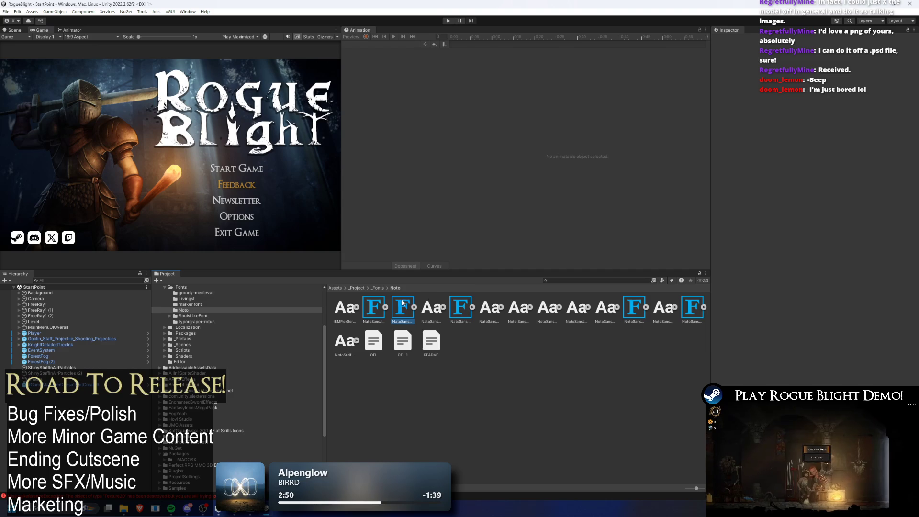
# Step: Open Font Asset Creator for NotoSansKR SDF with NotoSansKR-VariableFont as source font
pyautogui.click(400, 299)
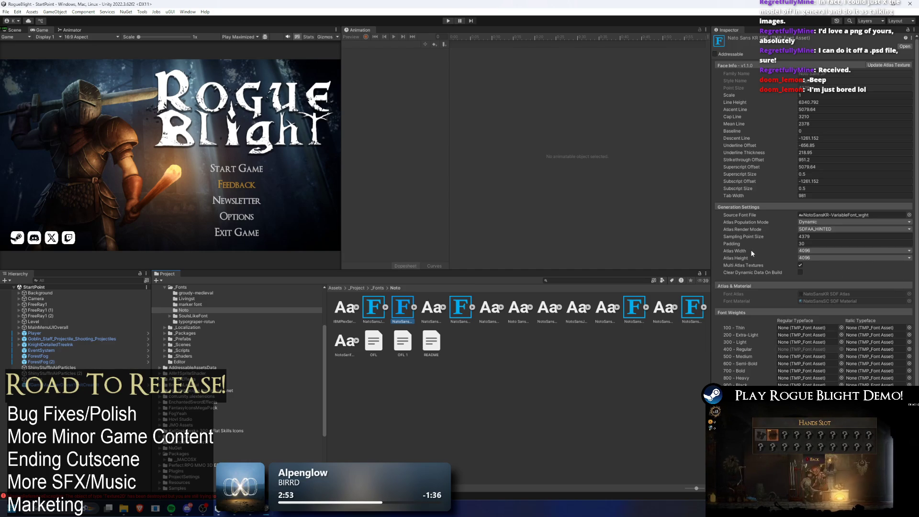
pyautogui.click(889, 65)
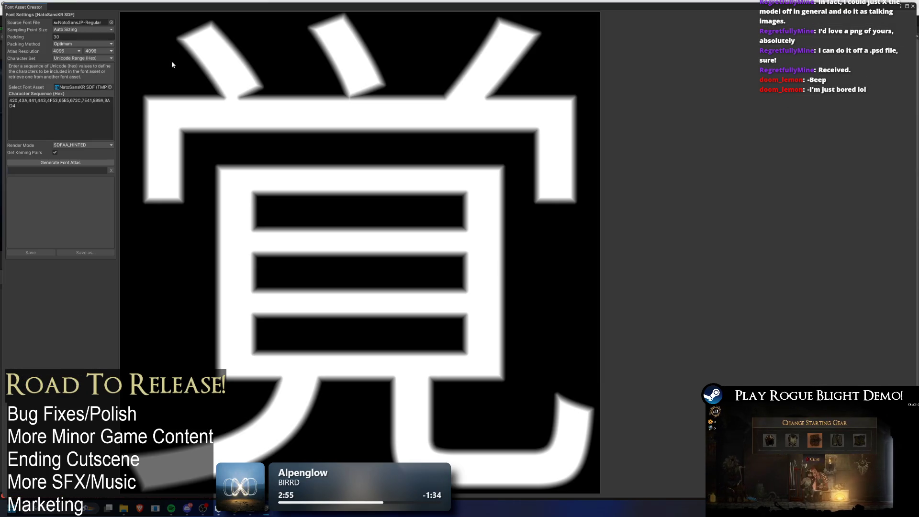
pyautogui.click(26, 5)
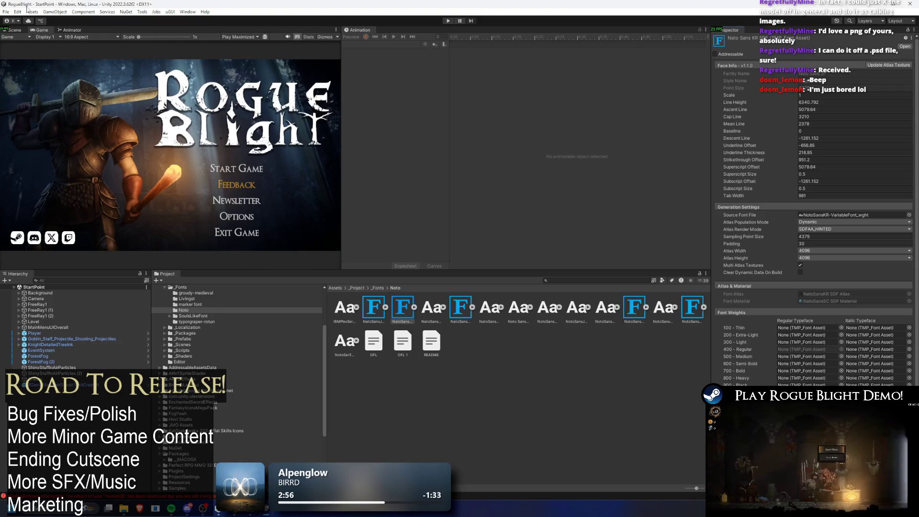
pyautogui.click(893, 68)
pyautogui.click(112, 23)
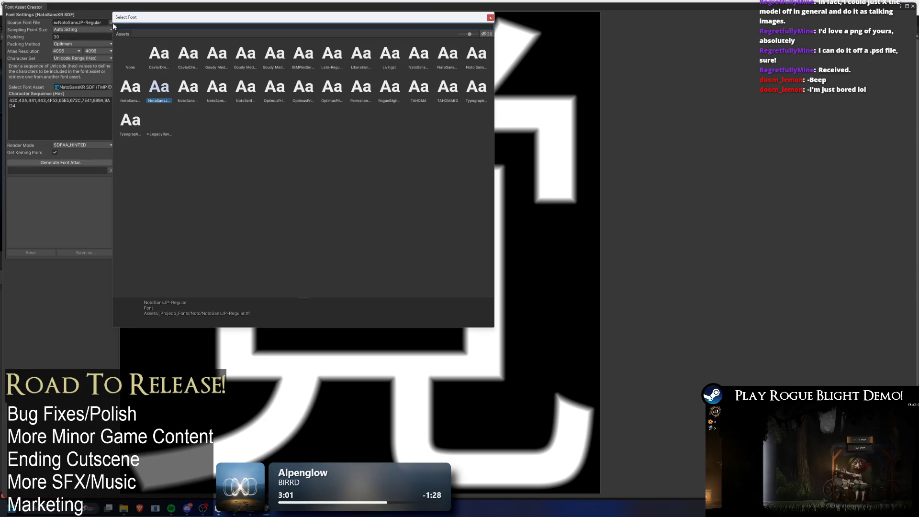
pyautogui.doubleClick(159, 53)
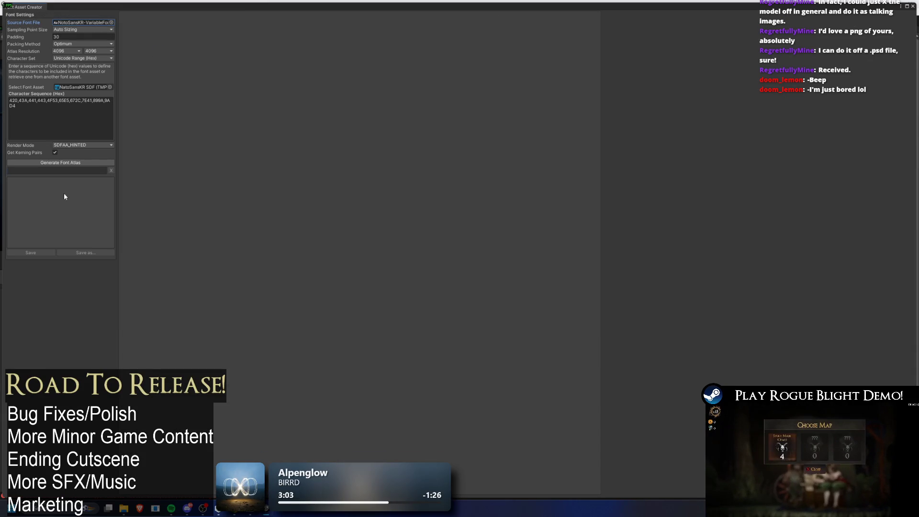
# Step: Generate the atlas and save it over NotoSansKR SDF.asset, confirming the replacement
pyautogui.click(73, 163)
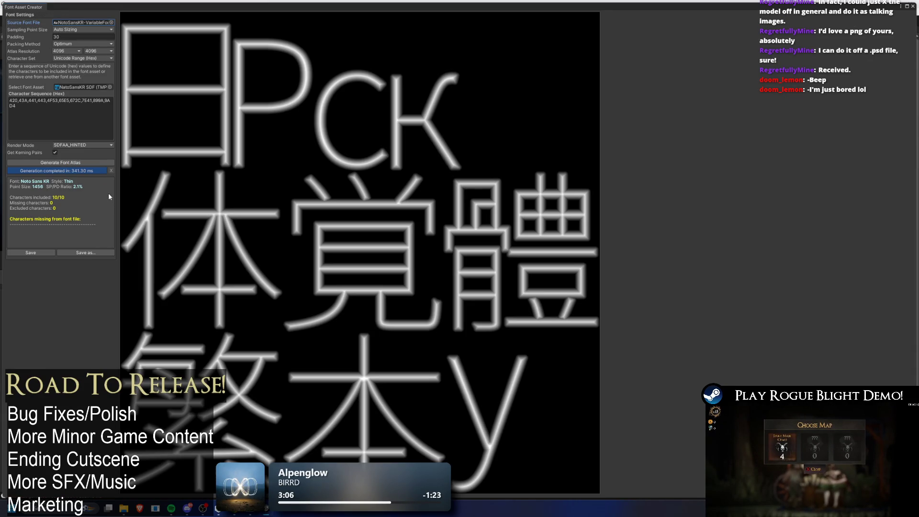
pyautogui.click(31, 253)
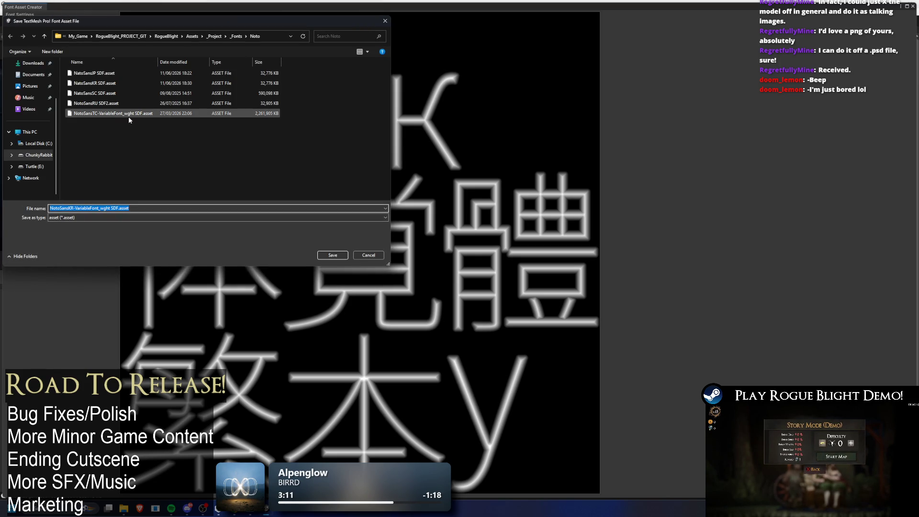
pyautogui.click(106, 84)
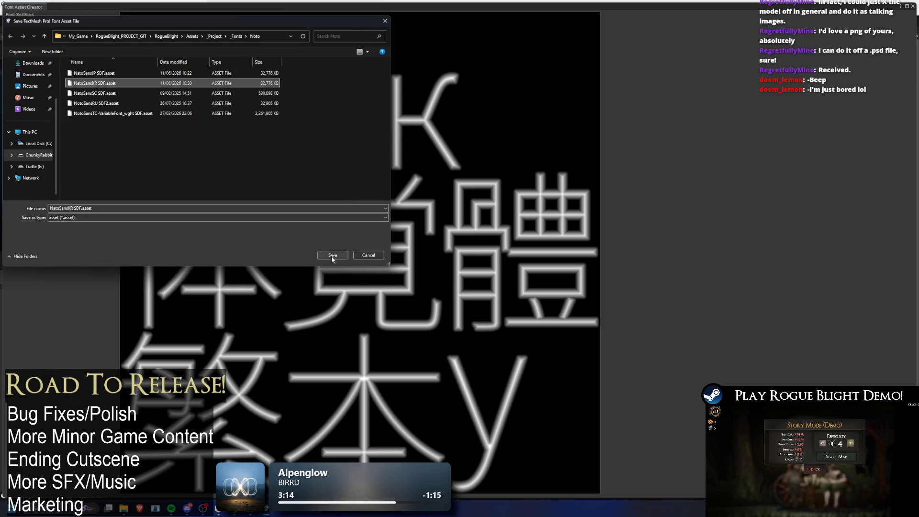
pyautogui.click(331, 256)
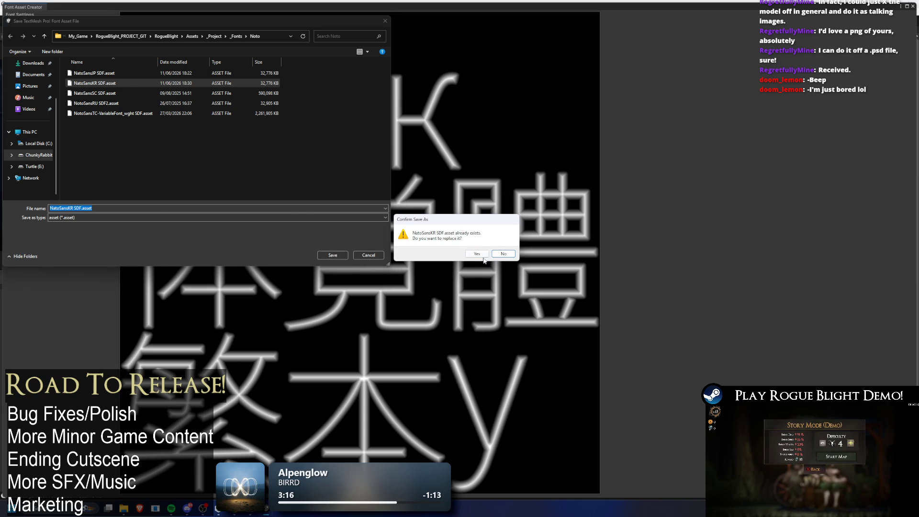
pyautogui.click(482, 255)
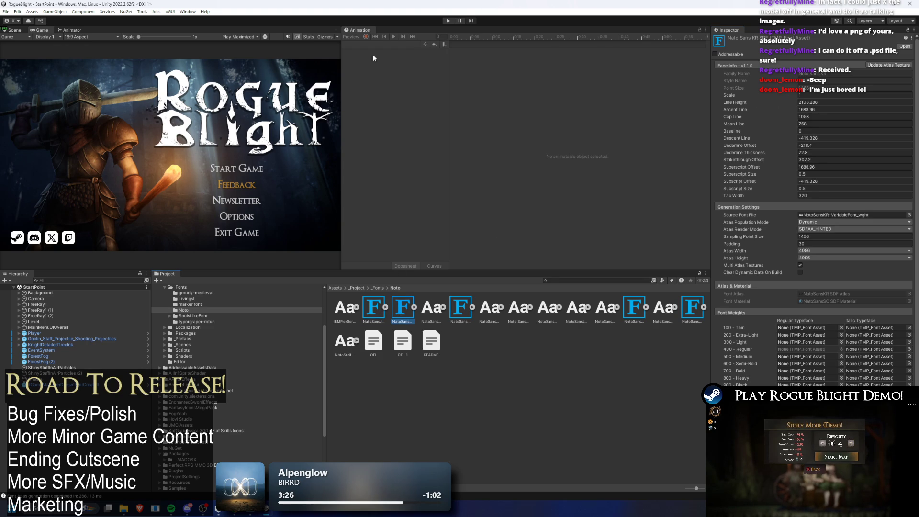
pyautogui.click(447, 21)
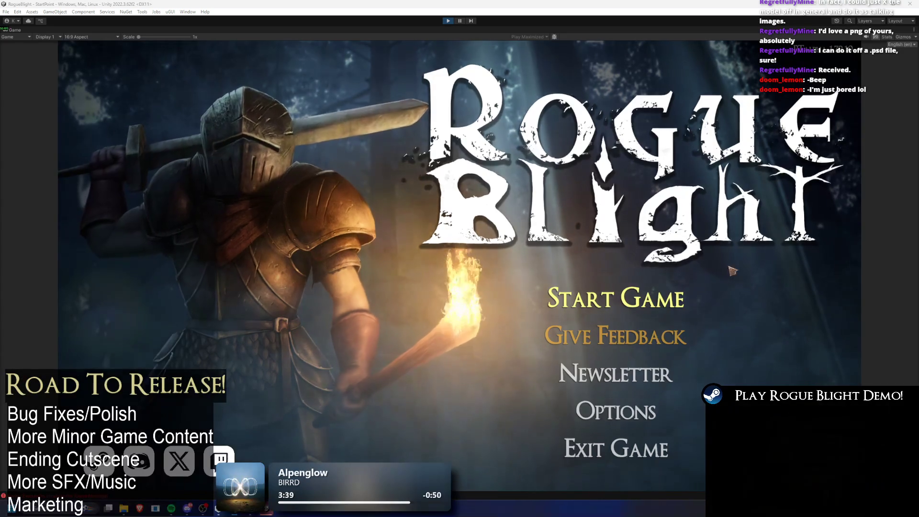
pyautogui.click(901, 44)
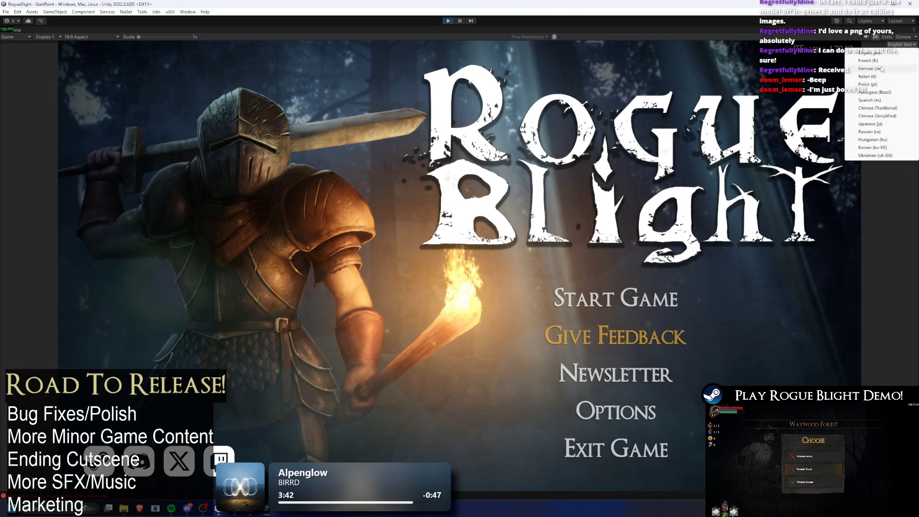
pyautogui.click(878, 147)
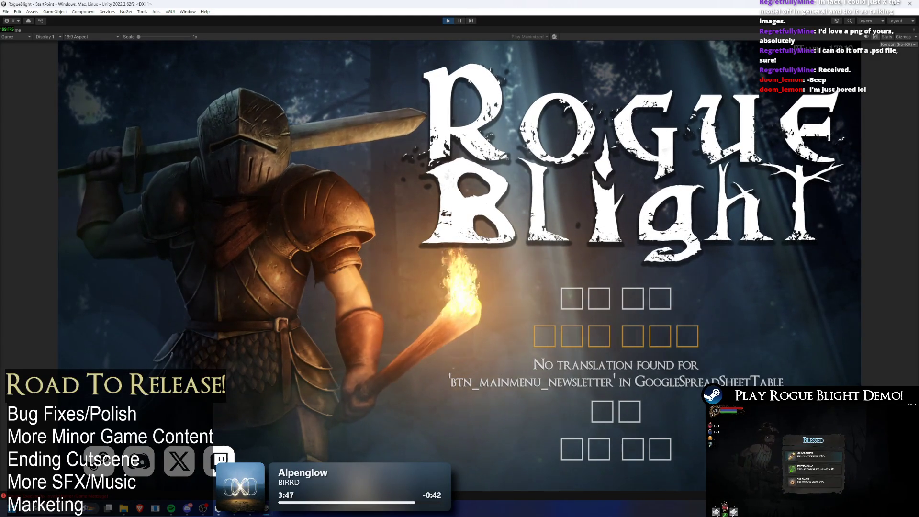
pyautogui.click(900, 45)
pyautogui.click(894, 52)
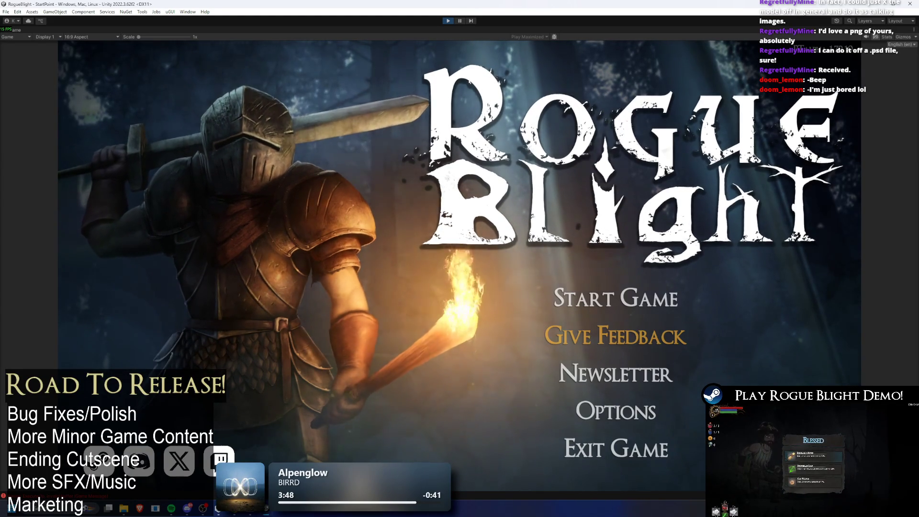
pyautogui.click(899, 44)
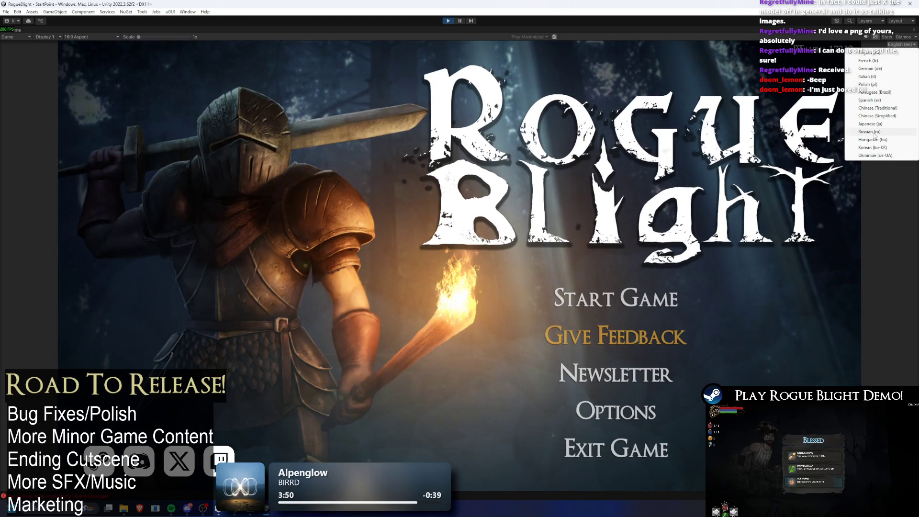
pyautogui.click(871, 147)
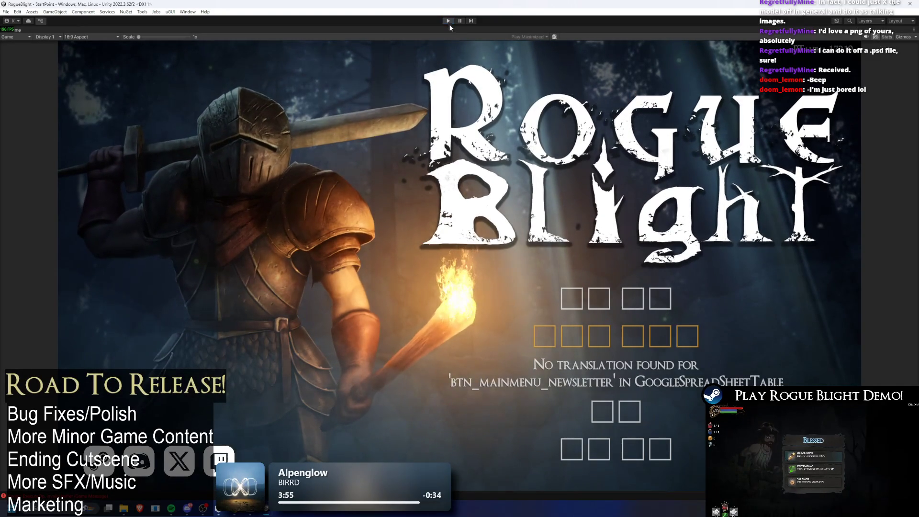
pyautogui.hotkey('ctrl', 'p')
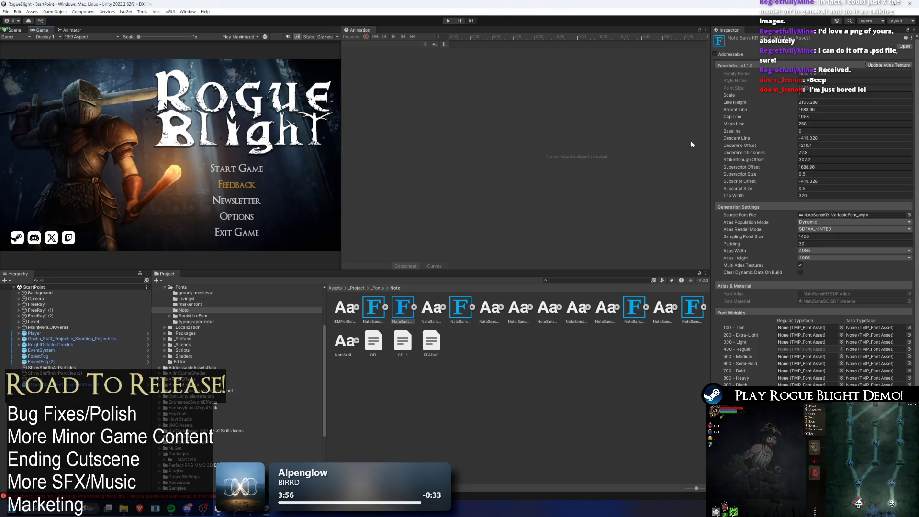
# Step: Browse the SoulsLikeFont folder and inspect the OptimusPrinceps main menu font assets
pyautogui.scroll(-2, 885, 271)
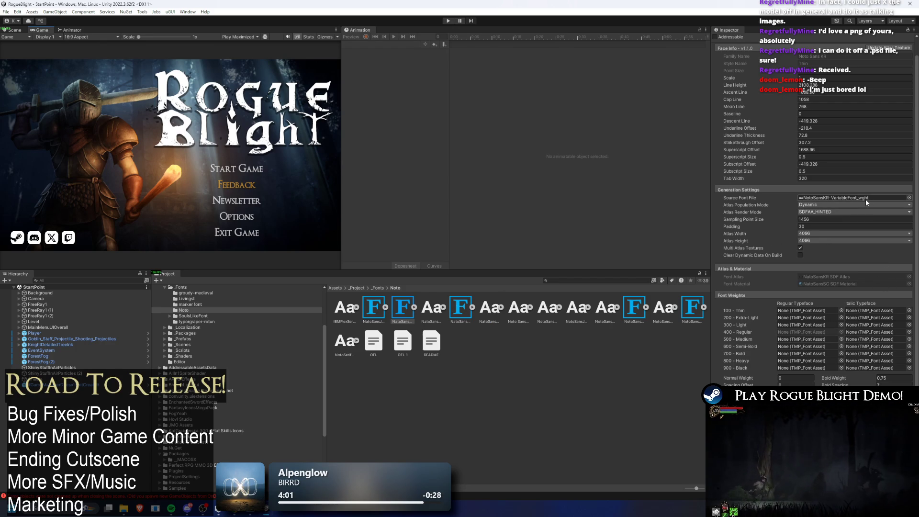
pyautogui.click(373, 288)
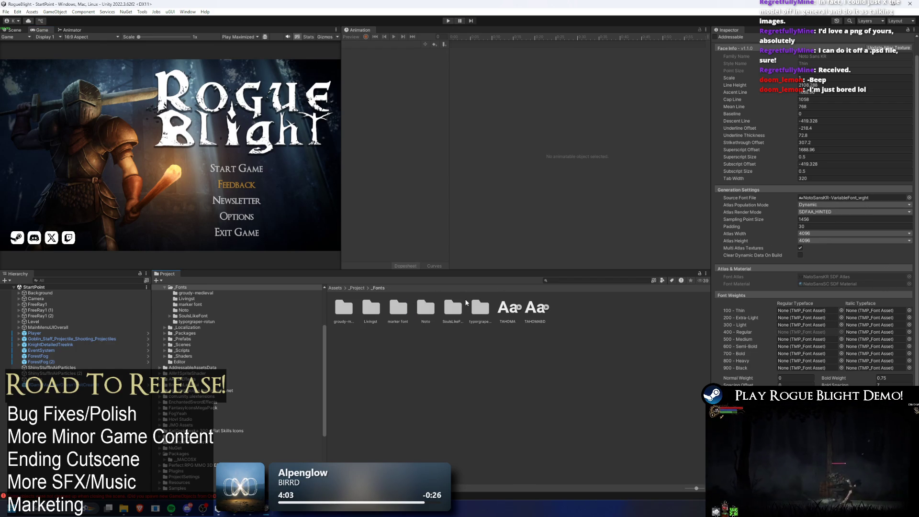
pyautogui.doubleClick(453, 307)
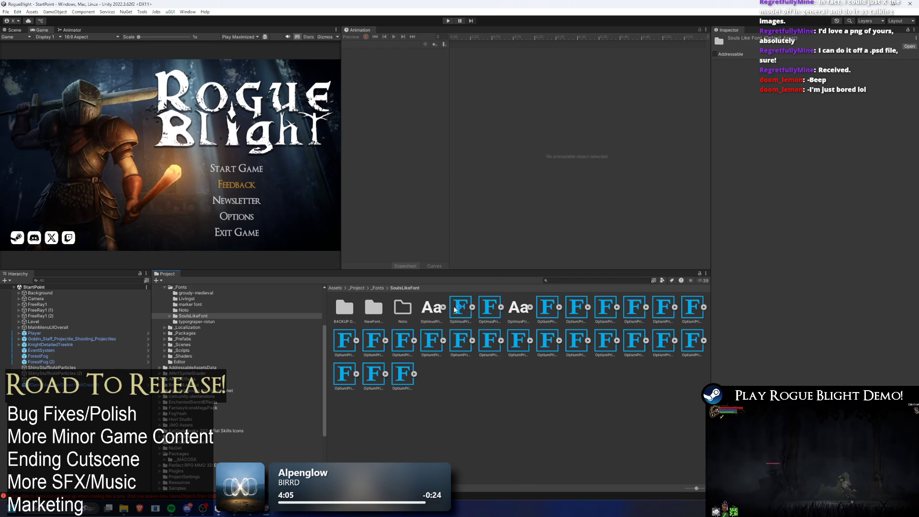
pyautogui.click(460, 307)
pyautogui.scroll(-1, 823, 263)
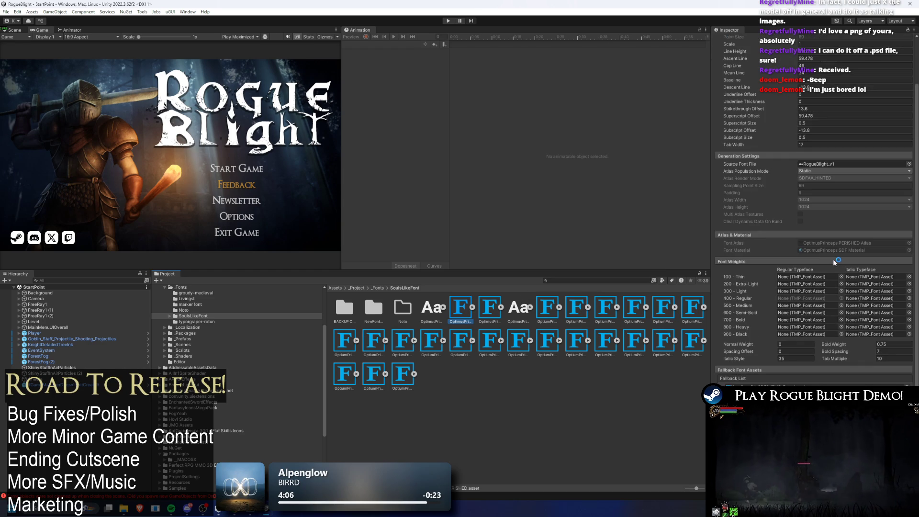
pyautogui.click(493, 311)
pyautogui.click(498, 340)
pyautogui.press('Left')
pyautogui.press('Left')
pyautogui.press('Left')
pyautogui.press('Right')
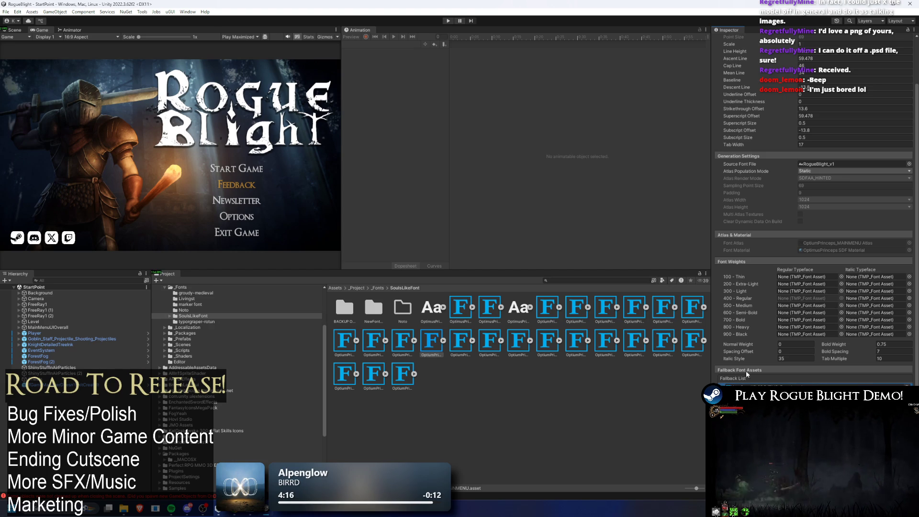
pyautogui.scroll(3, 800, 320)
pyautogui.scroll(-1, 800, 320)
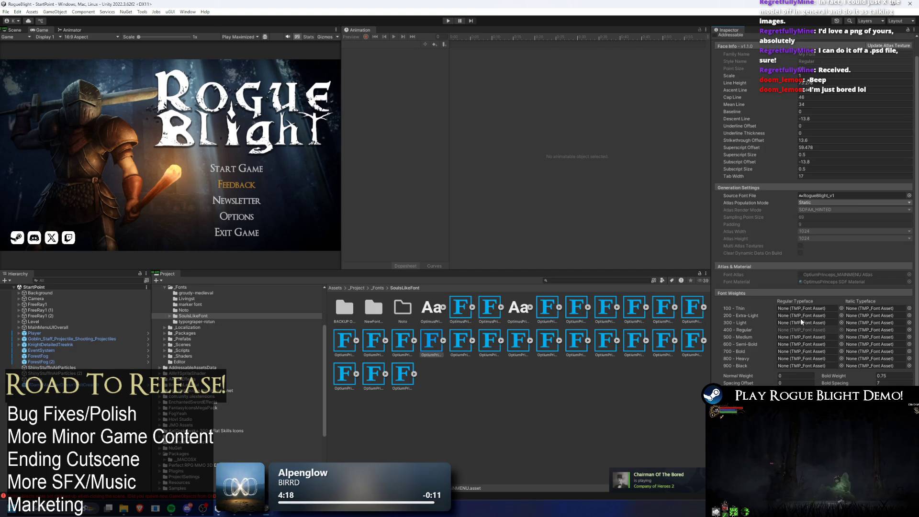
# Step: Open the Noto folder and compare NotoSansKR SDF with Noto Sans JP, ending on KR
pyautogui.doubleClick(402, 309)
pyautogui.click(404, 310)
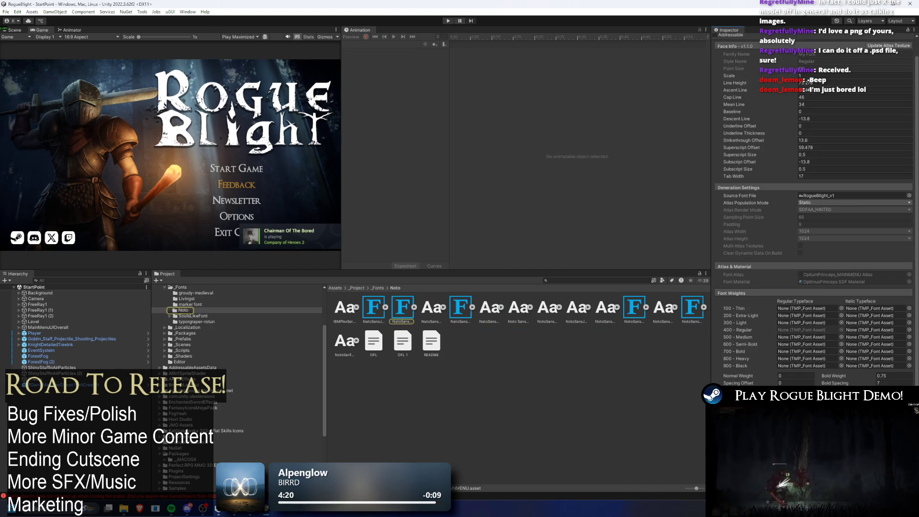
pyautogui.press('Left')
pyautogui.press('Right')
pyautogui.press('Left')
pyautogui.press('Right')
pyautogui.press('Left')
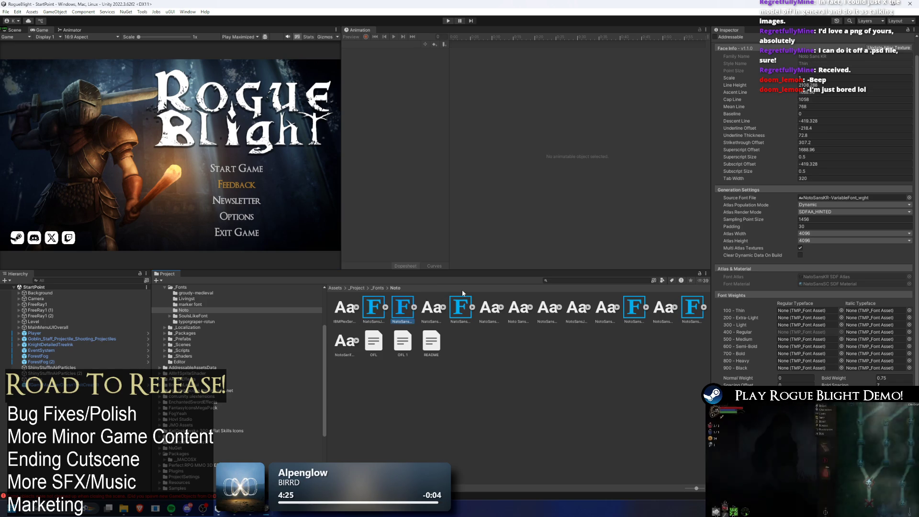
pyautogui.press('Right')
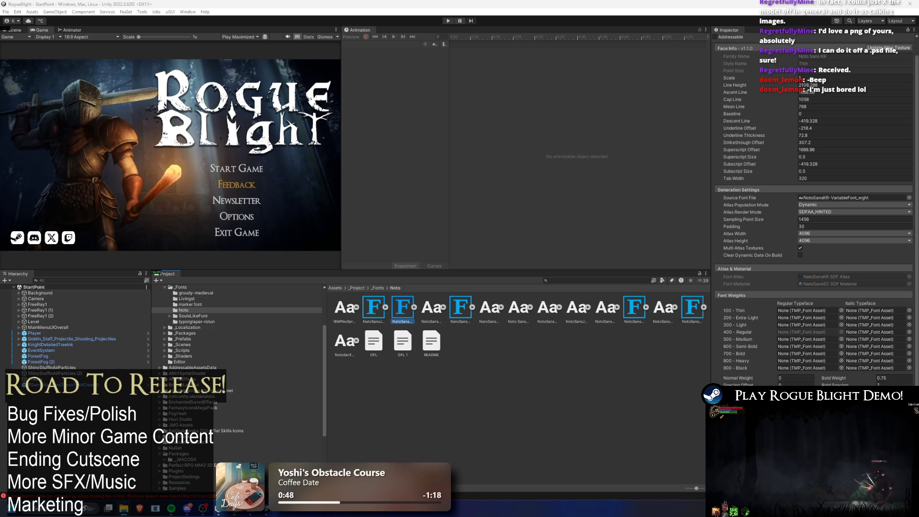
pyautogui.click(834, 197)
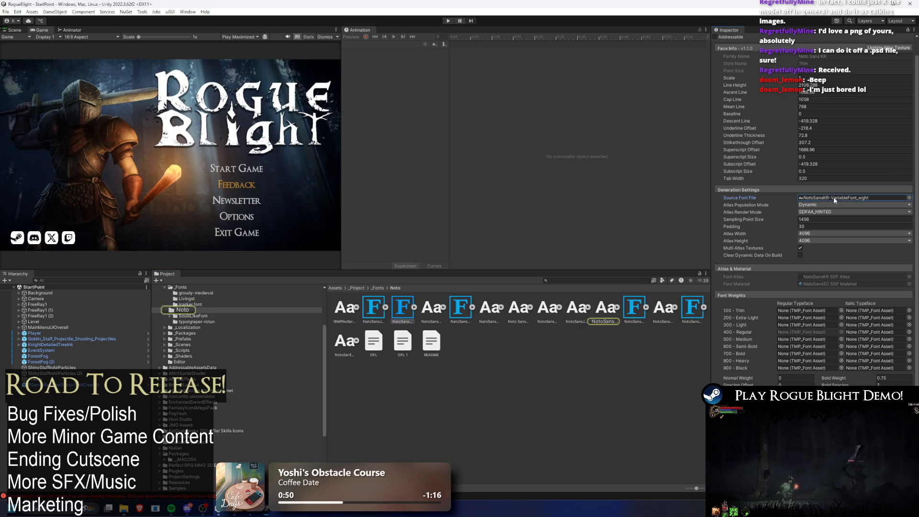
# Step: Reveal the Noto folder in File Explorer and drag NotoSerifKR-Regular into Unity's Noto folder
pyautogui.rightClick(526, 343)
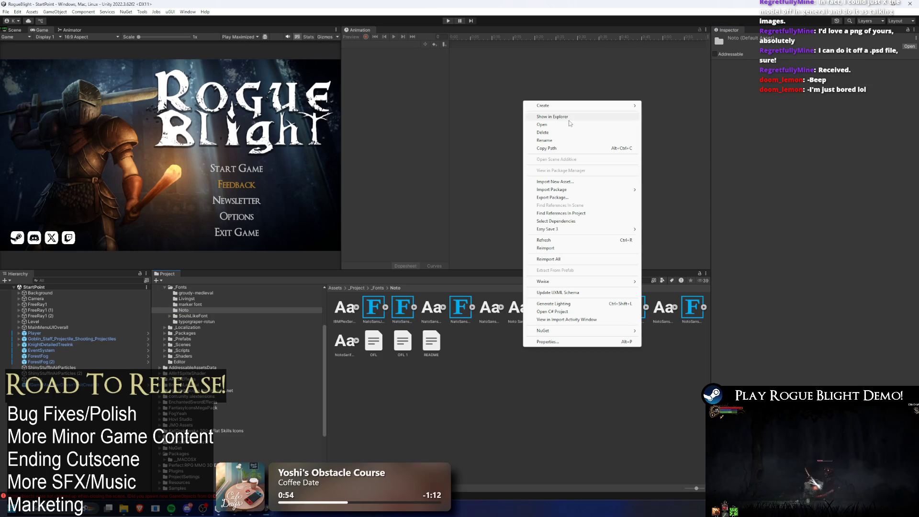
pyautogui.click(541, 116)
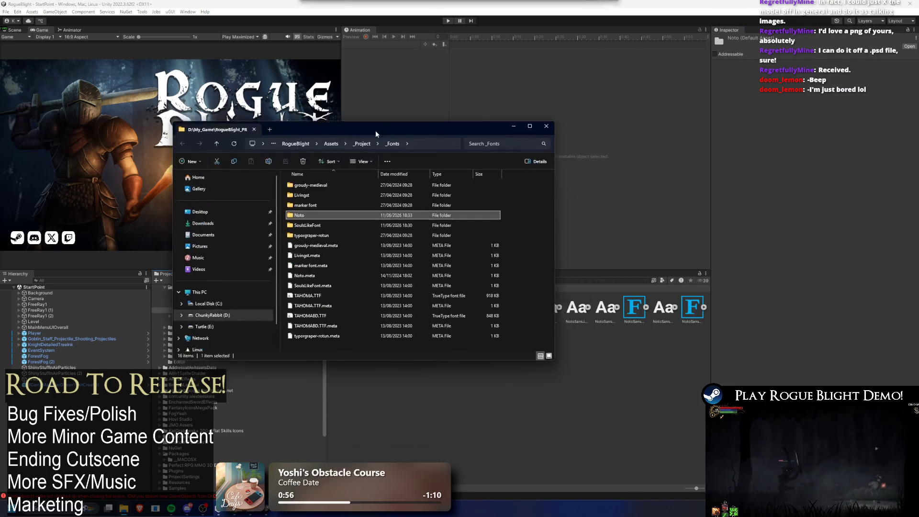
pyautogui.doubleClick(301, 215)
pyautogui.moveTo(331, 335)
pyautogui.mouseDown()
pyautogui.moveTo(441, 335)
pyautogui.moveTo(555, 282)
pyautogui.mouseUp()
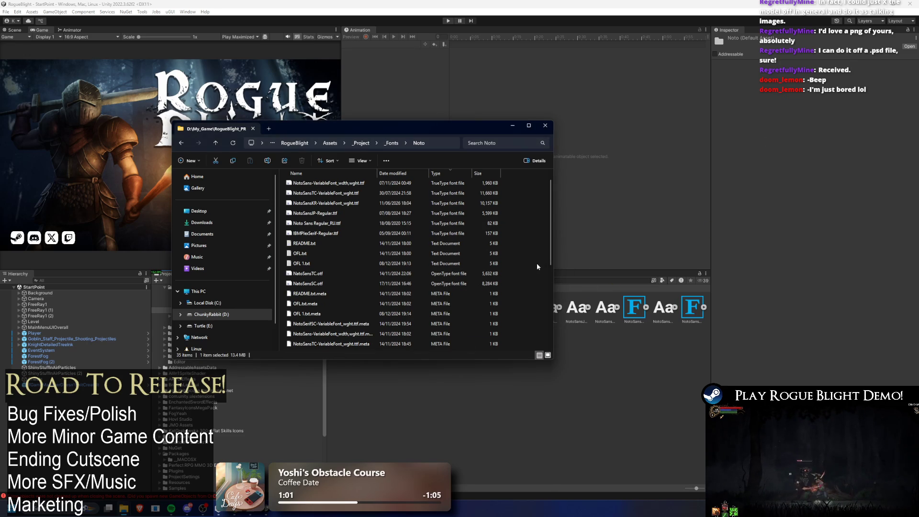
pyautogui.click(589, 309)
pyautogui.click(348, 341)
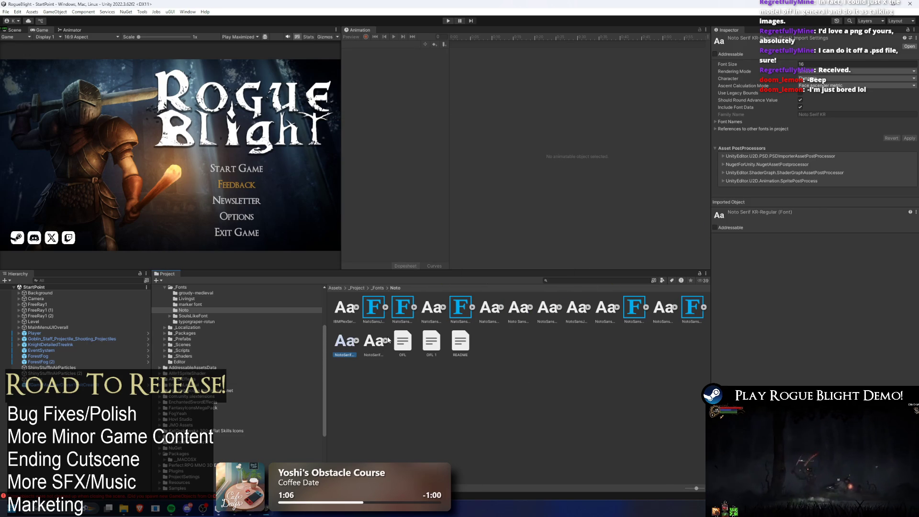
# Step: Change the Noto Sans KR SDF asset's Source Font File to NotoSerifKR-Regular
pyautogui.click(491, 311)
pyautogui.click(344, 347)
pyautogui.click(635, 306)
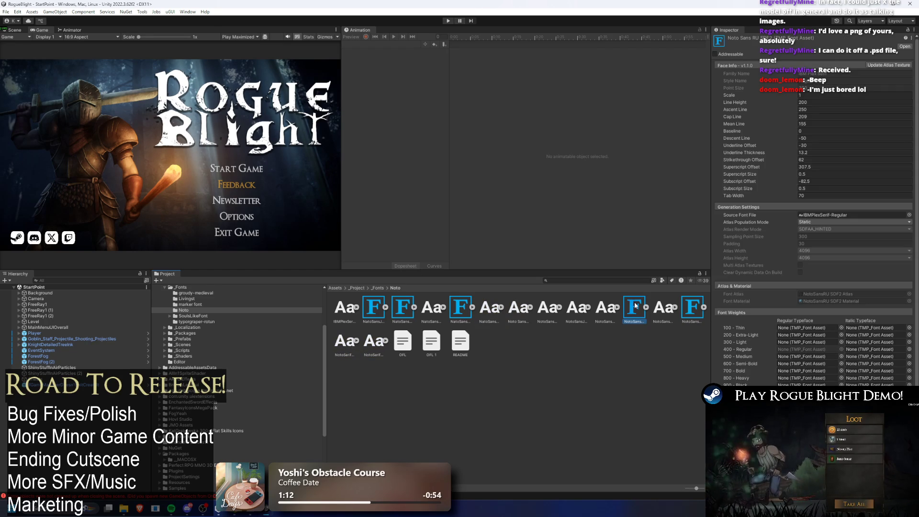
pyautogui.press('Right')
pyautogui.press('Right')
pyautogui.click(373, 307)
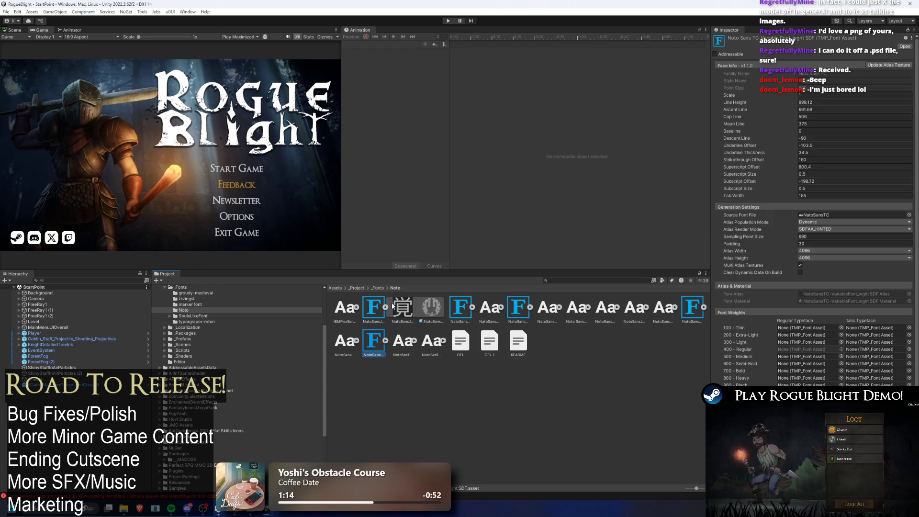
pyautogui.press('Right')
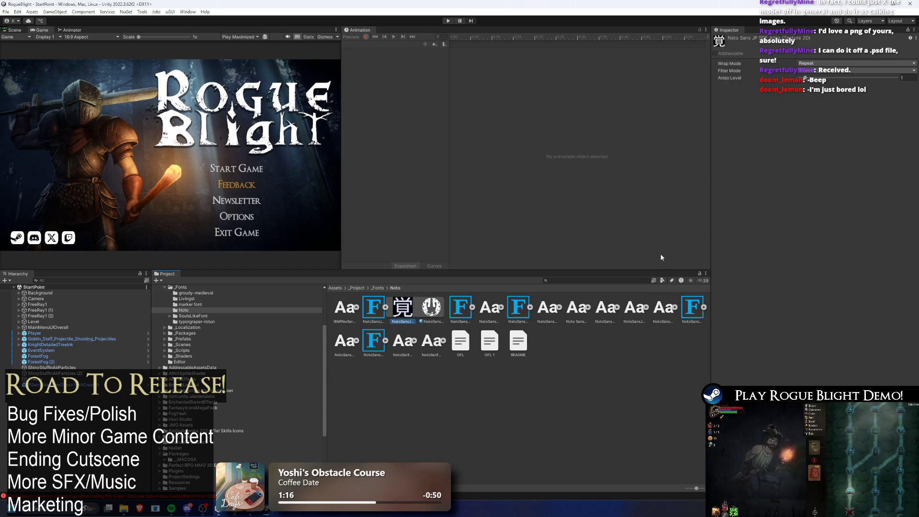
pyautogui.press('Right')
pyautogui.press('Right')
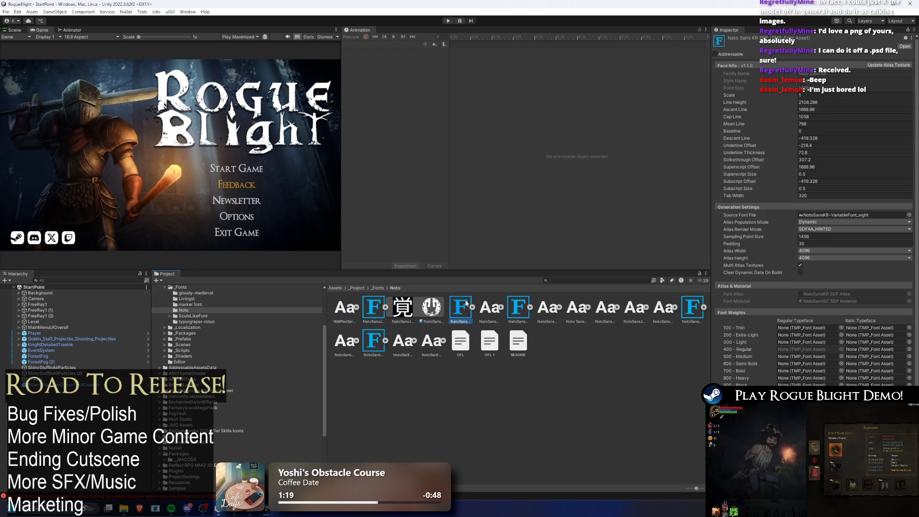
pyautogui.click(908, 215)
pyautogui.write('kr reg')
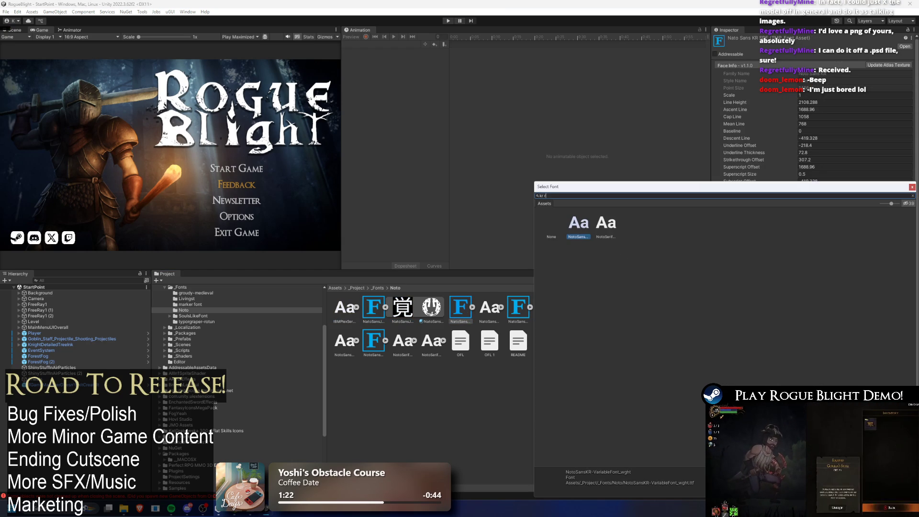
pyautogui.press('Escape')
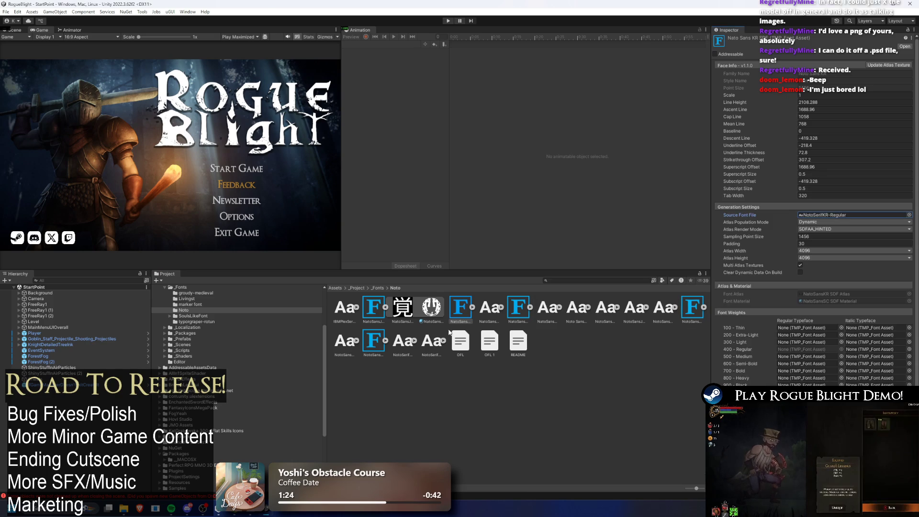
# Step: Delete the Noto Sans KR variable font file and review the remaining Noto font assets
pyautogui.click(342, 341)
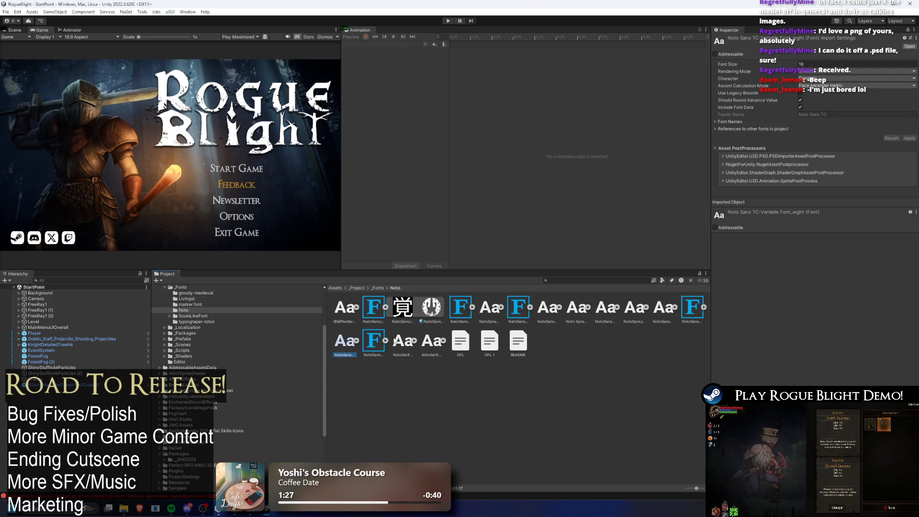
pyautogui.click(393, 343)
pyautogui.click(424, 345)
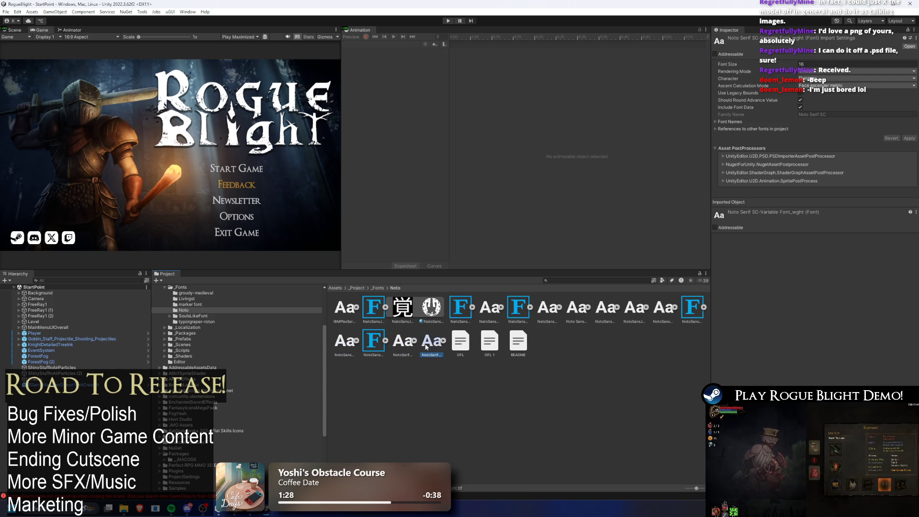
pyautogui.click(665, 309)
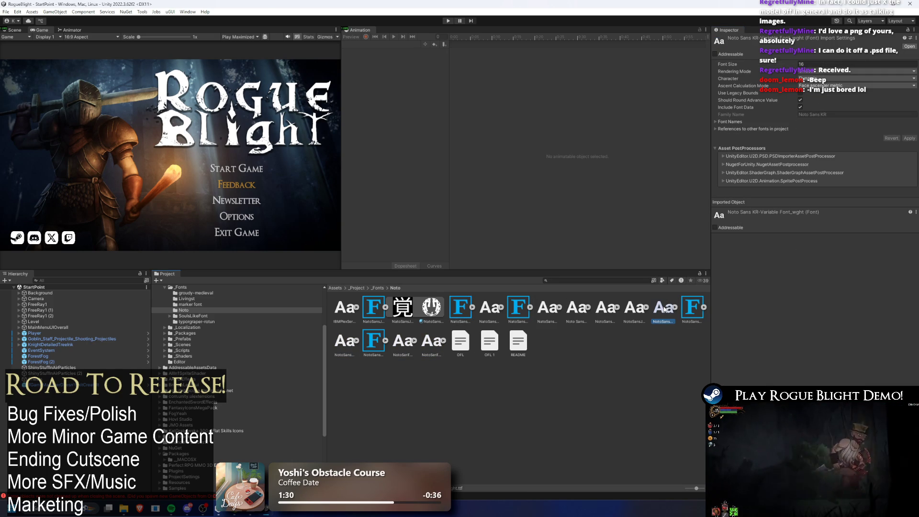
pyautogui.press('Delete')
pyautogui.press('Return')
pyautogui.click(349, 344)
pyautogui.click(510, 313)
pyautogui.click(664, 308)
pyautogui.click(452, 309)
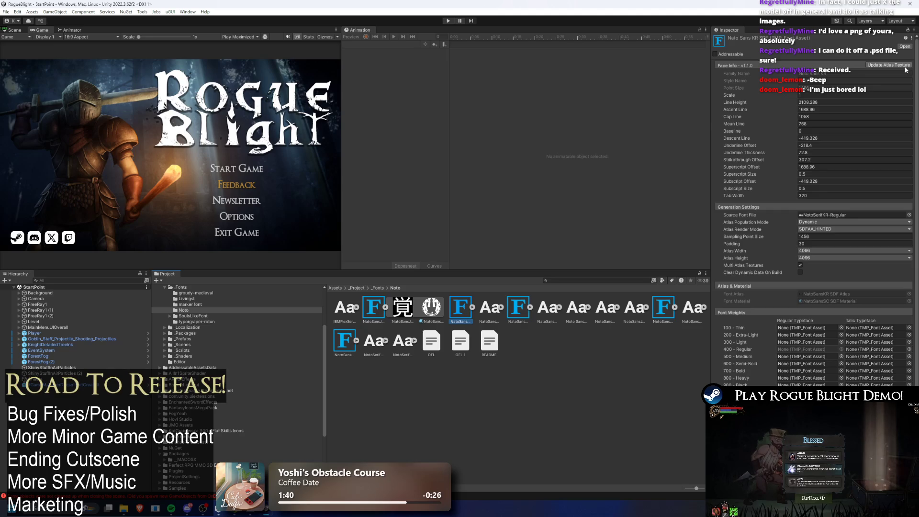
# Step: Generate a NotoSerifKR-Regular atlas in Font Asset Creator and save it as NotoSerifKR-Regular SDF in Noto
pyautogui.click(888, 64)
pyautogui.click(111, 22)
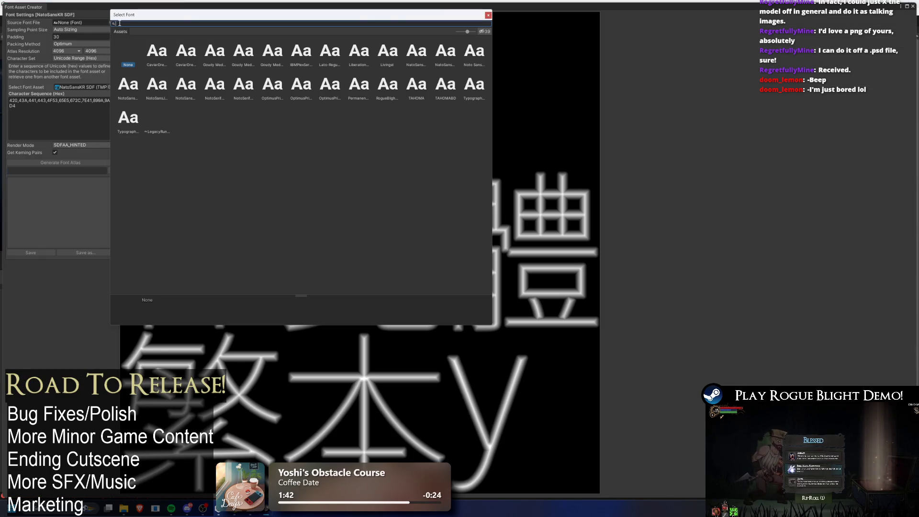
pyautogui.write('kr')
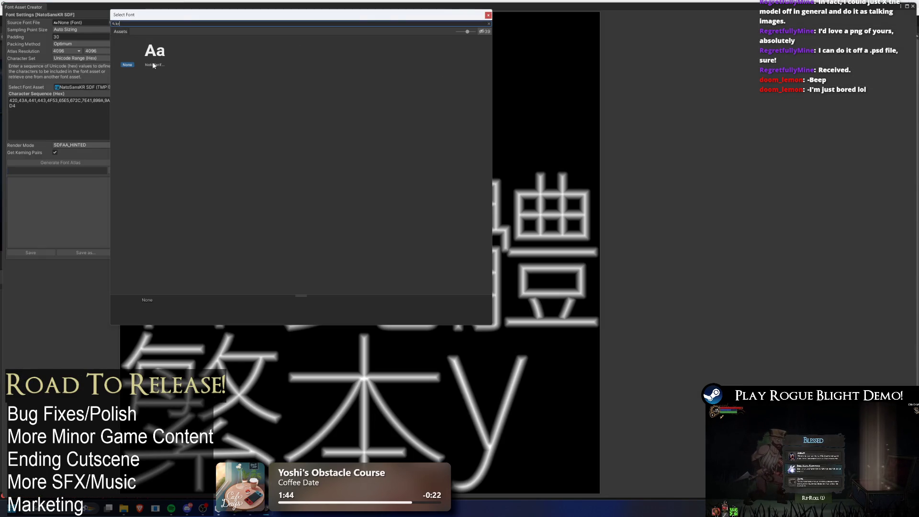
pyautogui.doubleClick(154, 72)
pyautogui.click(90, 162)
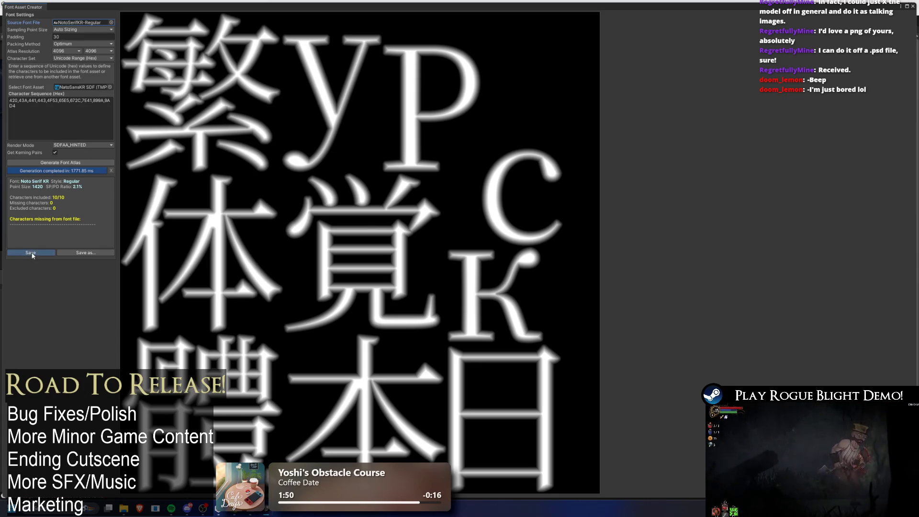
pyautogui.click(31, 253)
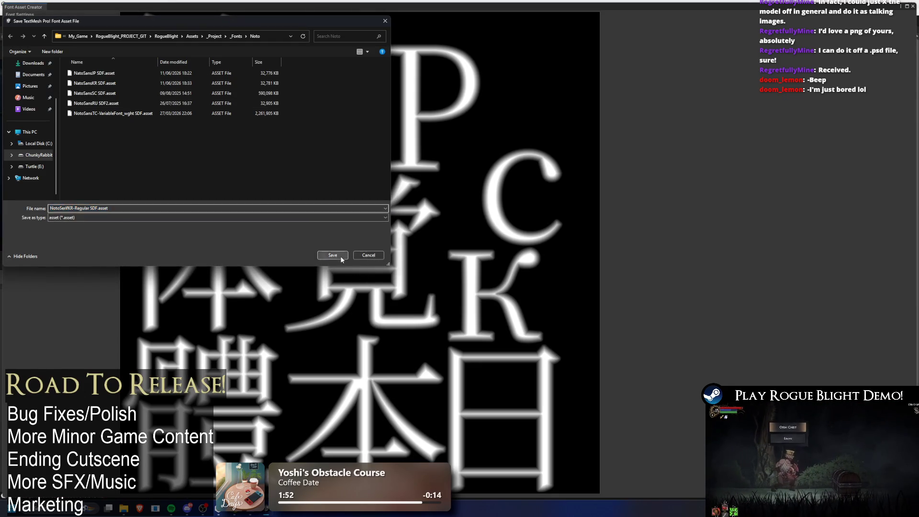
pyautogui.click(341, 257)
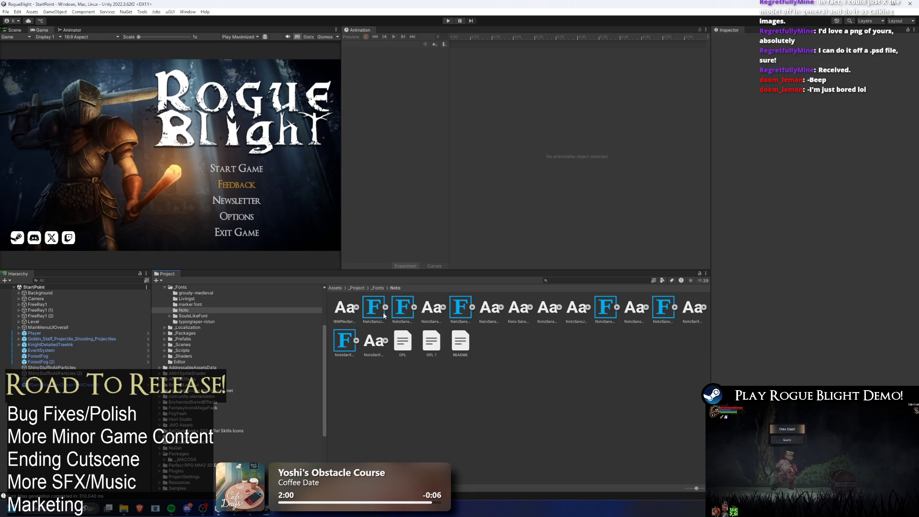
# Step: Inspect the new NotoSerifKR-Regular SDF asset, then go via _Fonts into the SoulsLikeFont folder
pyautogui.click(463, 306)
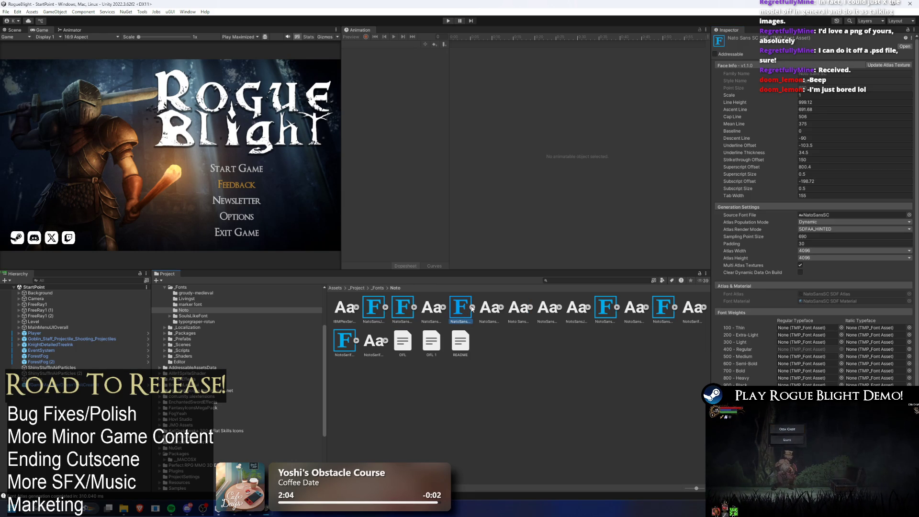
pyautogui.click(510, 267)
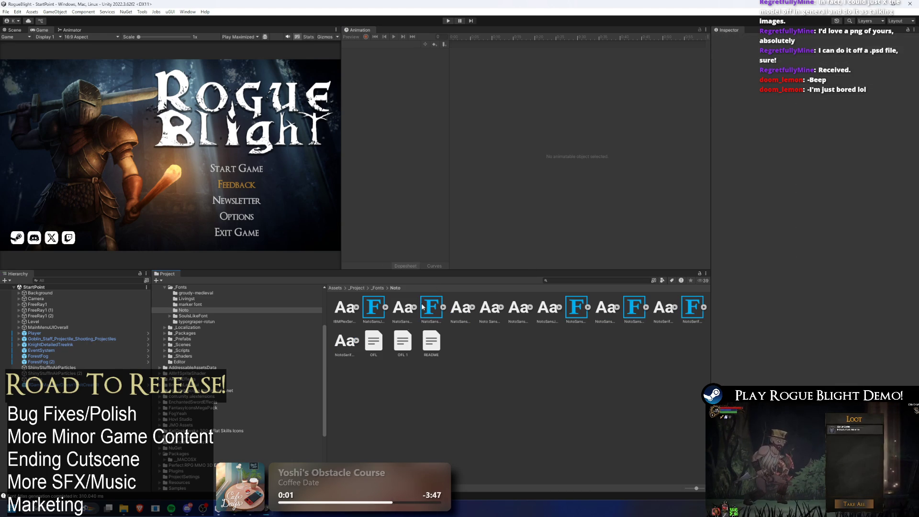
pyautogui.click(693, 306)
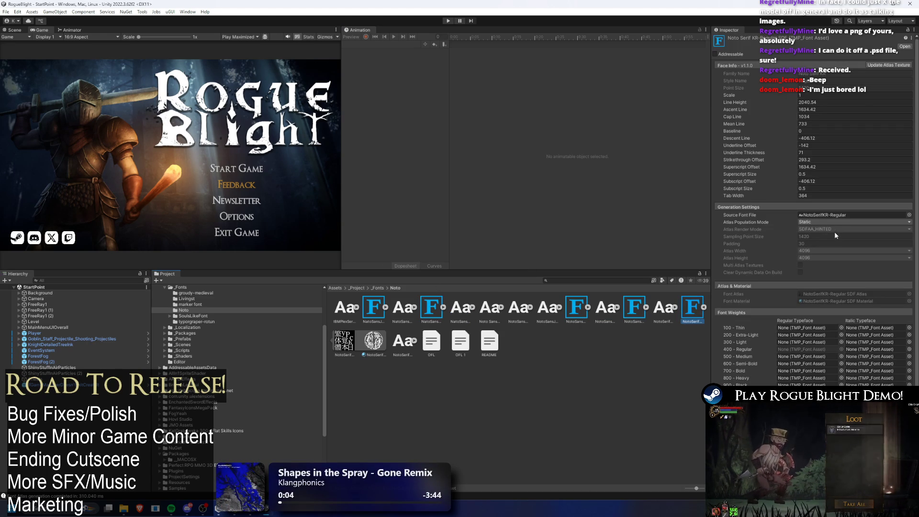
pyautogui.scroll(-1, 835, 235)
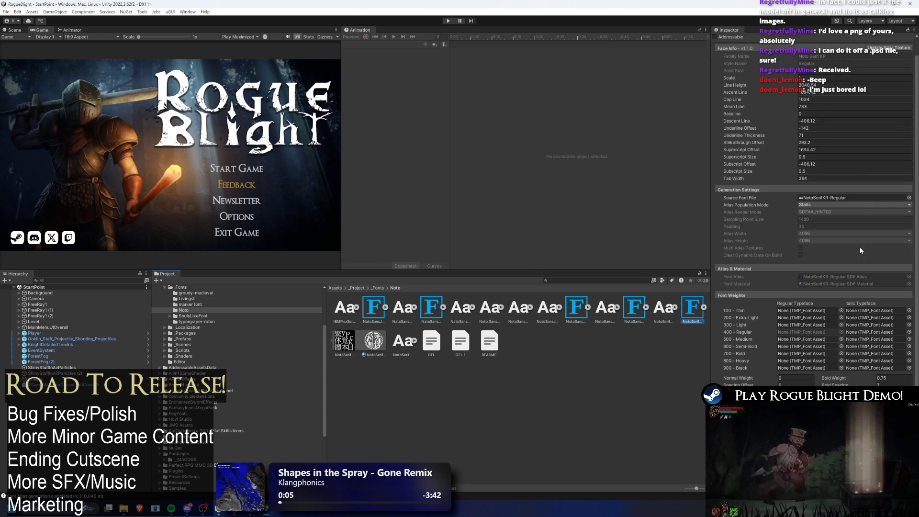
pyautogui.click(377, 288)
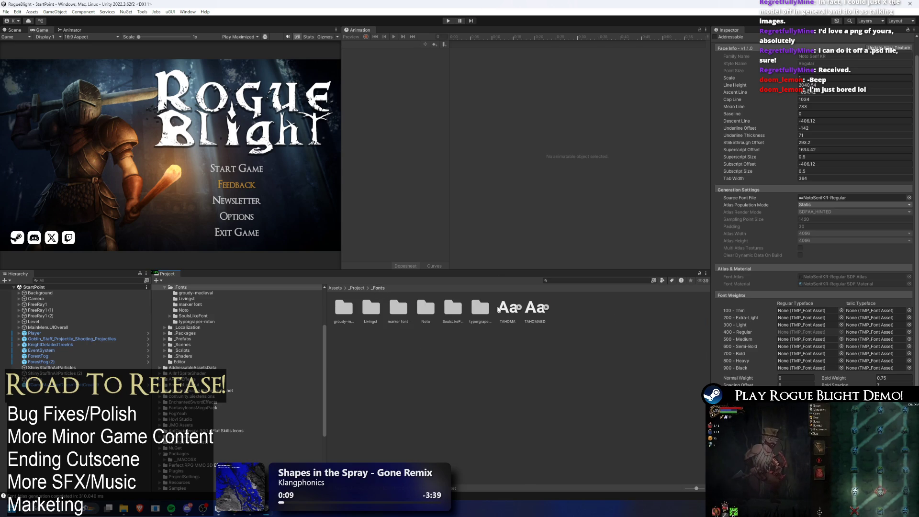
pyautogui.doubleClick(459, 308)
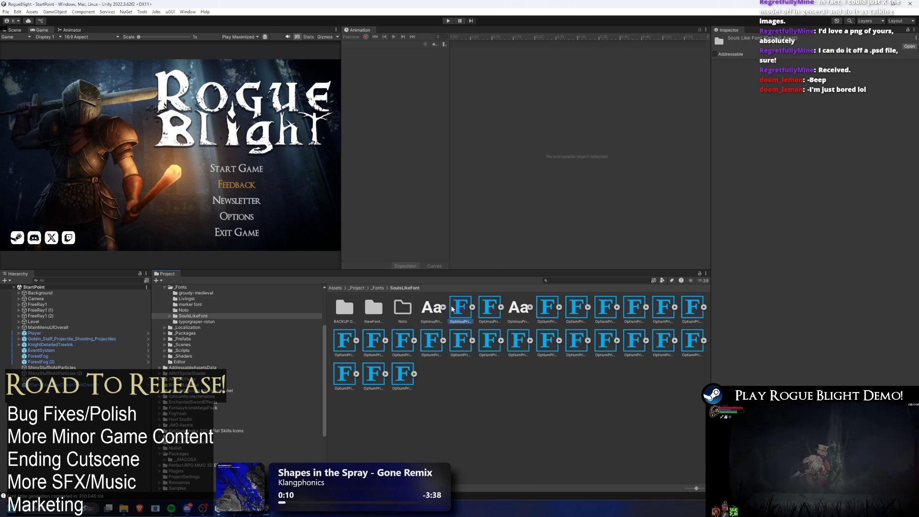
# Step: Add NotoSerifKR-Regular SDF to the OptimusPrinceps menu font asset's Fallback Font Assets list
pyautogui.click(461, 309)
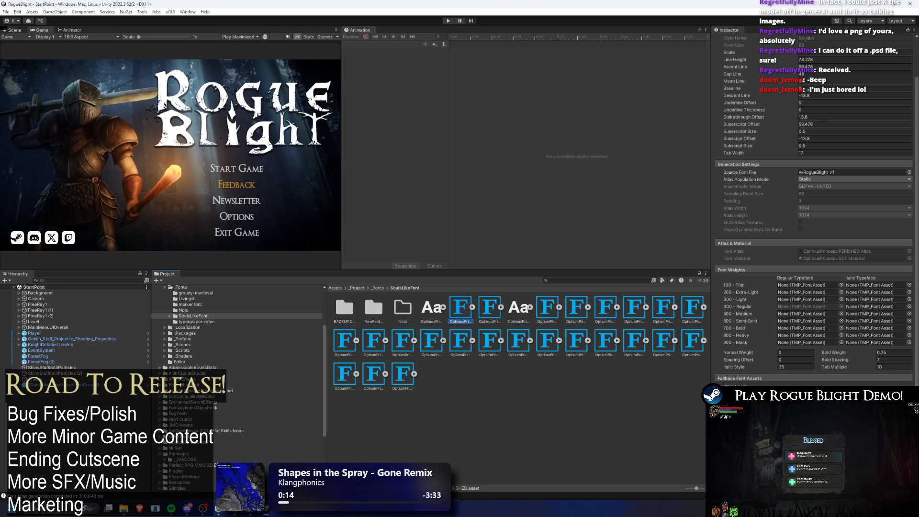
pyautogui.click(909, 393)
pyautogui.write('kr')
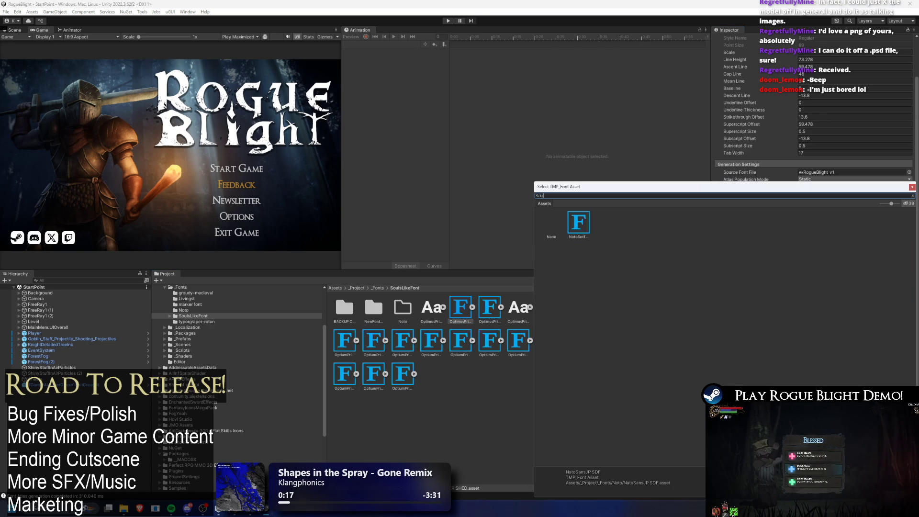
pyautogui.click(577, 225)
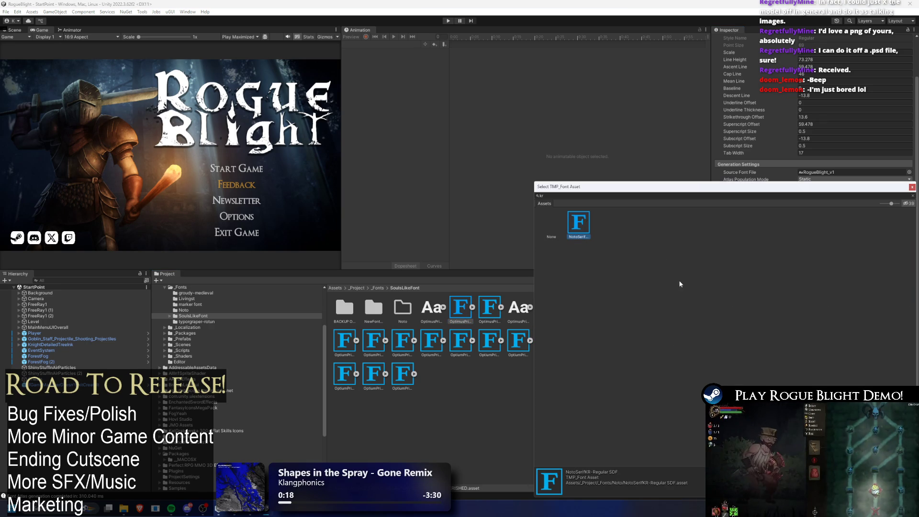
pyautogui.doubleClick(575, 228)
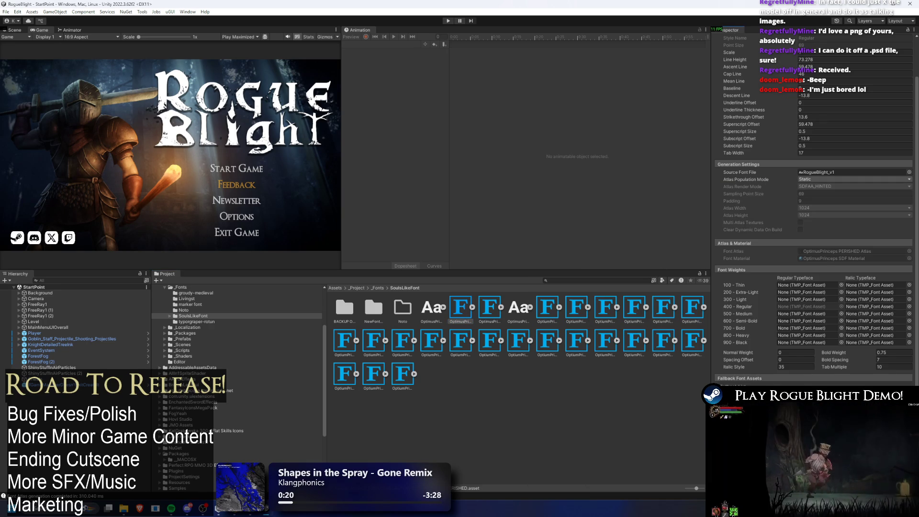
pyautogui.rightClick(725, 356)
pyautogui.press('Escape')
pyautogui.press('Right')
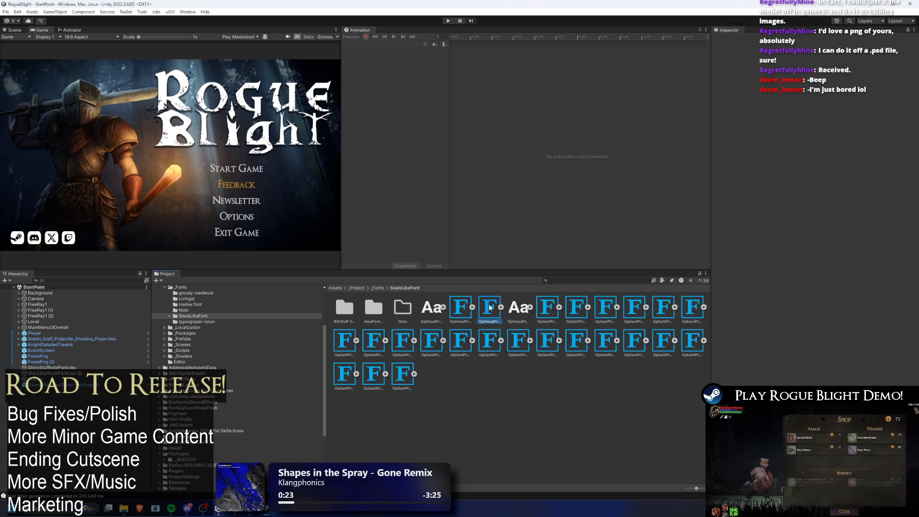
# Step: Review the BLESSED_HEADERS, CHOICE, CHOICE_HEADERS, CURRENCY and CURSED_HEADERS font asset settings
pyautogui.click(737, 352)
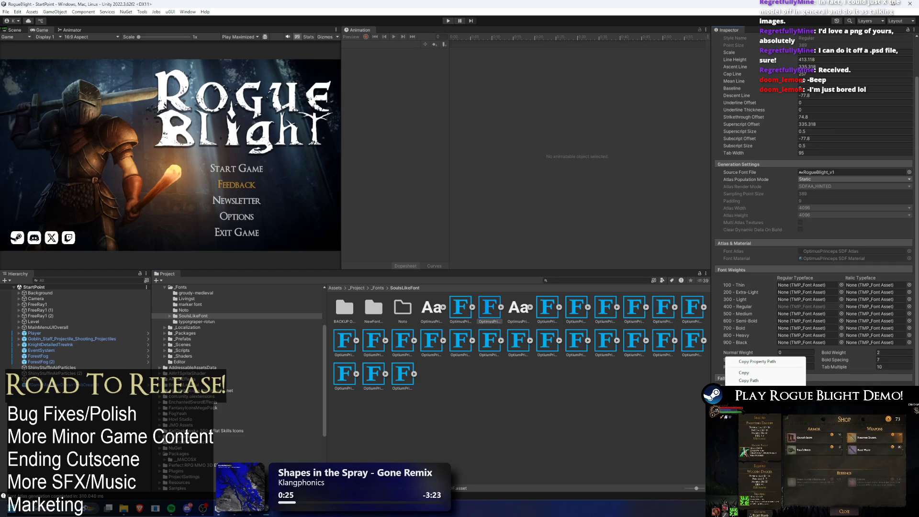
pyautogui.click(546, 306)
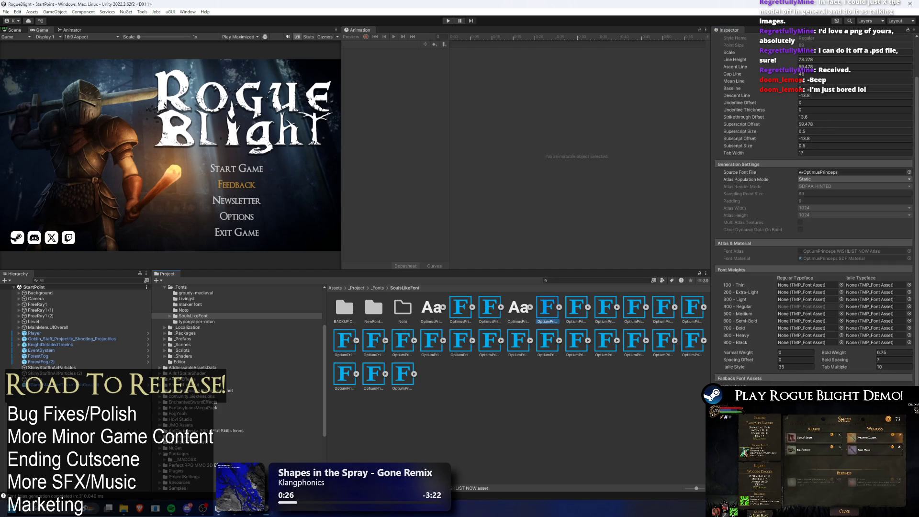
pyautogui.rightClick(725, 356)
pyautogui.press('Escape')
pyautogui.click(577, 308)
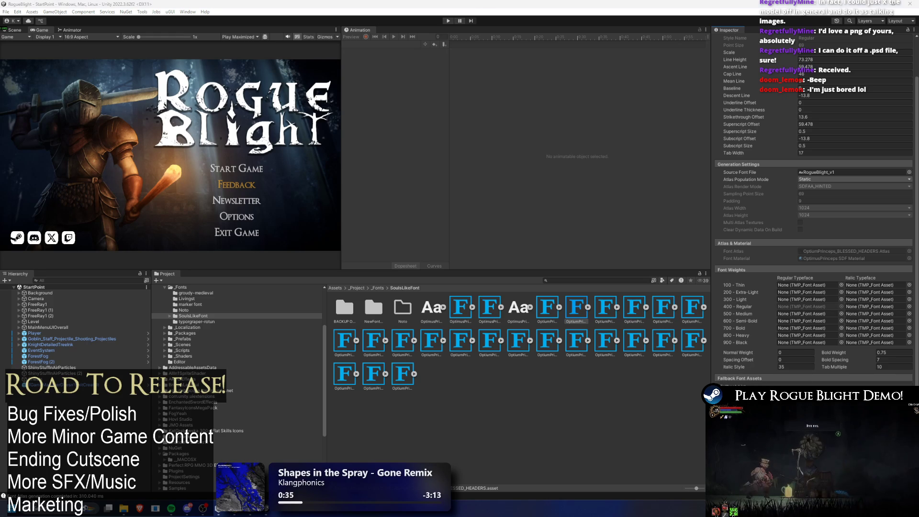
pyautogui.press('Right')
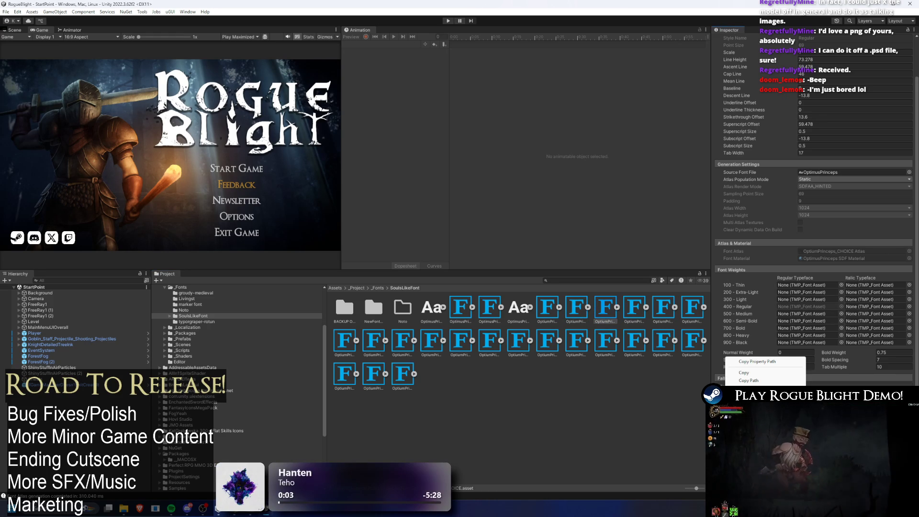
pyautogui.click(626, 319)
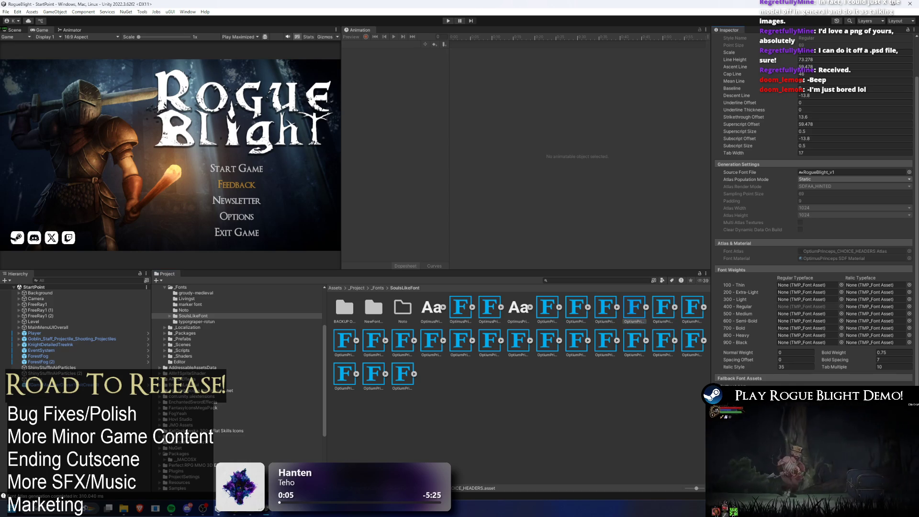
pyautogui.rightClick(732, 355)
pyautogui.press('Escape')
pyautogui.press('Right')
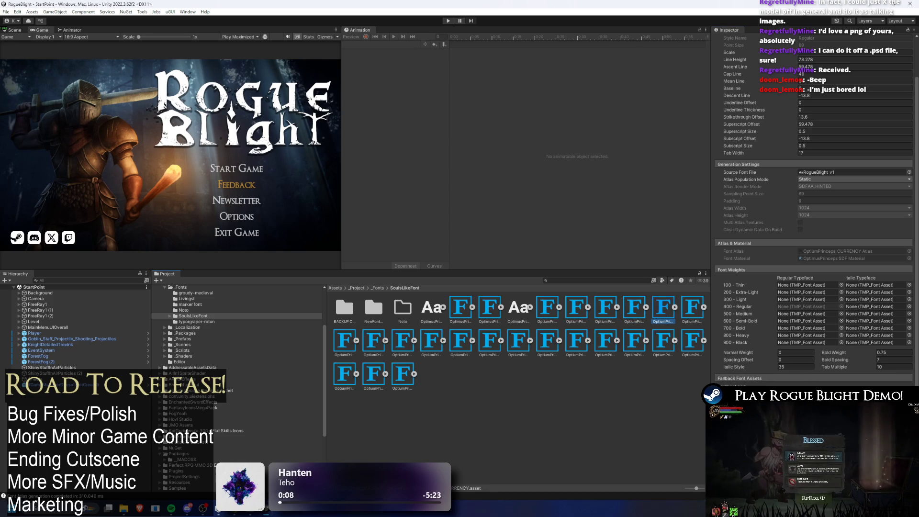
pyautogui.rightClick(734, 355)
pyautogui.press('Escape')
pyautogui.press('Right')
pyautogui.rightClick(726, 355)
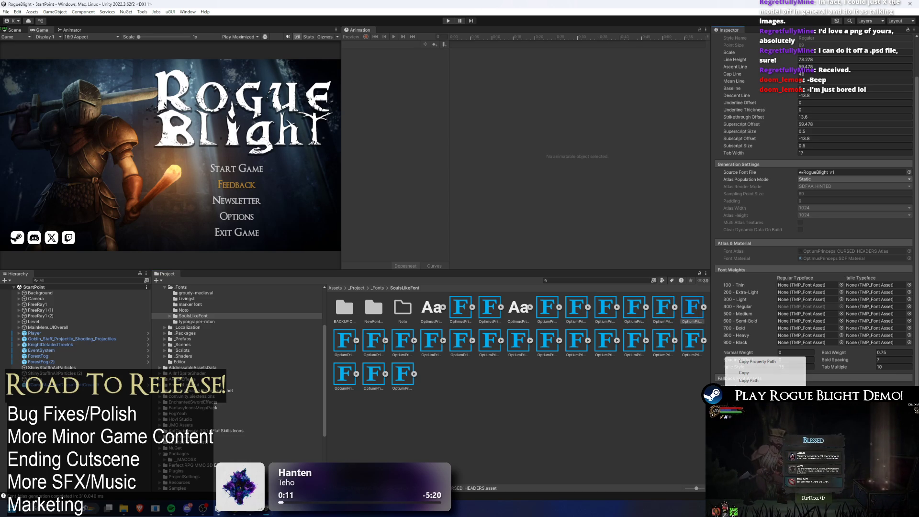
pyautogui.press('Escape')
# Step: Review the DAMAGEPOPUP, INVENTORY_HEADERS, LOOT_HEADERS, MAINMENU, MAINMENU(DEMO) and MAP_HEADERS font assets
pyautogui.click(344, 340)
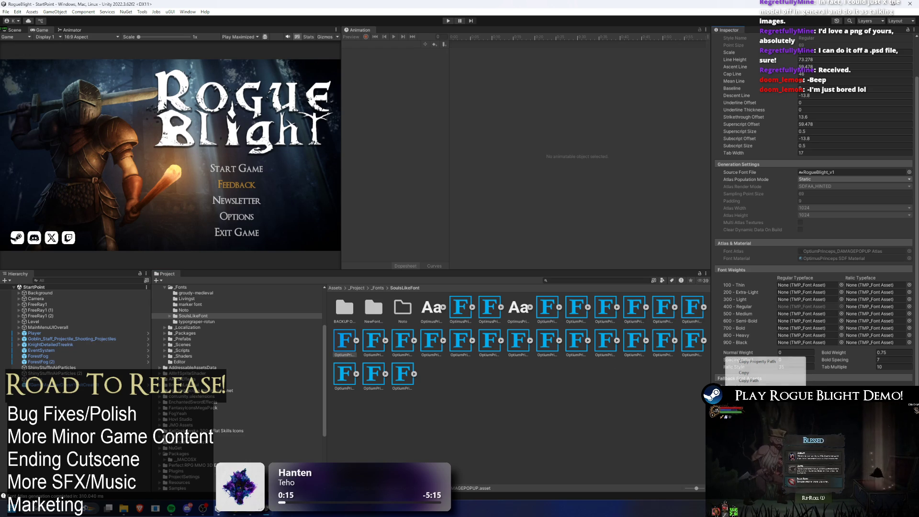
pyautogui.click(385, 353)
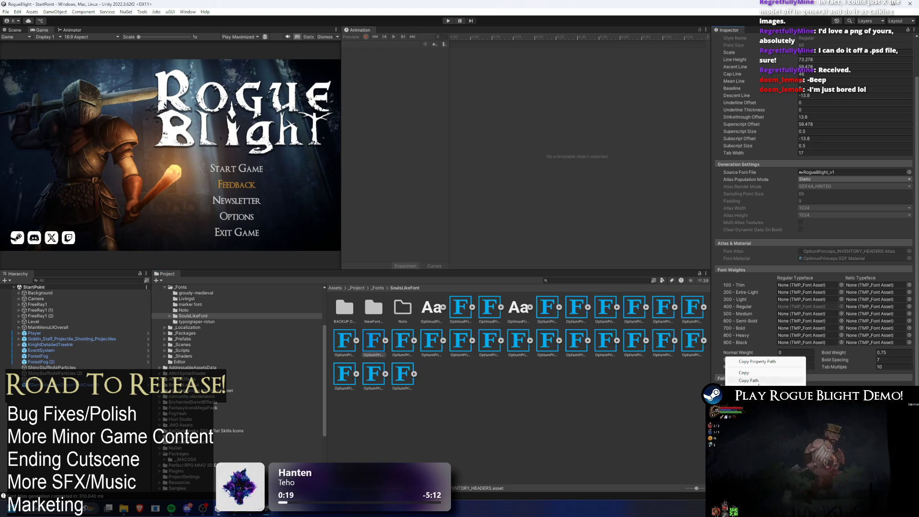
pyautogui.click(408, 341)
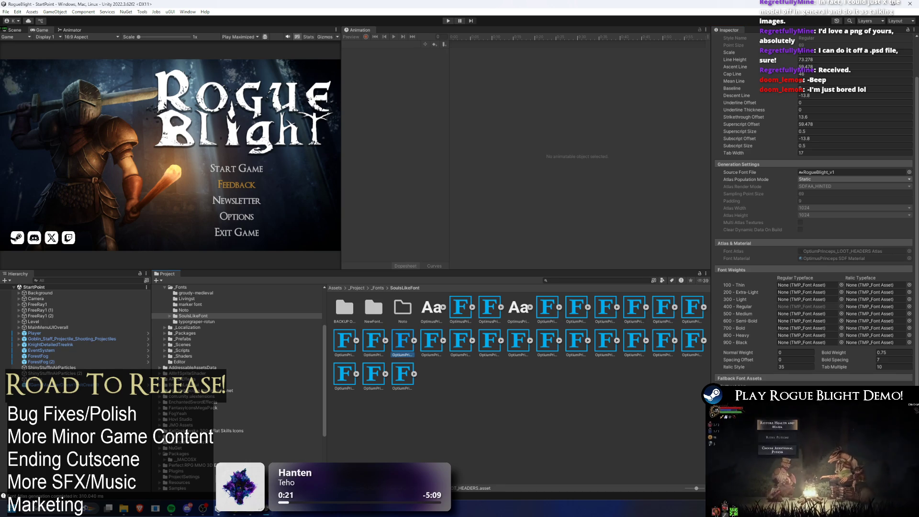
pyautogui.rightClick(726, 355)
pyautogui.press('Escape')
pyautogui.click(431, 341)
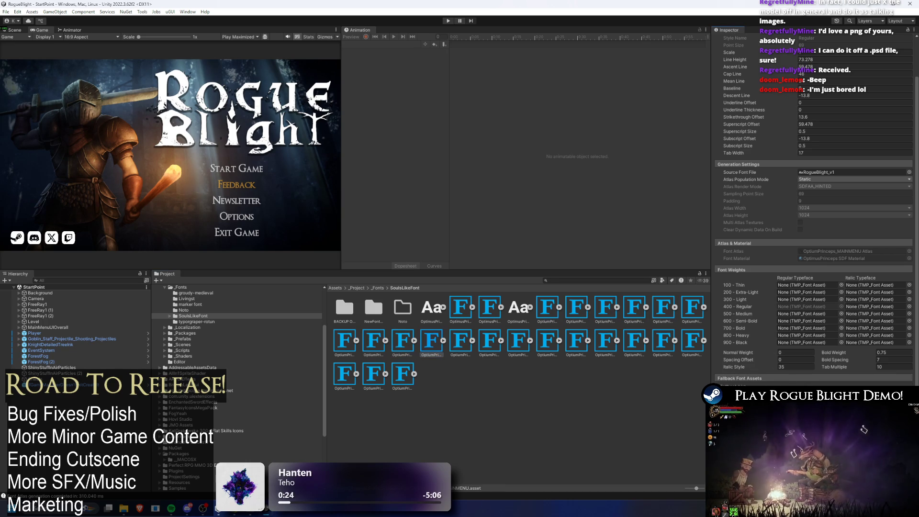
pyautogui.press('Right')
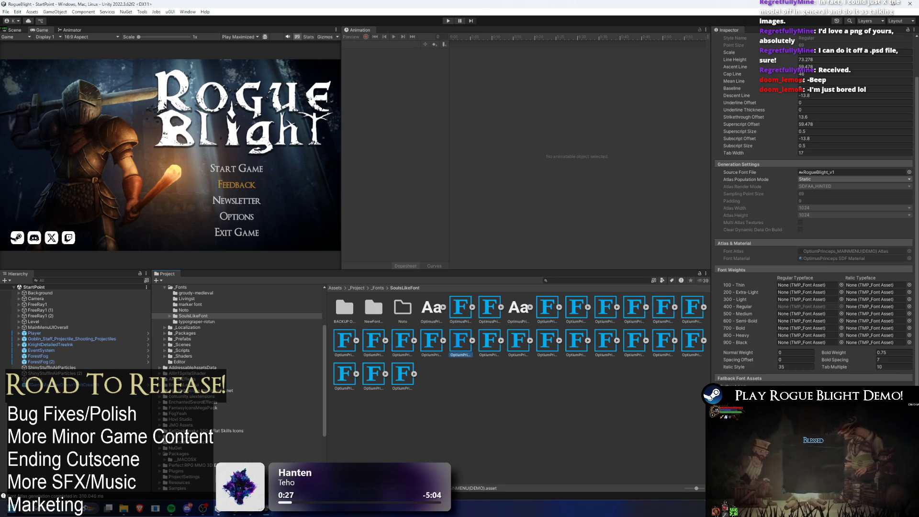
pyautogui.rightClick(726, 355)
pyautogui.press('Escape')
pyautogui.press('Right')
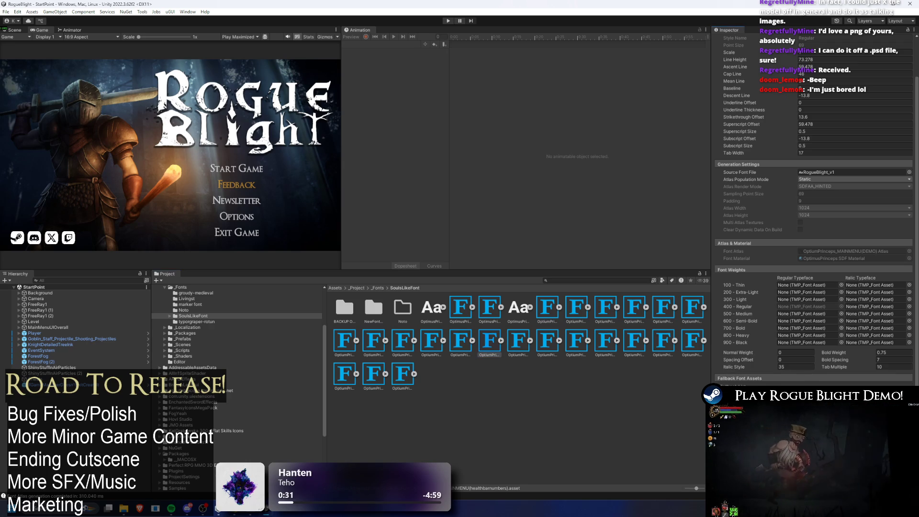
pyautogui.rightClick(725, 356)
pyautogui.press('Escape')
pyautogui.click(518, 340)
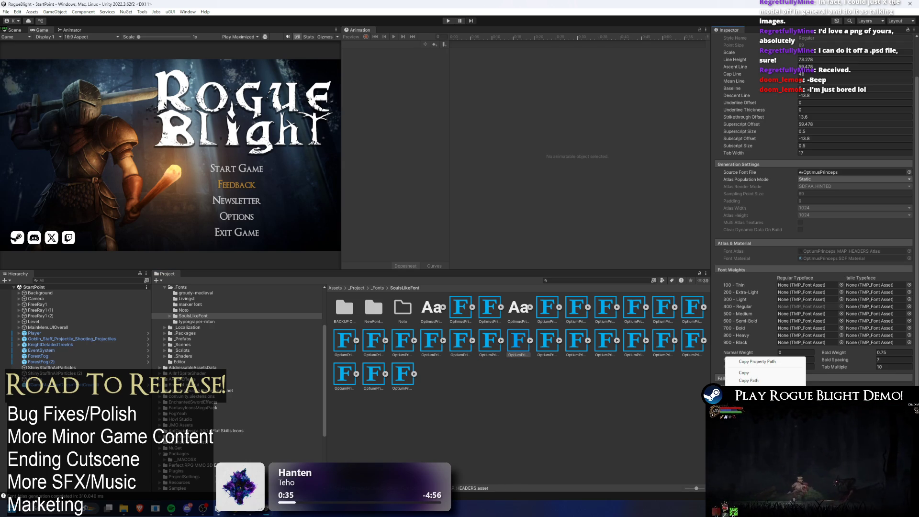
pyautogui.click(555, 347)
pyautogui.rightClick(726, 356)
pyautogui.press('Escape')
# Step: Review the POTIONS, REWARDBTN, SHOP_BUTTONS, SHOP_HEADER, SHOP_MINI_HEADERS, STATUSEFFECTTX and UPGRADE font assets
pyautogui.click(587, 347)
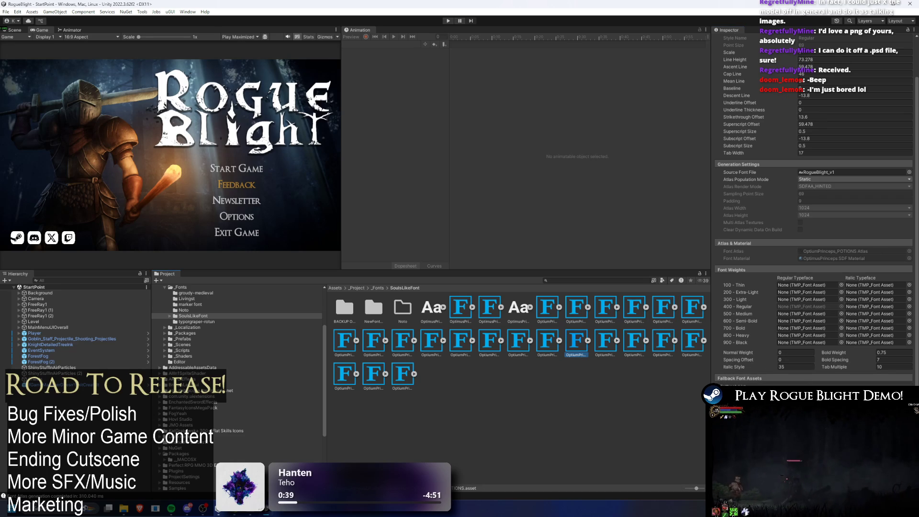
pyautogui.rightClick(725, 356)
pyautogui.press('Escape')
pyautogui.click(605, 348)
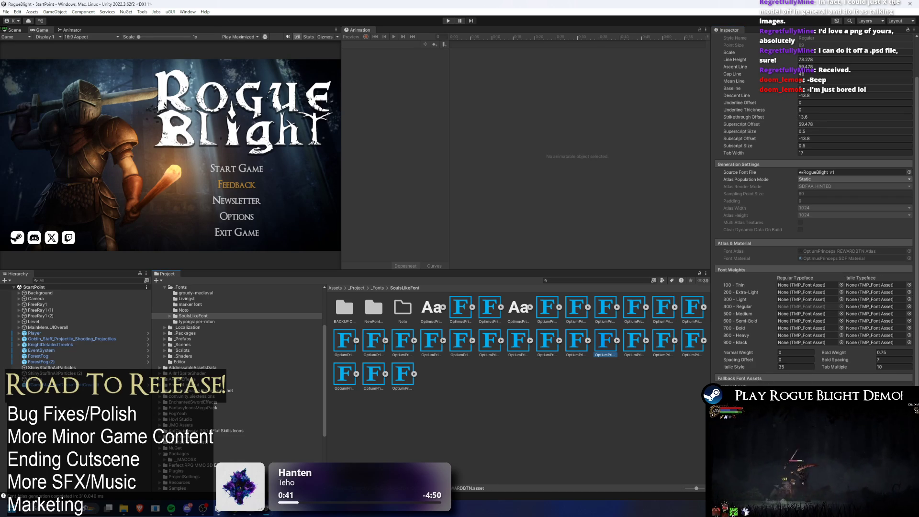
pyautogui.rightClick(726, 356)
pyautogui.press('Escape')
pyautogui.click(631, 344)
pyautogui.rightClick(726, 356)
pyautogui.press('Escape')
pyautogui.click(661, 343)
pyautogui.rightClick(726, 356)
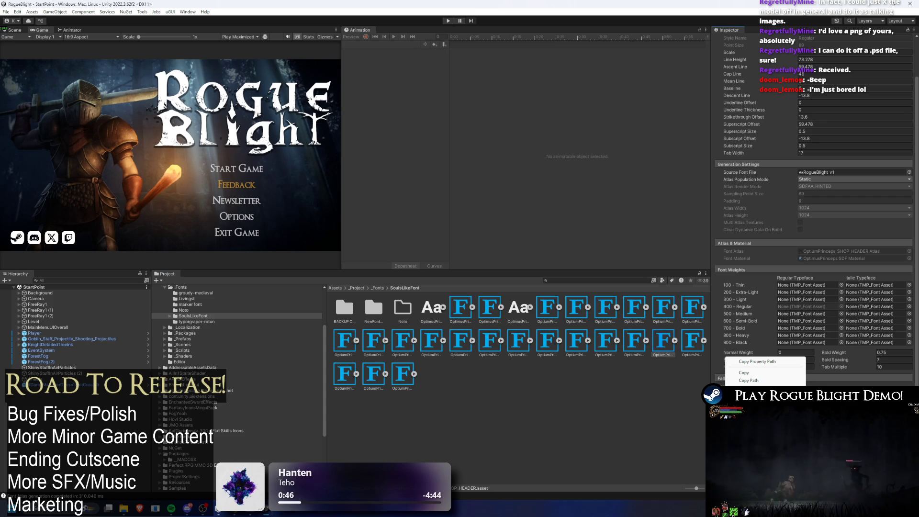
pyautogui.press('Escape')
pyautogui.click(691, 343)
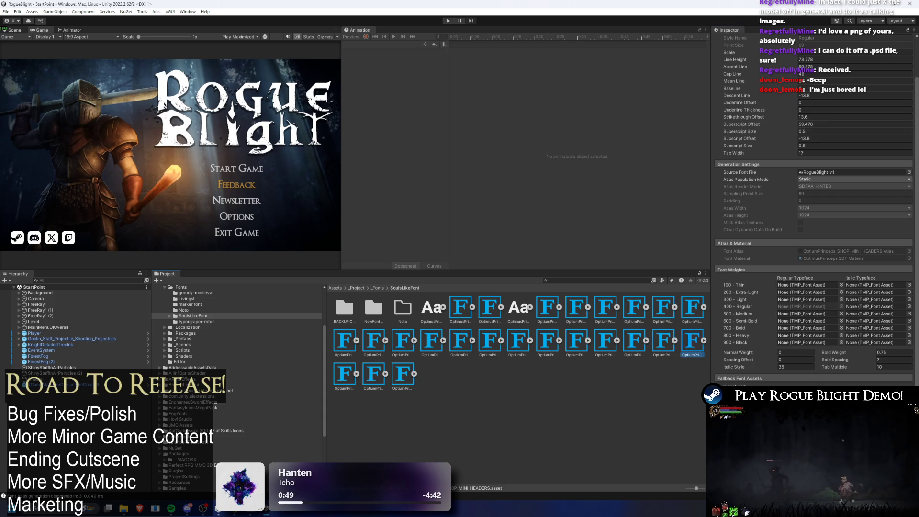
pyautogui.rightClick(725, 356)
pyautogui.press('Escape')
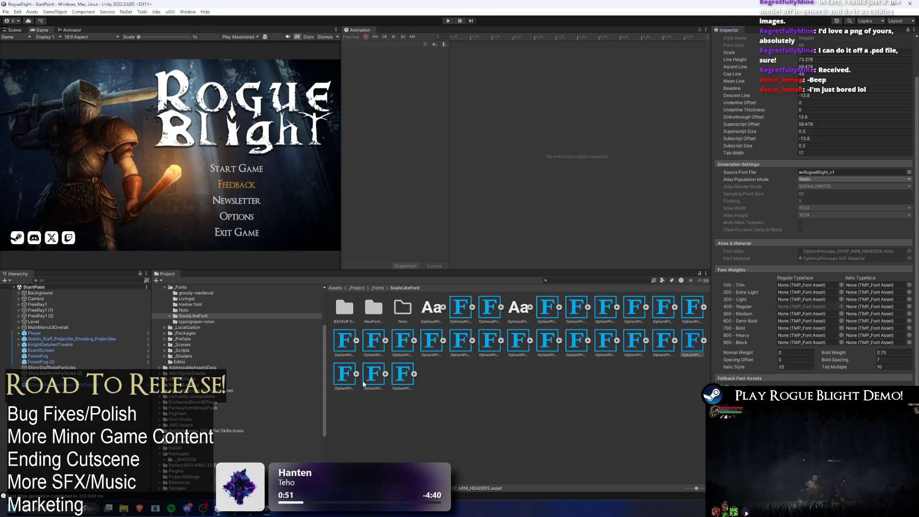
pyautogui.click(356, 373)
pyautogui.click(357, 373)
pyautogui.click(345, 373)
pyautogui.rightClick(726, 356)
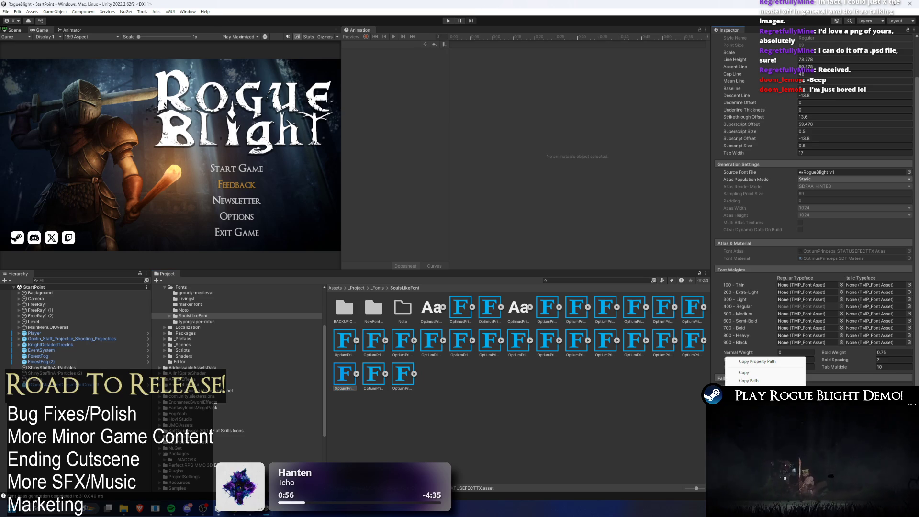
pyautogui.press('Escape')
pyautogui.click(373, 373)
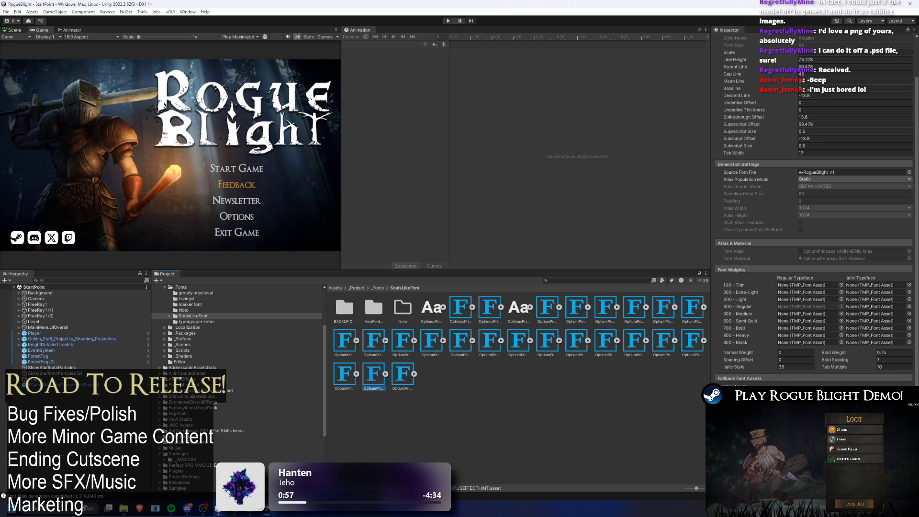
pyautogui.click(402, 374)
pyautogui.rightClick(725, 356)
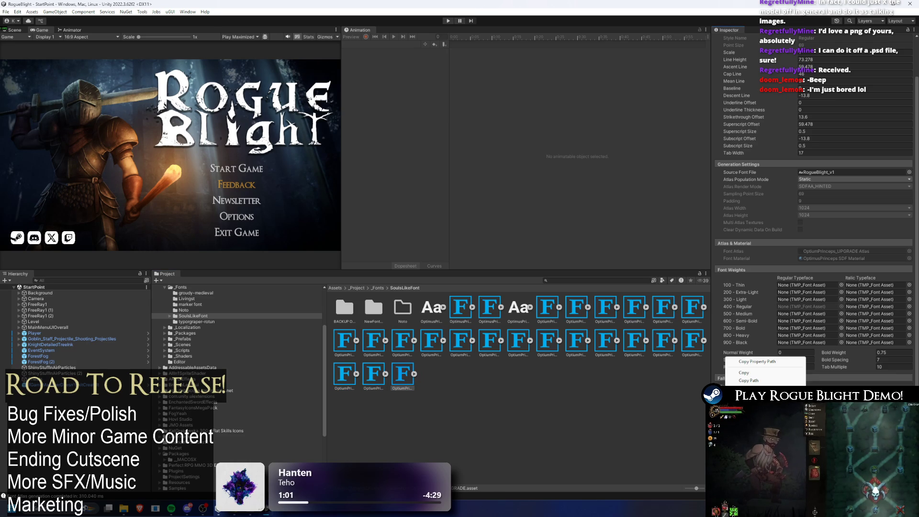
pyautogui.press('Escape')
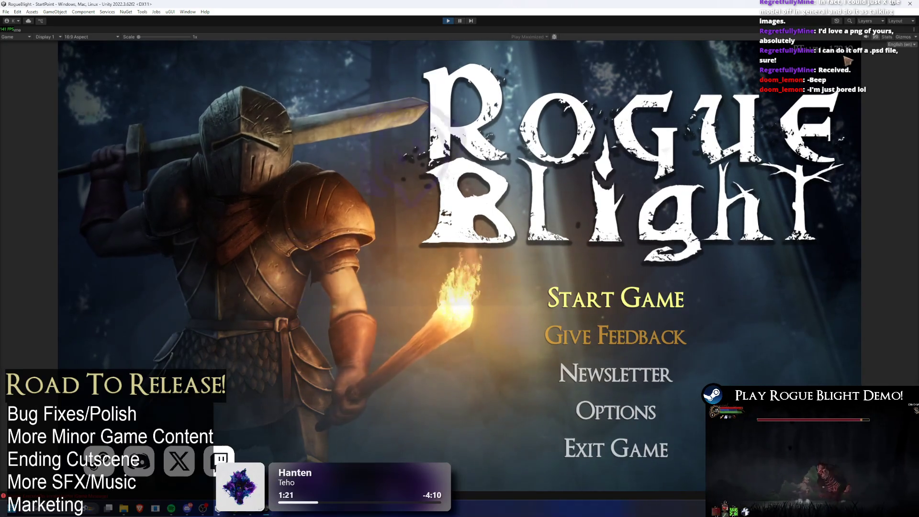
# Step: Switch the running game to Korean (ko-KR), open the main menu, then stop Play mode
pyautogui.click(900, 44)
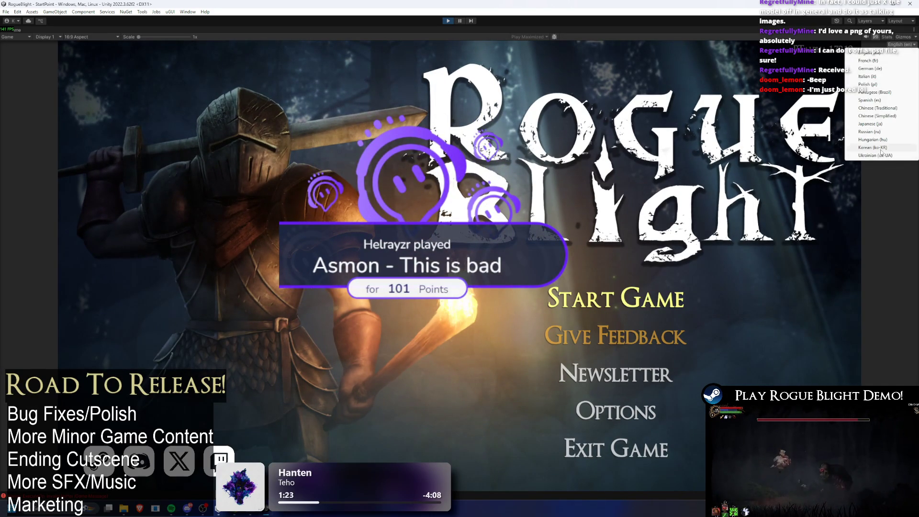
pyautogui.click(897, 148)
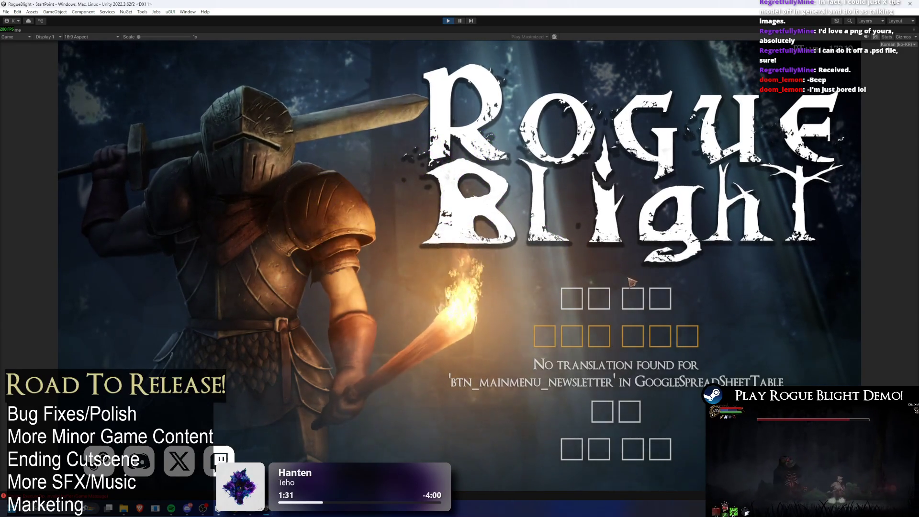
pyautogui.click(707, 283)
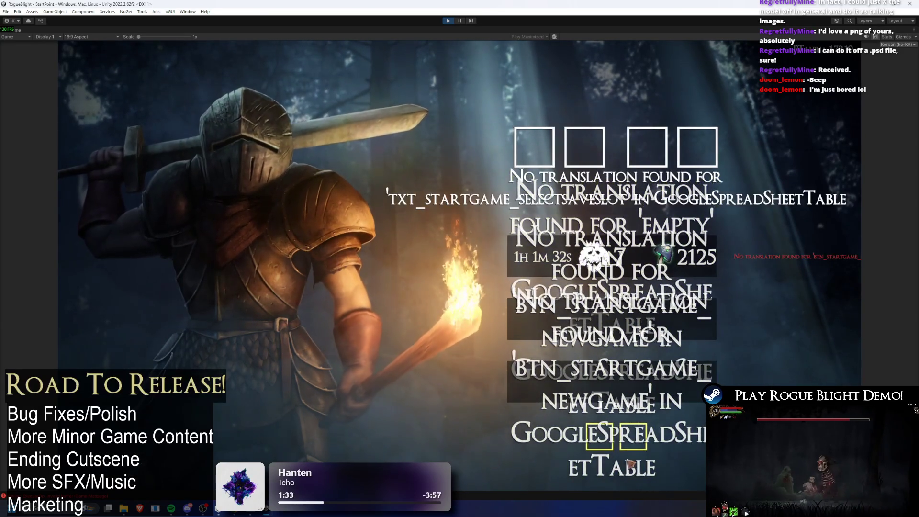
pyautogui.press('Escape')
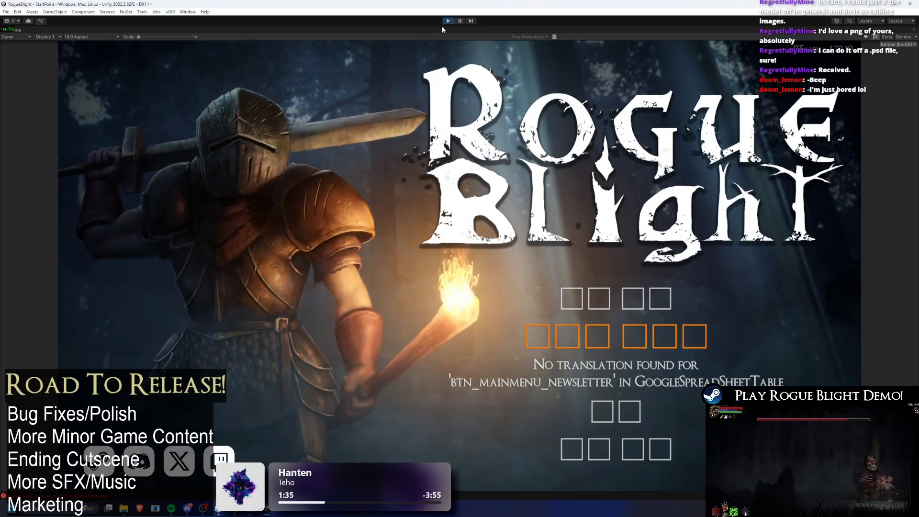
pyautogui.click(449, 21)
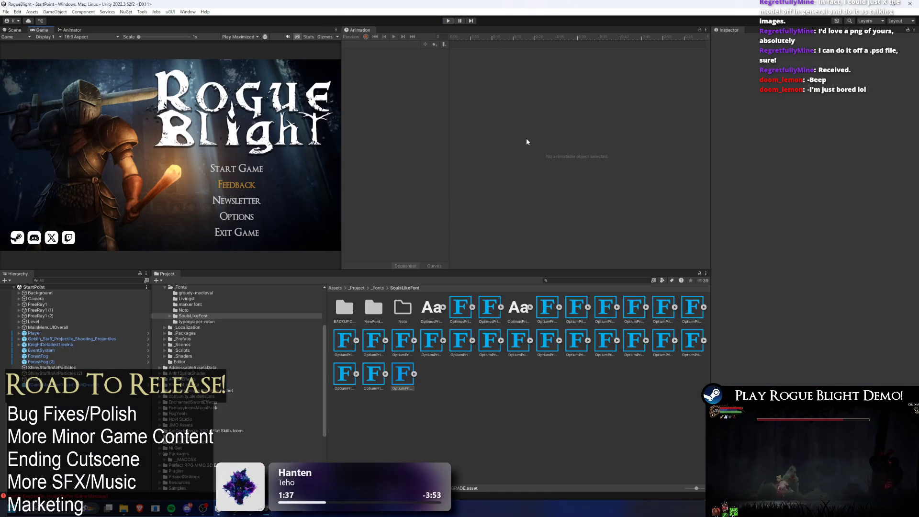
# Step: Set the NotoSerifKR-Regular SDF asset's Atlas Population Mode to Dynamic
pyautogui.scroll(-3, 772, 306)
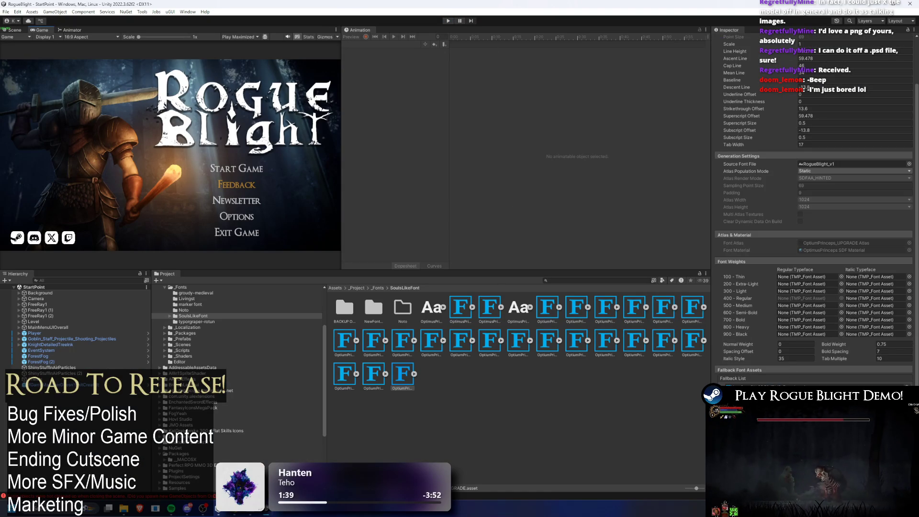
pyautogui.doubleClick(402, 308)
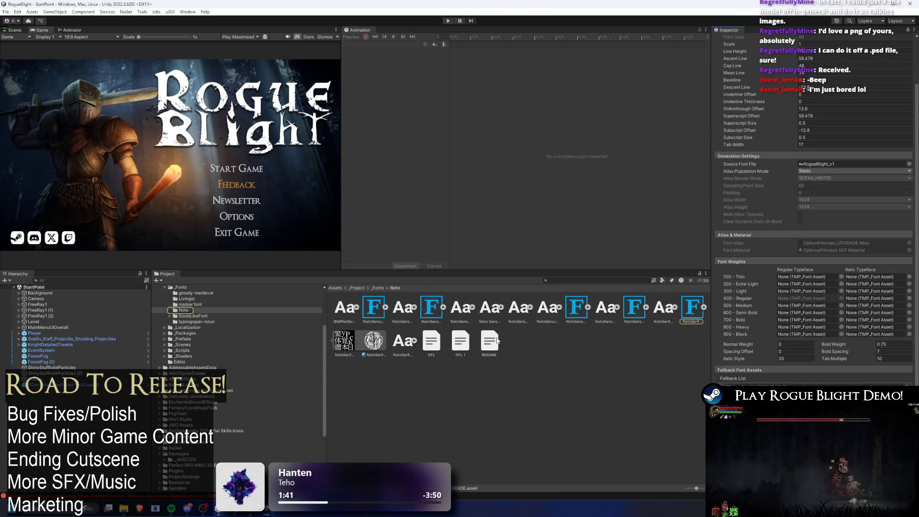
pyautogui.click(691, 312)
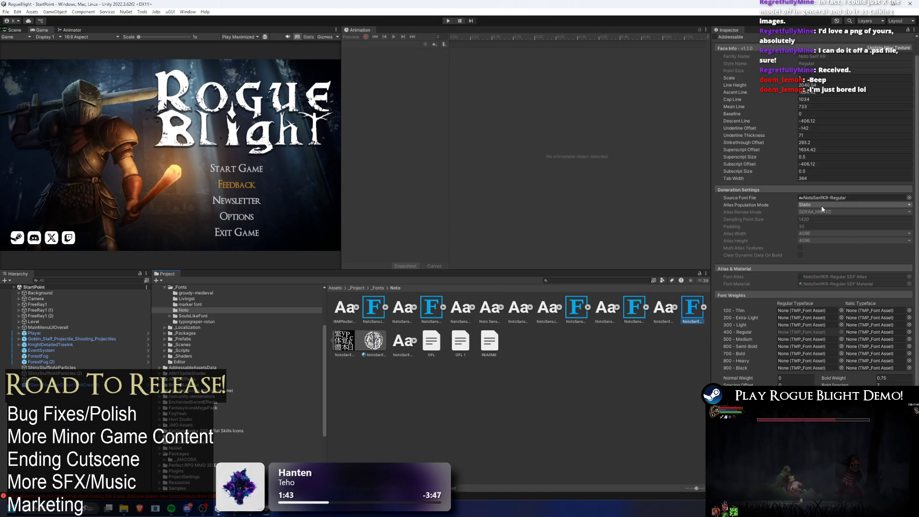
pyautogui.click(820, 221)
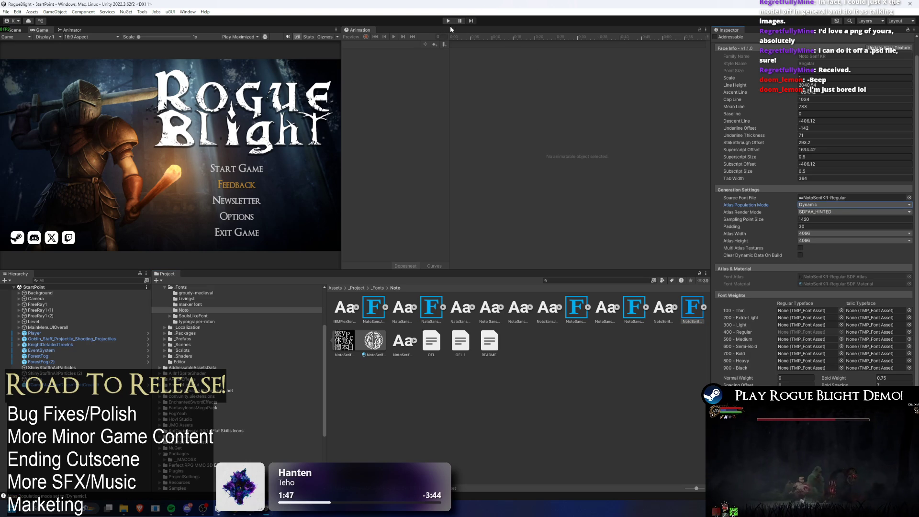
# Step: Save the project and re-enter Play mode to recheck the Korean menu
pyautogui.hotkey('ctrl', 's')
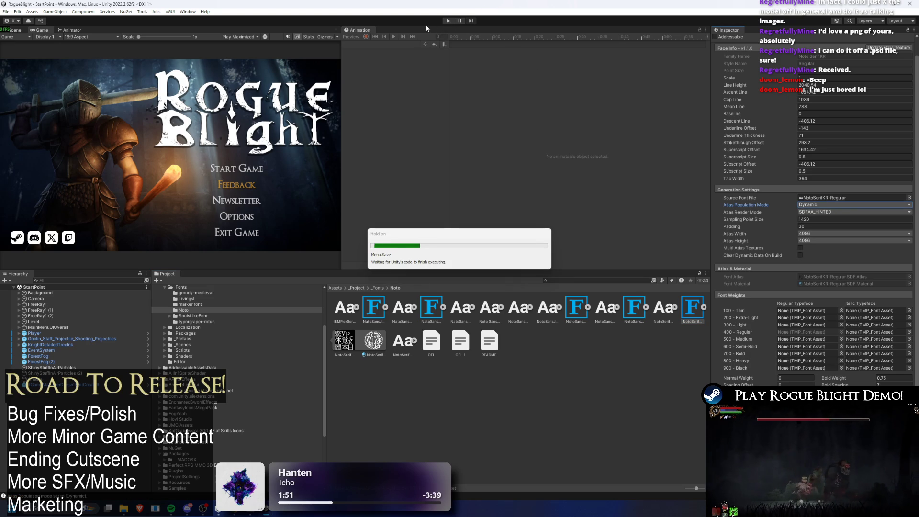
pyautogui.hotkey('ctrl', 'p')
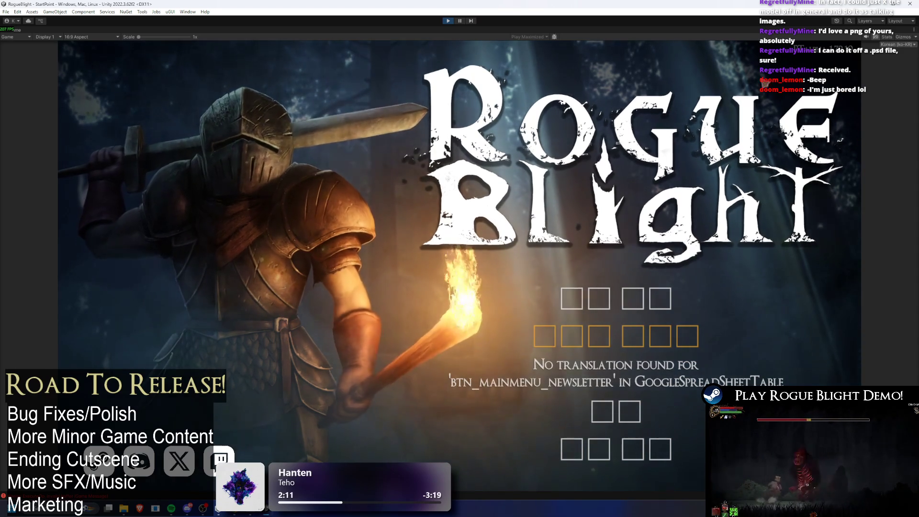
# Step: Switch the game language to Ukrainian (uk-UA), then back to Korean (ko-KR), then stop Play mode
pyautogui.click(894, 44)
pyautogui.click(875, 155)
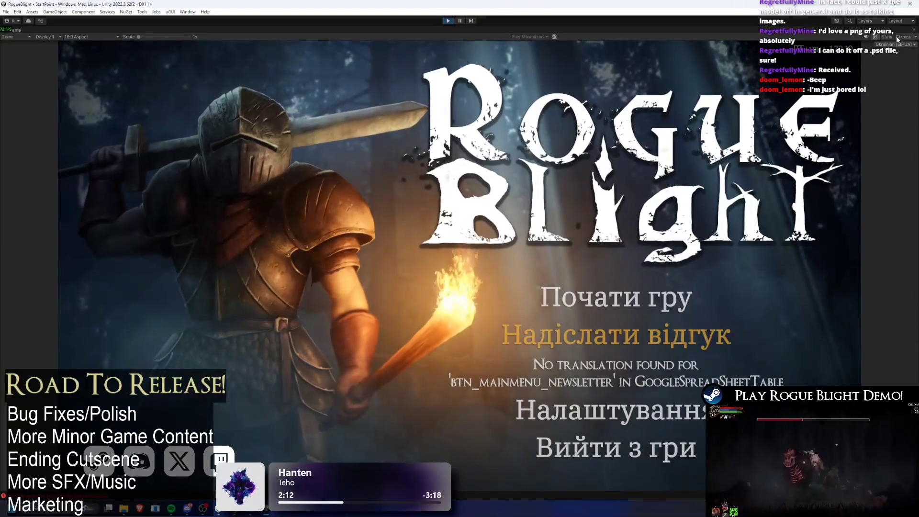
pyautogui.click(894, 44)
pyautogui.click(881, 147)
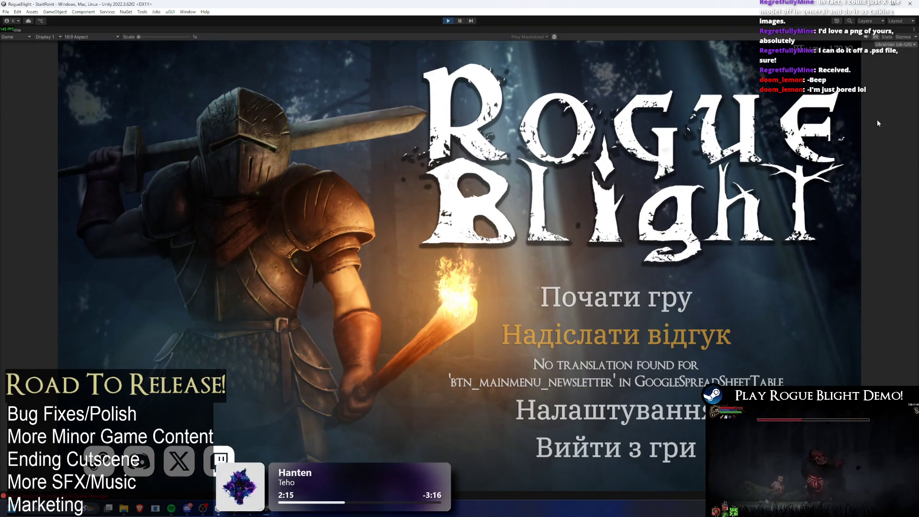
pyautogui.click(895, 44)
pyautogui.click(880, 147)
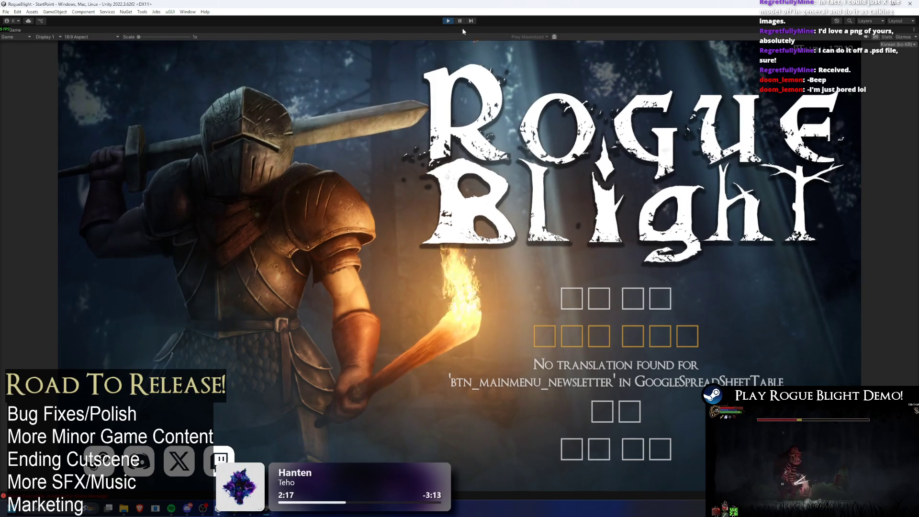
pyautogui.click(449, 20)
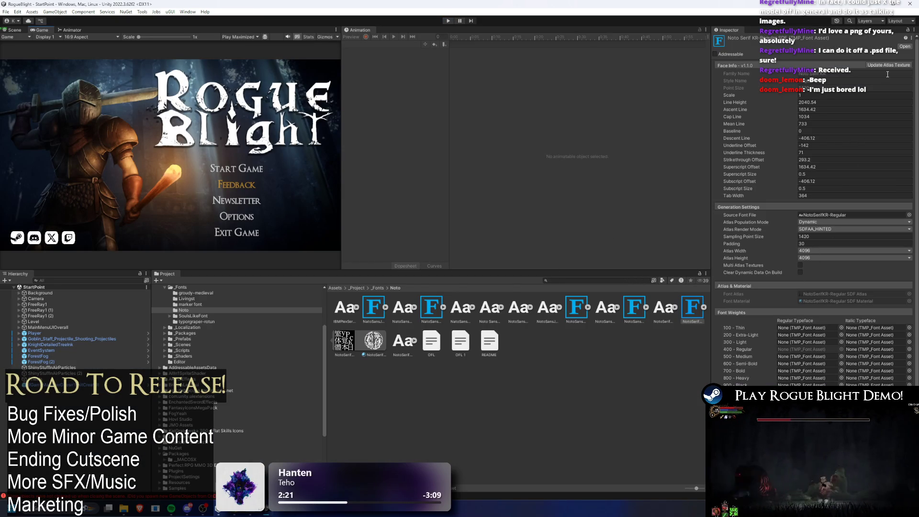
# Step: Regenerate the NotoSerifKR-Regular atlas with all 10 characters, then start Play mode again
pyautogui.click(885, 67)
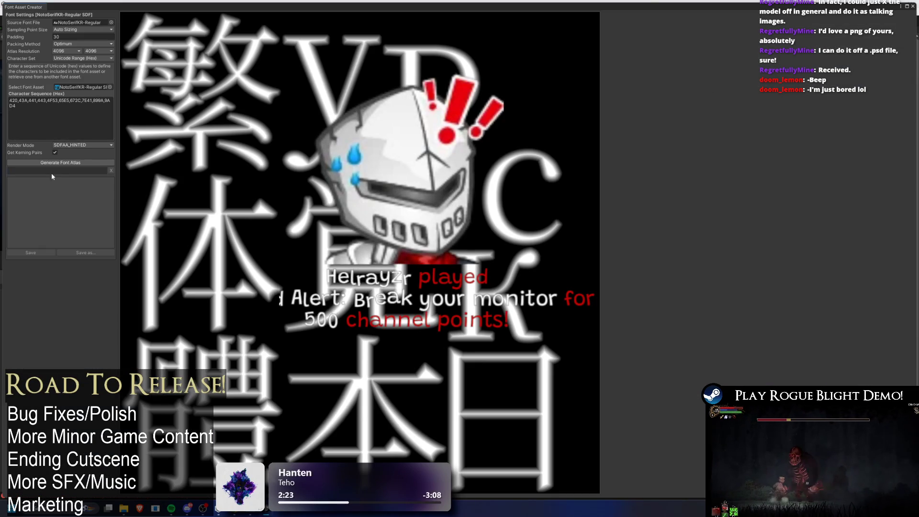
pyautogui.click(57, 163)
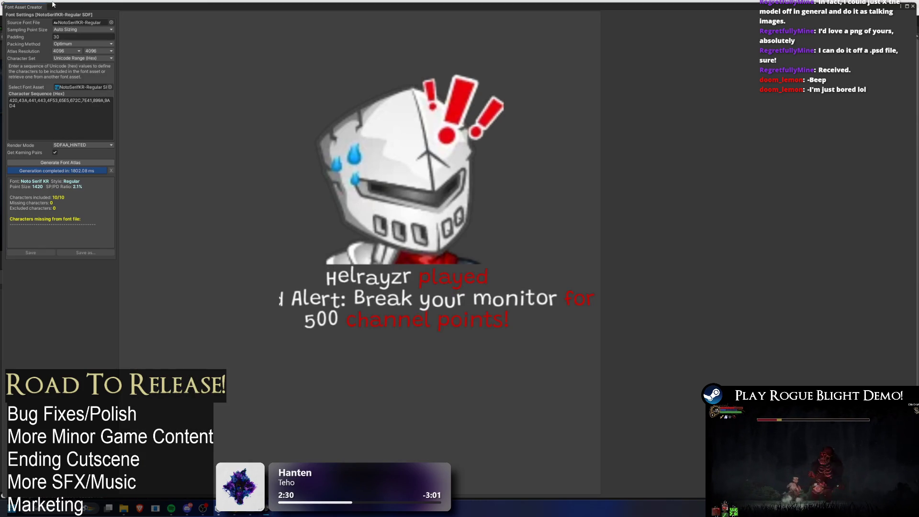
pyautogui.click(912, 7)
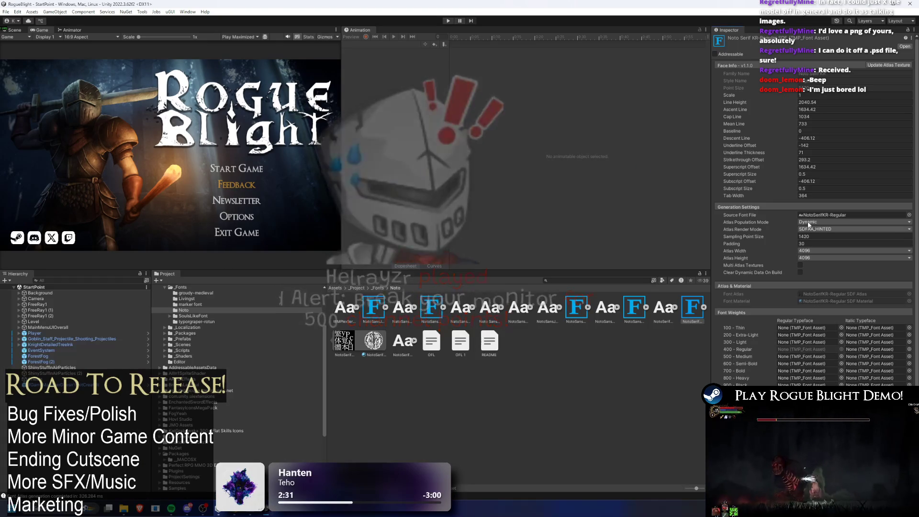
pyautogui.click(884, 66)
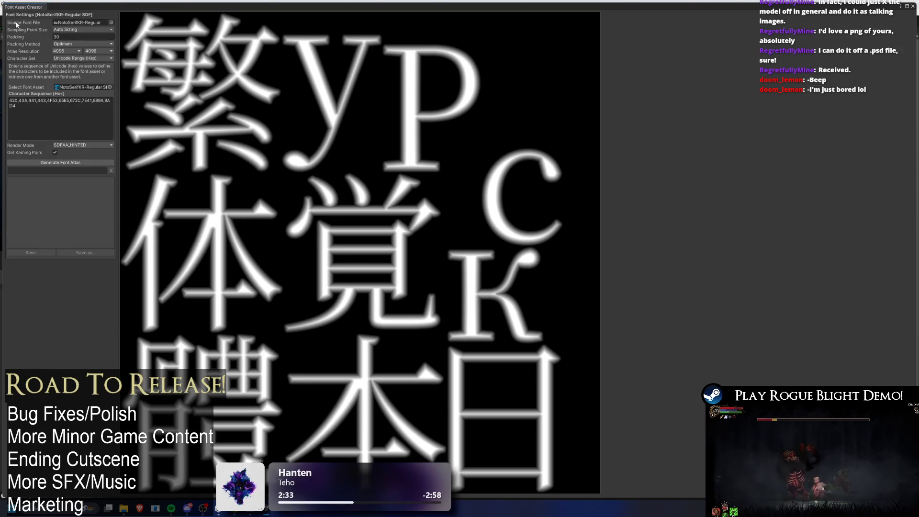
pyautogui.doubleClick(22, 8)
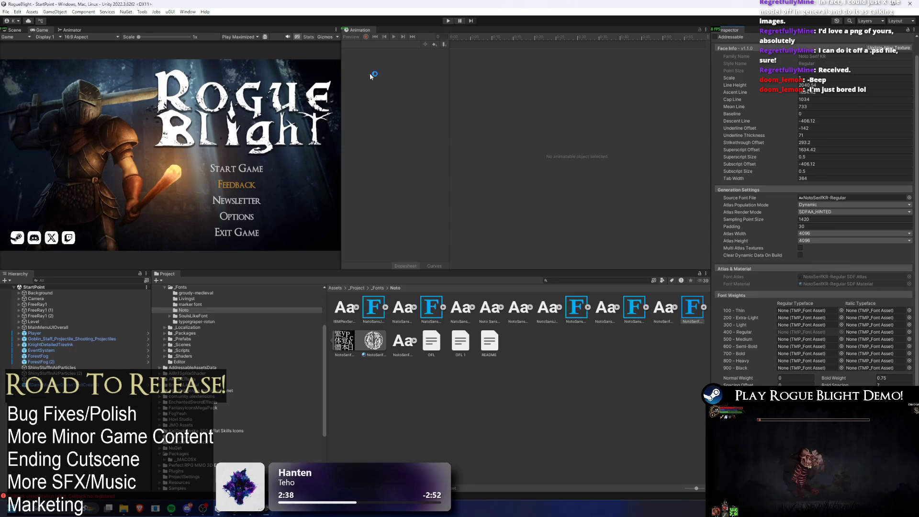
pyautogui.click(447, 21)
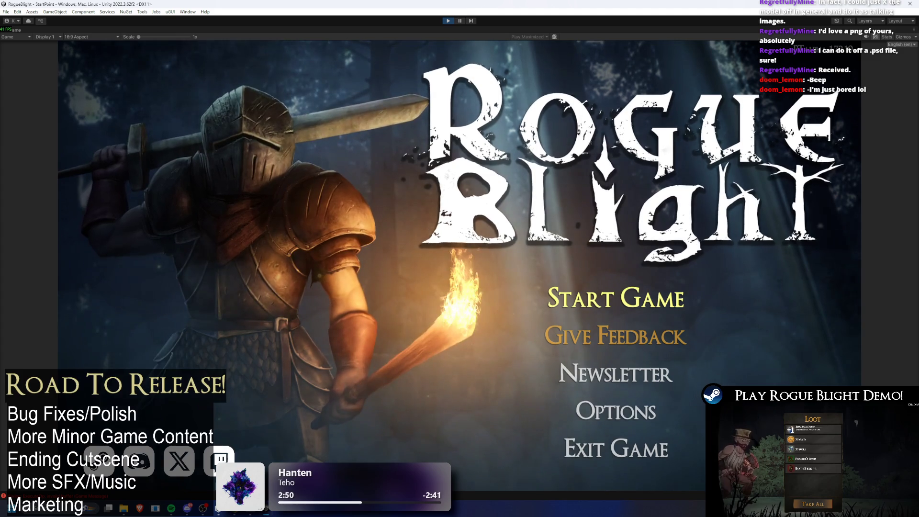
# Step: Switch the running game's locale from English to Korean (ko-KR), then stop playing
pyautogui.click(897, 44)
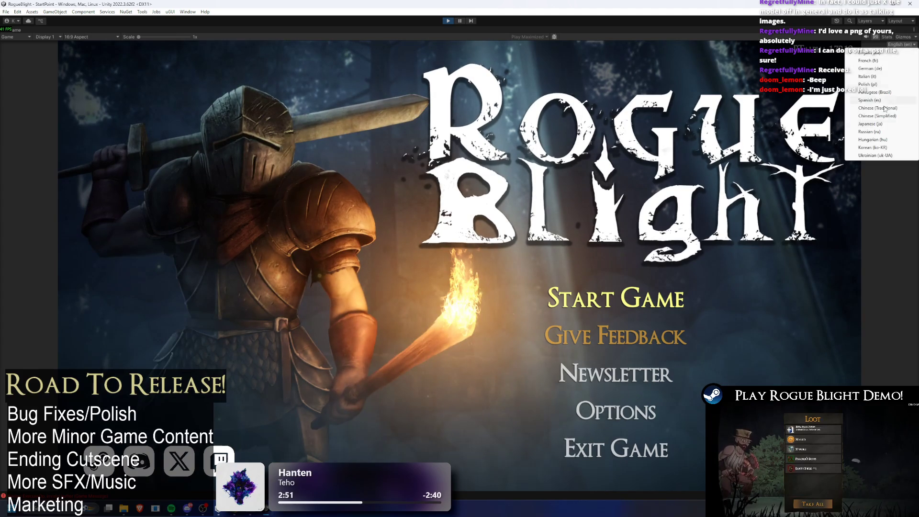
pyautogui.click(889, 148)
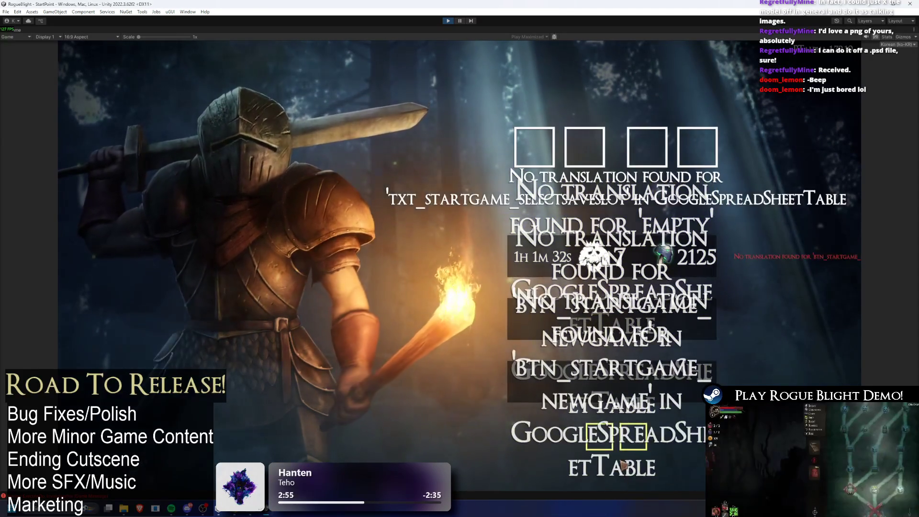
pyautogui.click(450, 21)
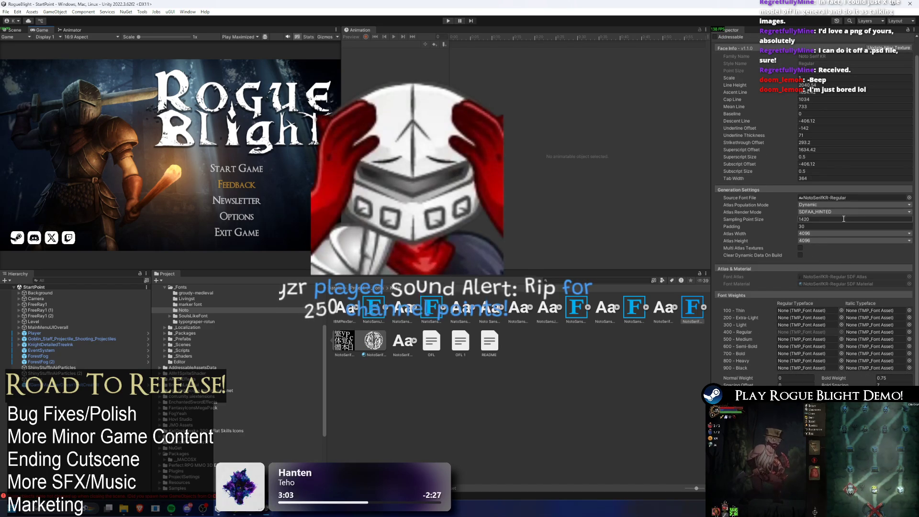
# Step: Compare the NotoSans SC and JP font assets, then reselect NotoSerifKR-Regular SDF
pyautogui.click(432, 310)
pyautogui.press('Left')
pyautogui.press('Left')
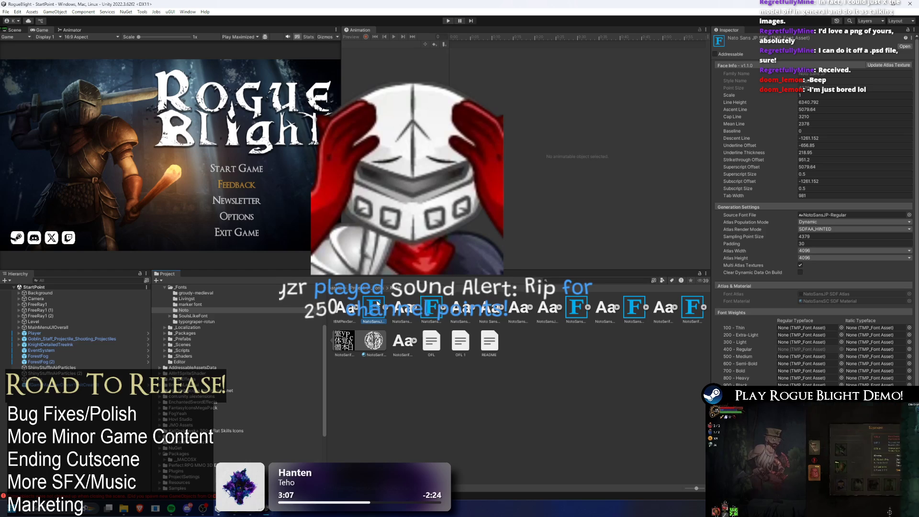
pyautogui.click(686, 305)
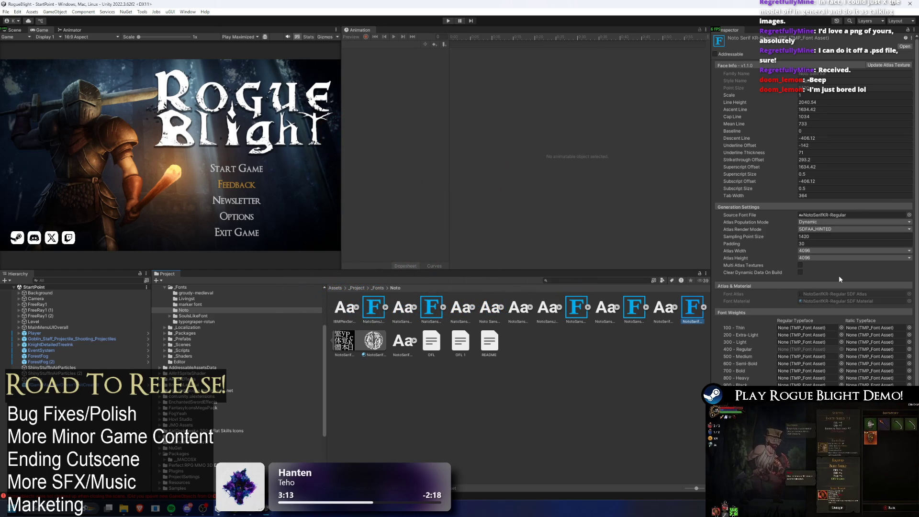
# Step: Inspect the Korean font's atlas texture and material, then return to the _Fonts folder
pyautogui.click(833, 302)
pyautogui.click(838, 294)
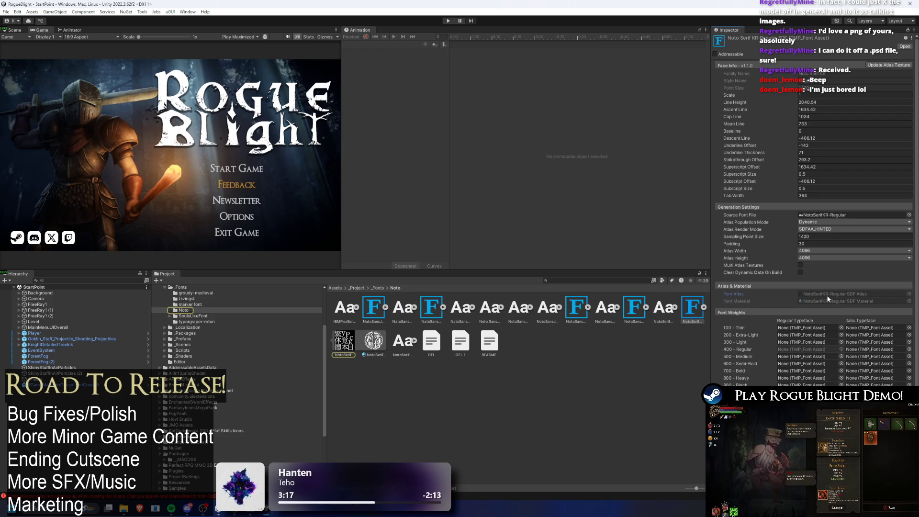
pyautogui.click(346, 342)
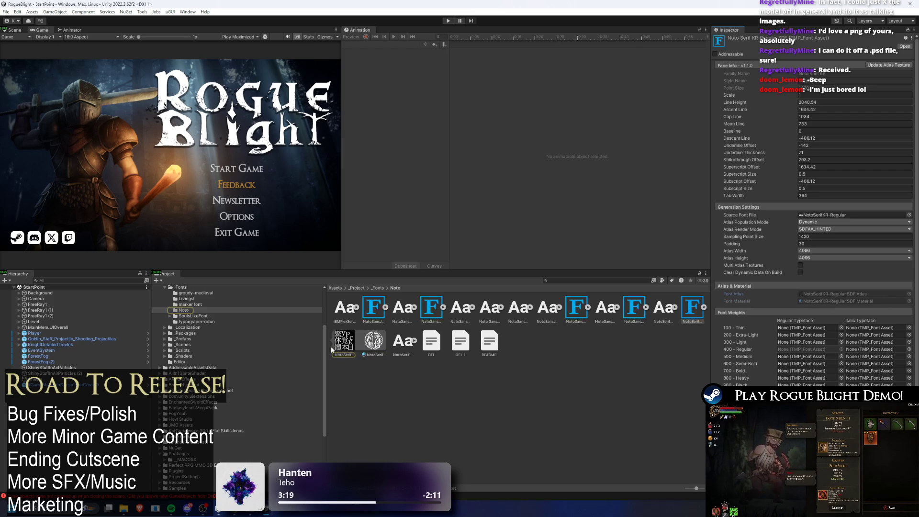
pyautogui.click(369, 343)
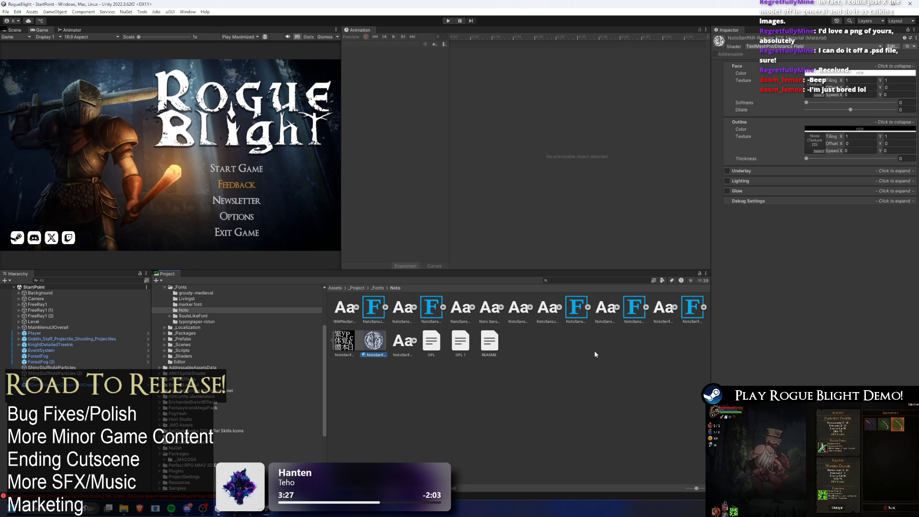
pyautogui.click(703, 307)
pyautogui.click(686, 311)
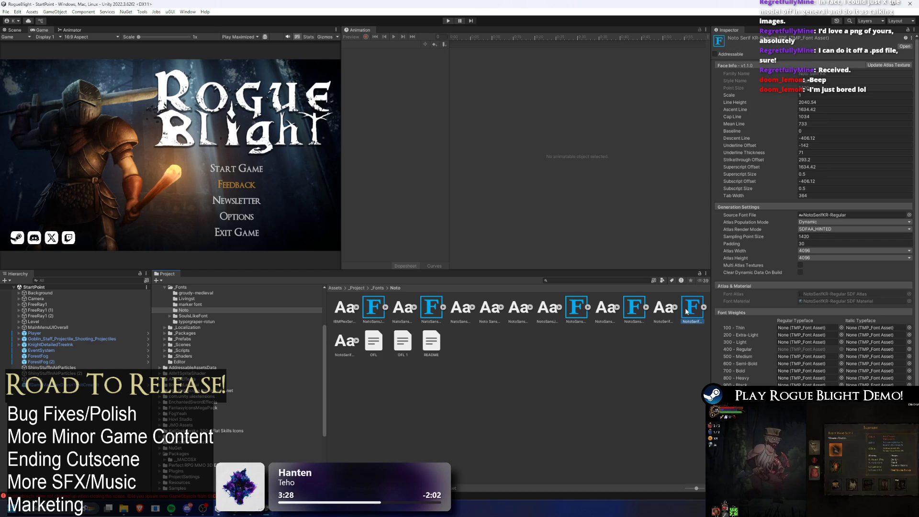
pyautogui.click(379, 288)
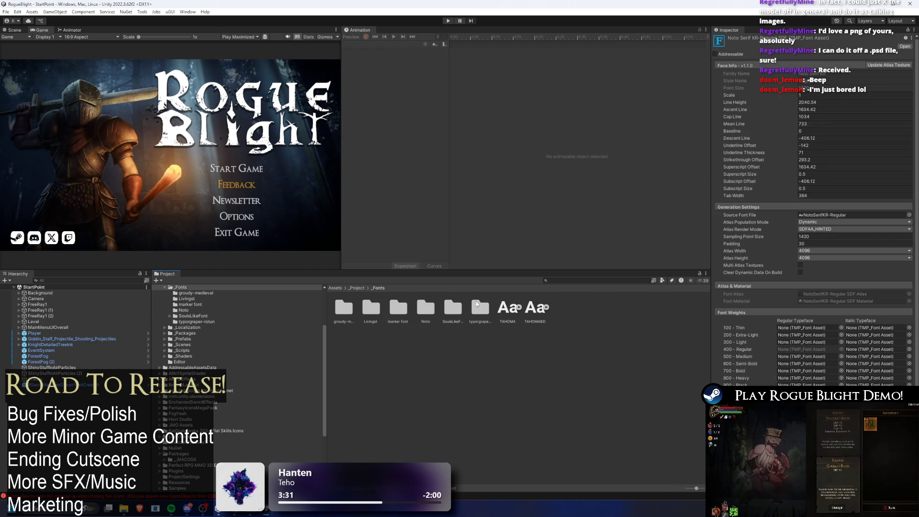
# Step: Open the SoulsLikeFont folder and inspect the OptimusPrinceps font assets and MAINMENU atlas
pyautogui.click(453, 312)
pyautogui.doubleClick(453, 312)
pyautogui.click(458, 308)
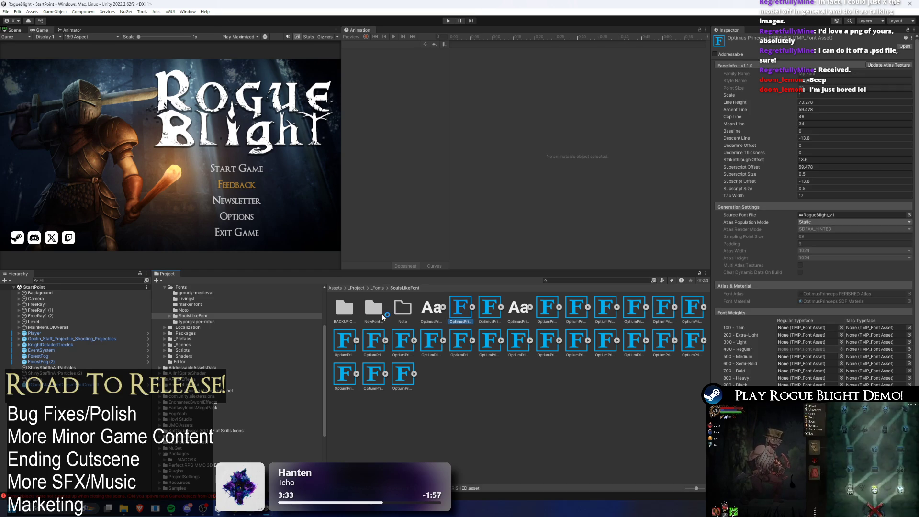
pyautogui.scroll(-3, 832, 353)
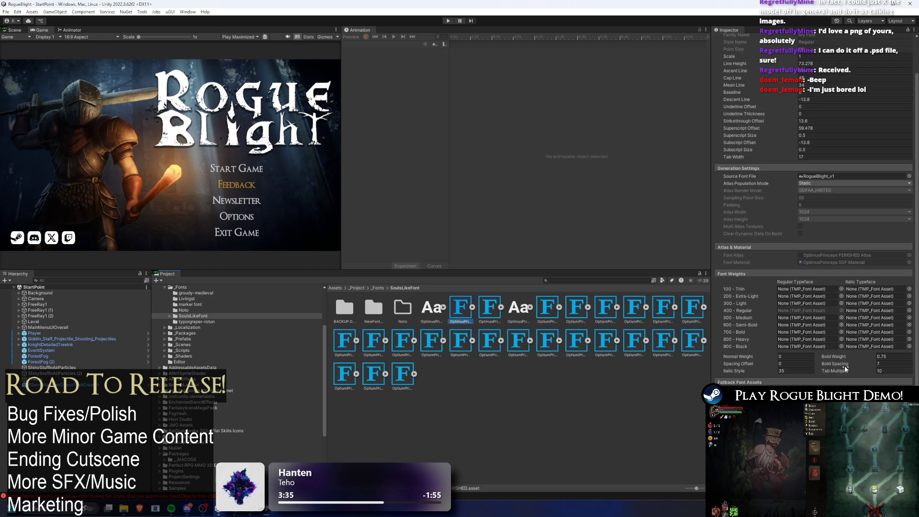
pyautogui.click(489, 340)
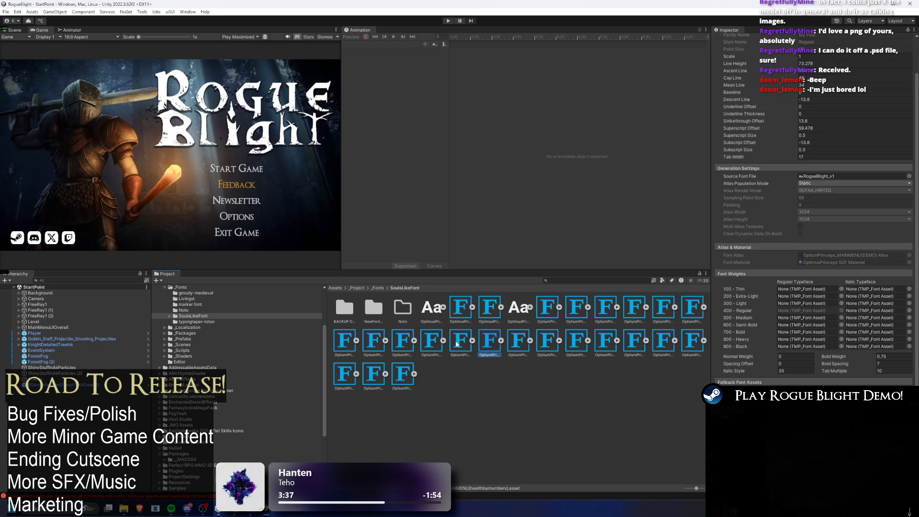
pyautogui.click(443, 340)
pyautogui.click(488, 341)
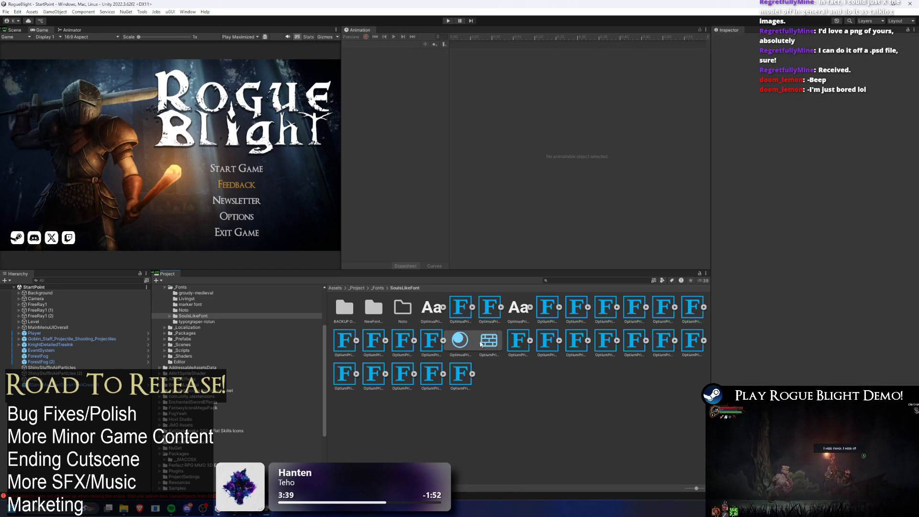
pyautogui.click(444, 341)
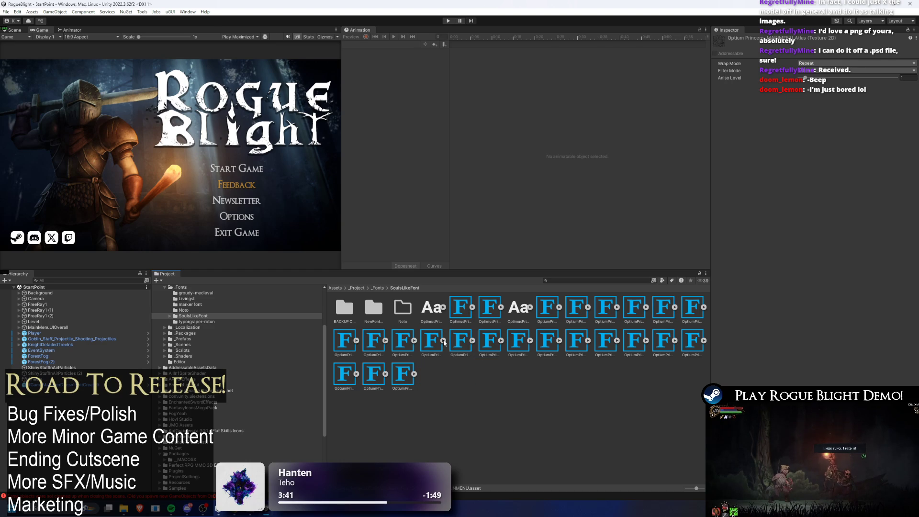
# Step: Recheck the MAINMENU font asset's settings and atlas, start Play mode, and switch to Google Fonts
pyautogui.click(440, 344)
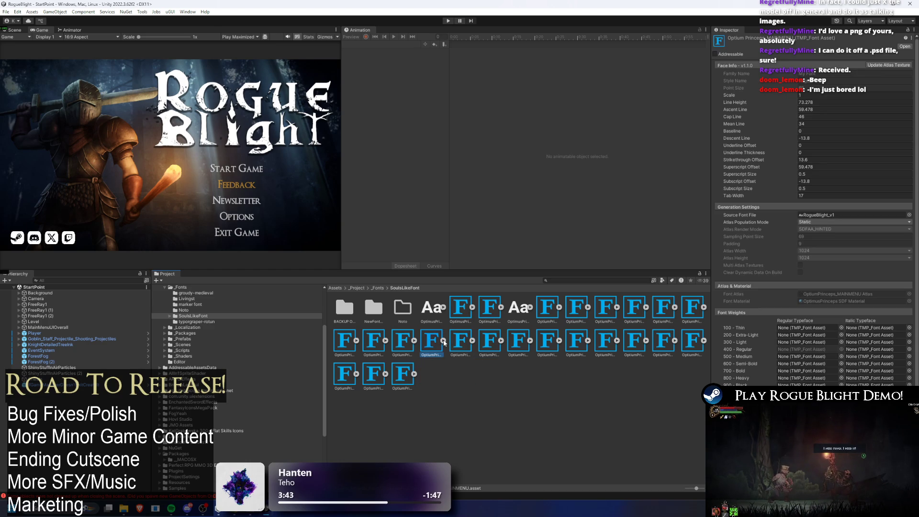
pyautogui.click(444, 341)
pyautogui.click(489, 341)
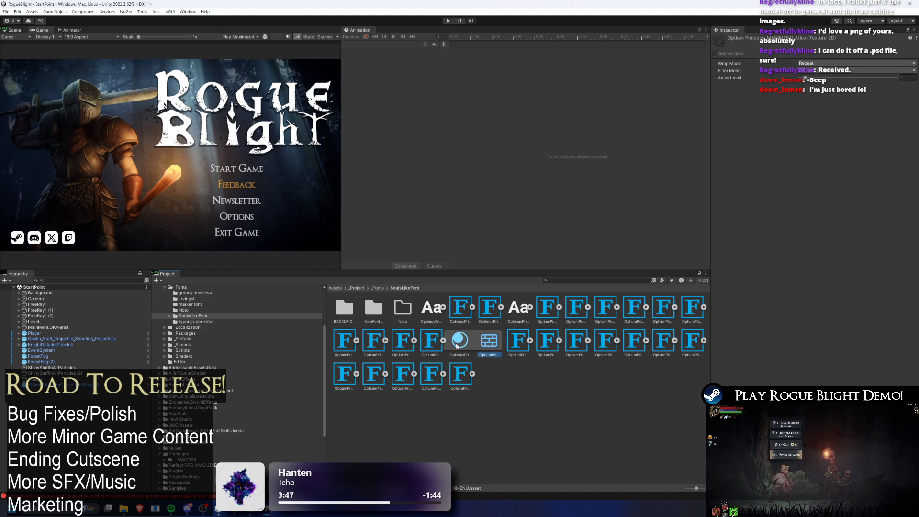
pyautogui.click(428, 341)
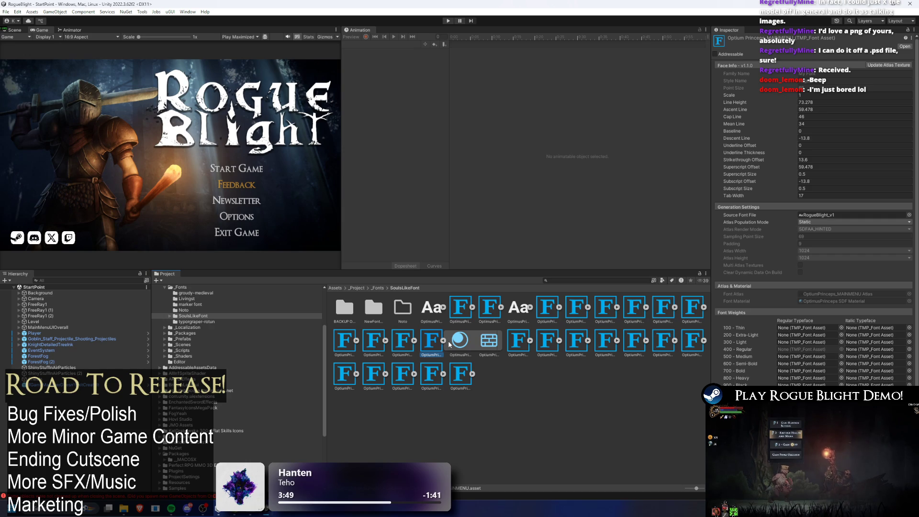
pyautogui.click(448, 21)
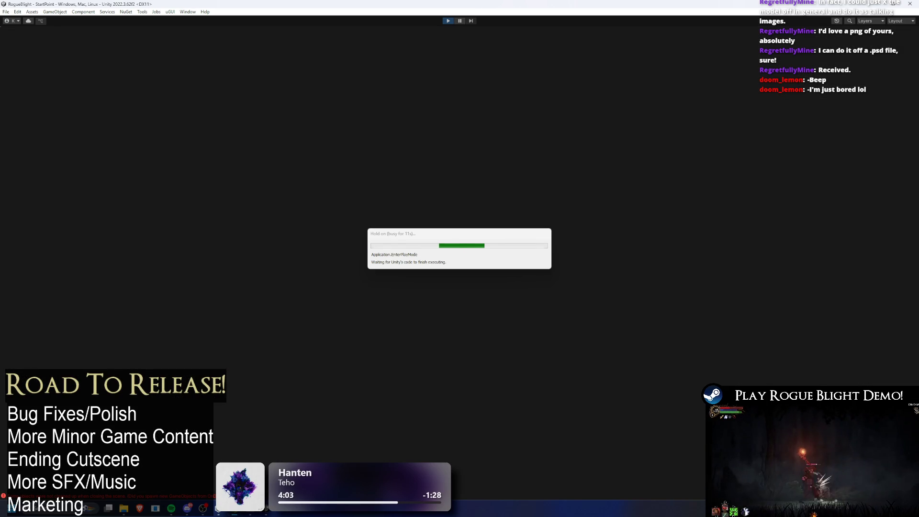
pyautogui.hotkey('alt', 'Tab')
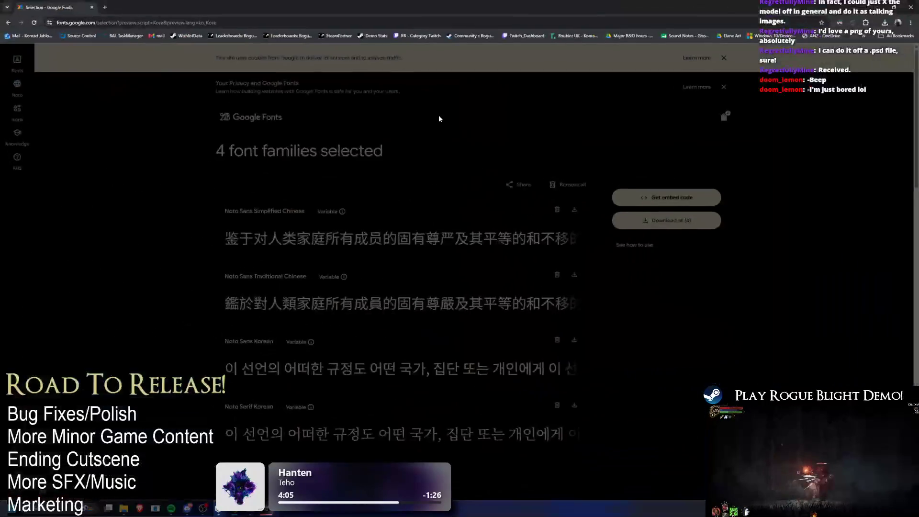
# Step: Open the Noto Serif Korean specimen page and turn off the page-dimming extension
pyautogui.scroll(-1, 439, 326)
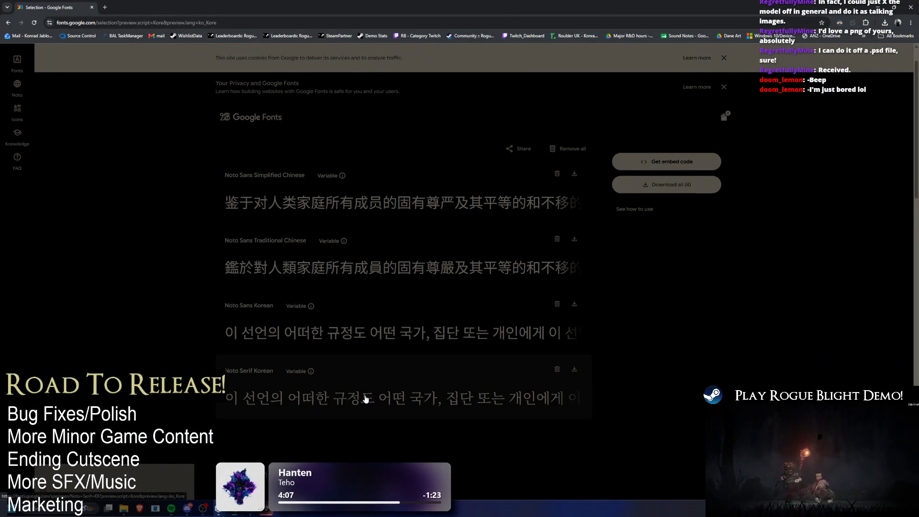
pyautogui.click(412, 390)
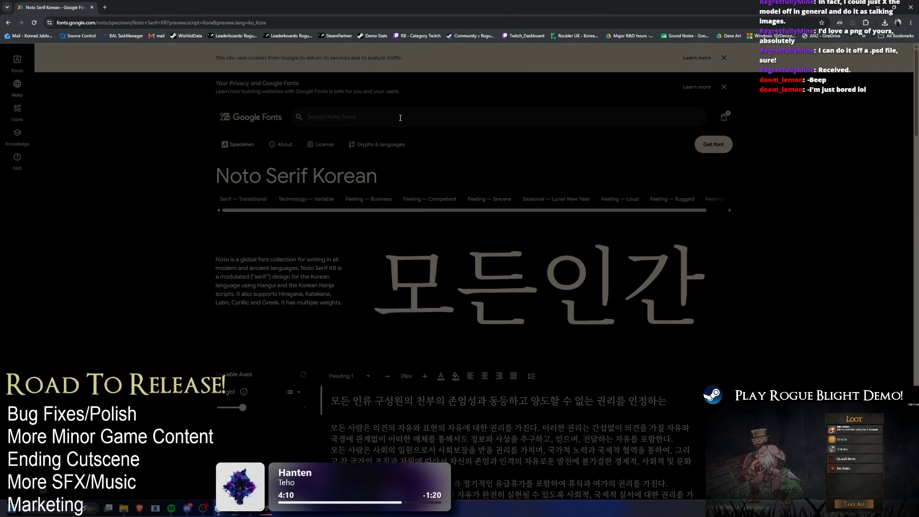
pyautogui.scroll(-4, 432, 212)
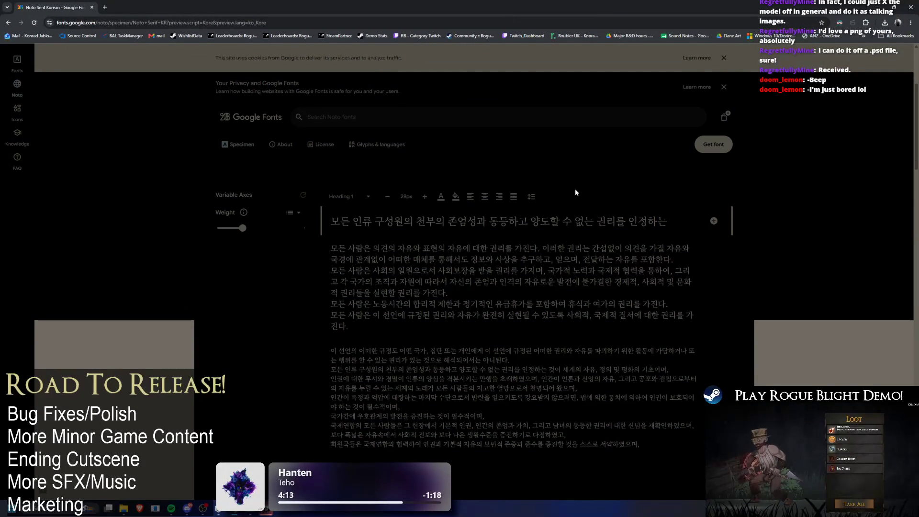
pyautogui.scroll(2, 801, 82)
pyautogui.click(839, 22)
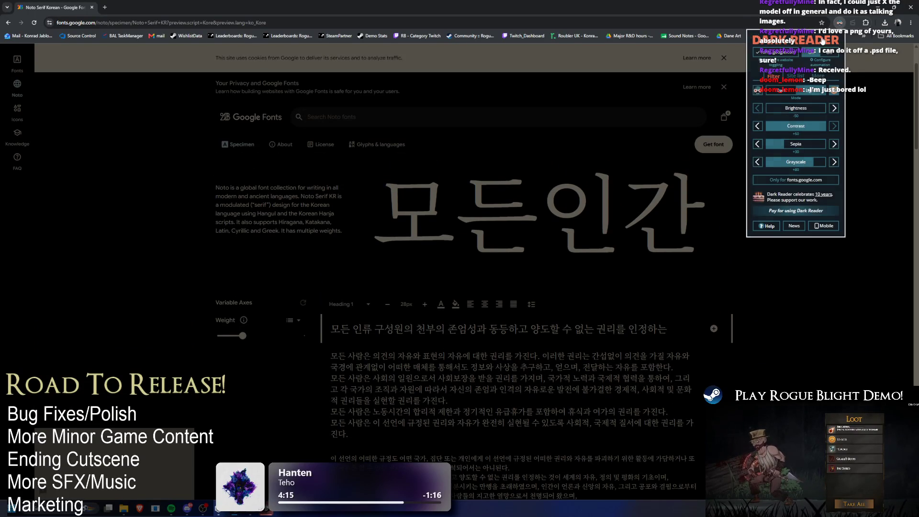
pyautogui.click(829, 50)
pyautogui.click(461, 284)
pyautogui.scroll(2, 371, 226)
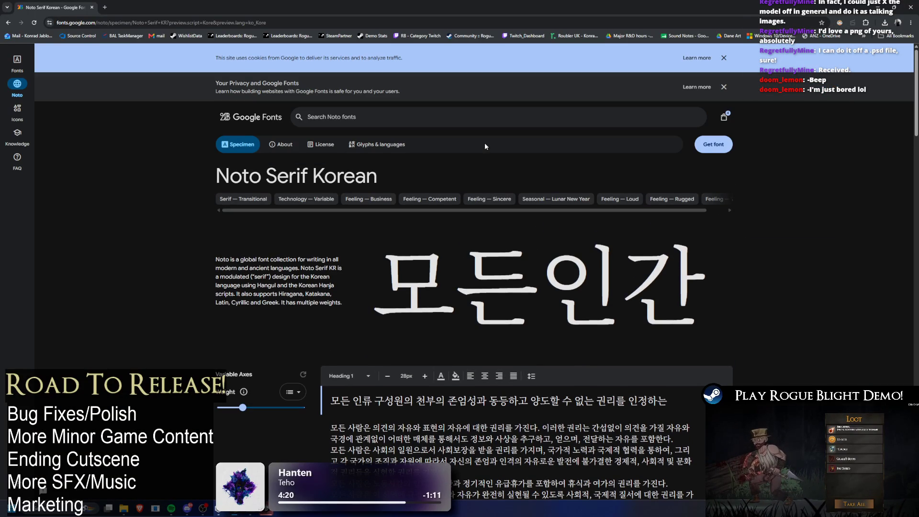
# Step: View the font's supported Hangul glyphs, then try and erase test preview text 'fdsa'
pyautogui.click(378, 144)
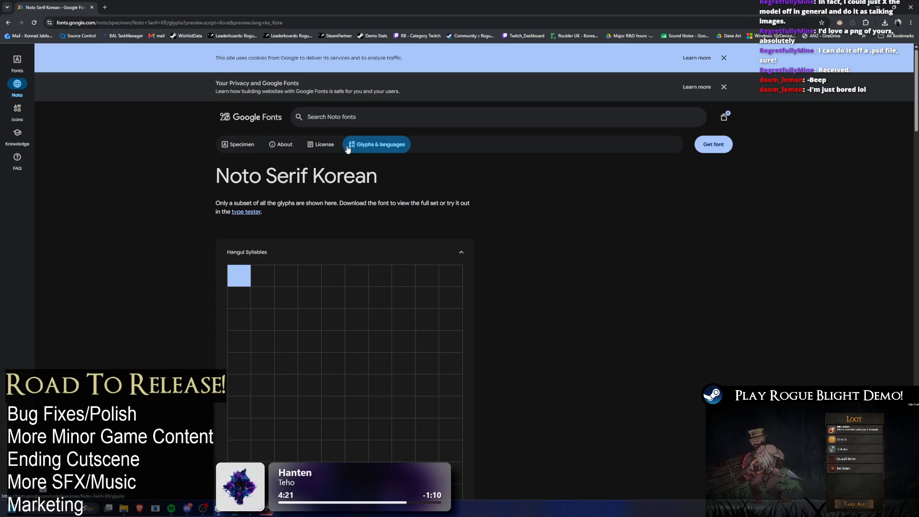
pyautogui.scroll(-2, 489, 202)
pyautogui.scroll(2, 489, 202)
pyautogui.click(239, 144)
pyautogui.scroll(-15, 618, 226)
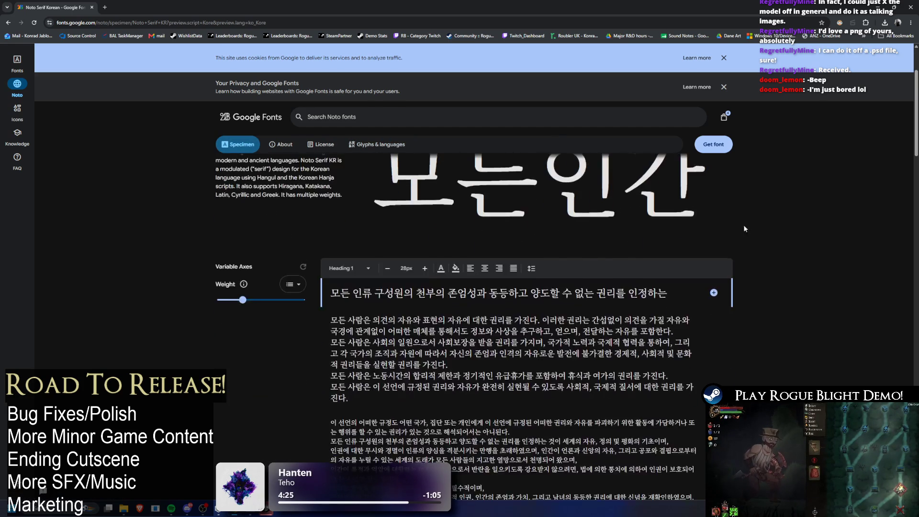
pyautogui.scroll(15, 771, 234)
pyautogui.scroll(-10, 771, 234)
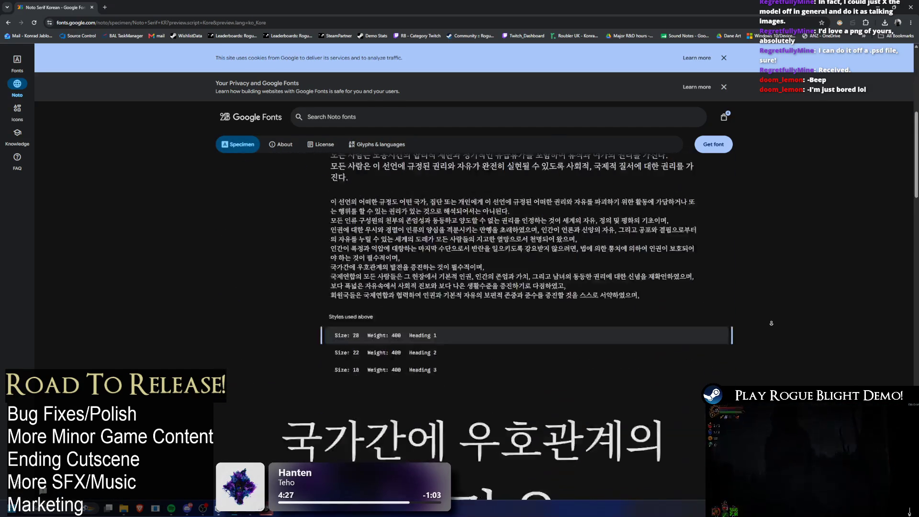
pyautogui.click(340, 345)
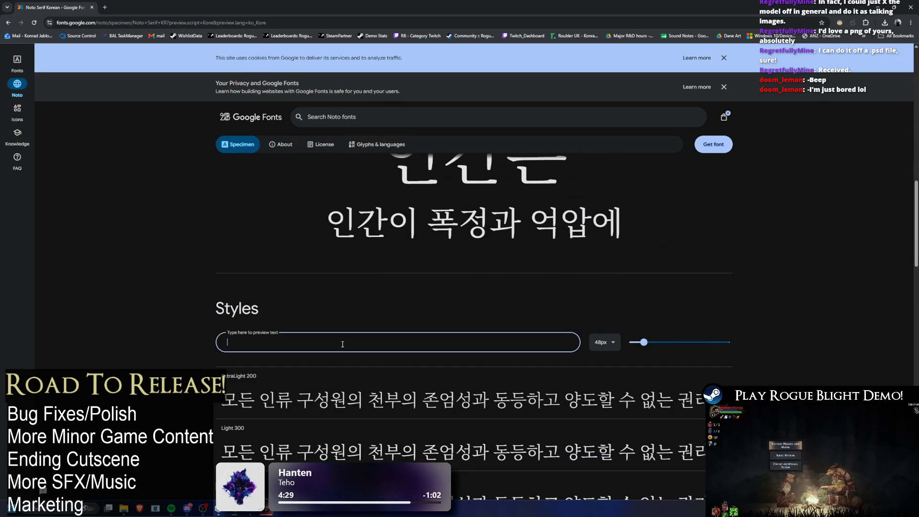
pyautogui.write('fdsa')
pyautogui.press('BackSpace')
pyautogui.press('BackSpace')
pyautogui.press('BackSpace')
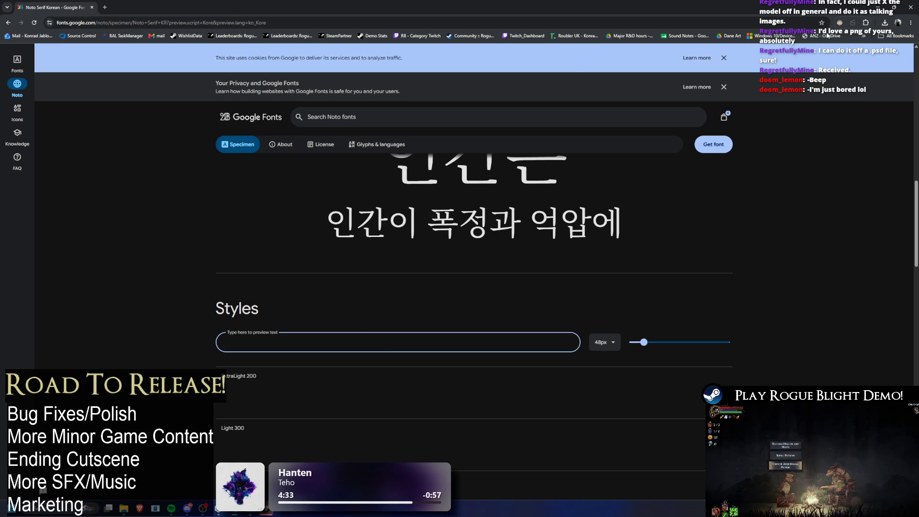
pyautogui.hotkey('alt', 'Tab')
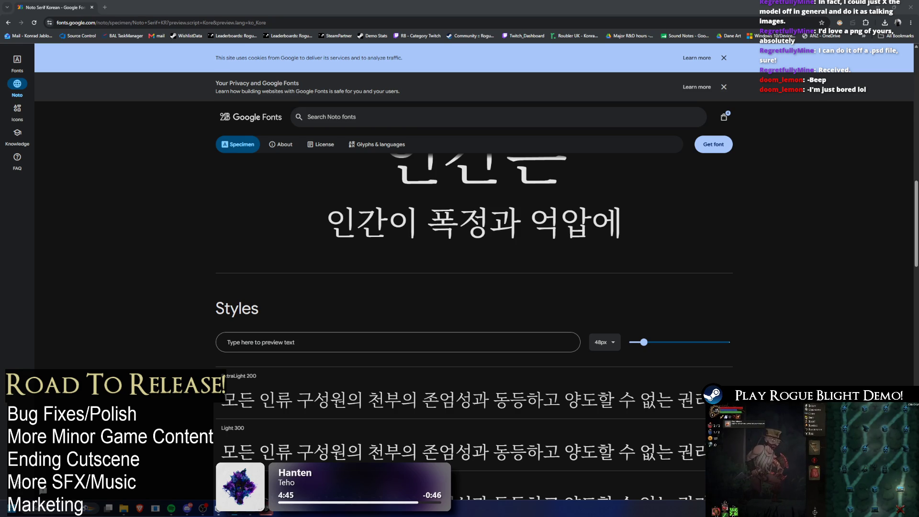
# Step: Enter 닫기 in the Styles preview box, then replace it with 피드백 보내기
pyautogui.click(408, 341)
pyautogui.write('닫기')
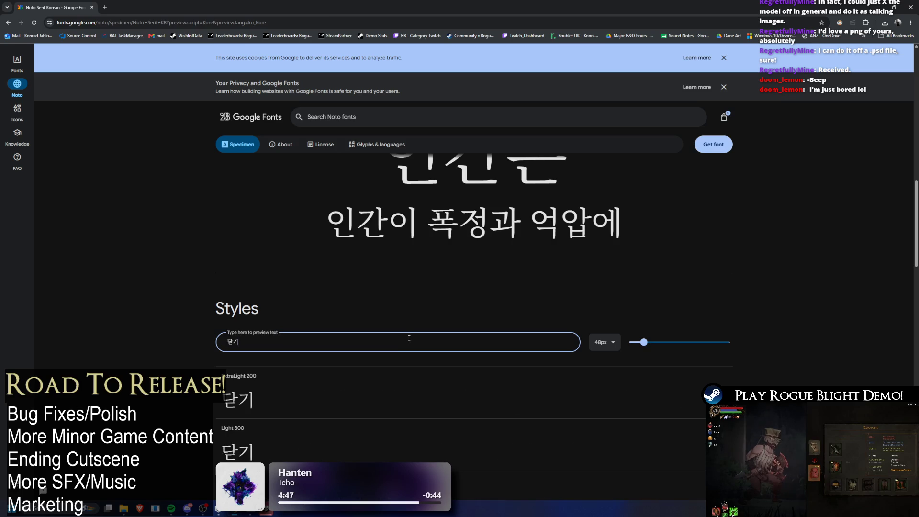
pyautogui.scroll(-1, 463, 313)
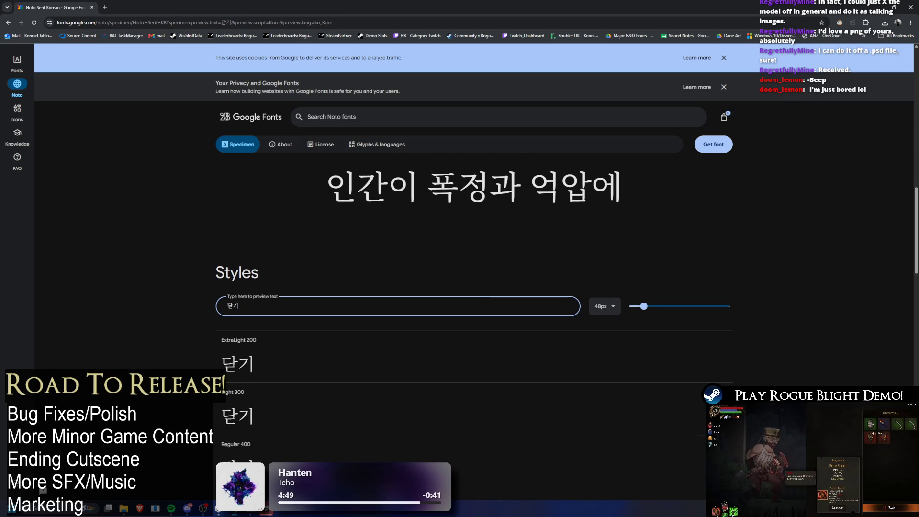
pyautogui.hotkey('alt', 'Tab')
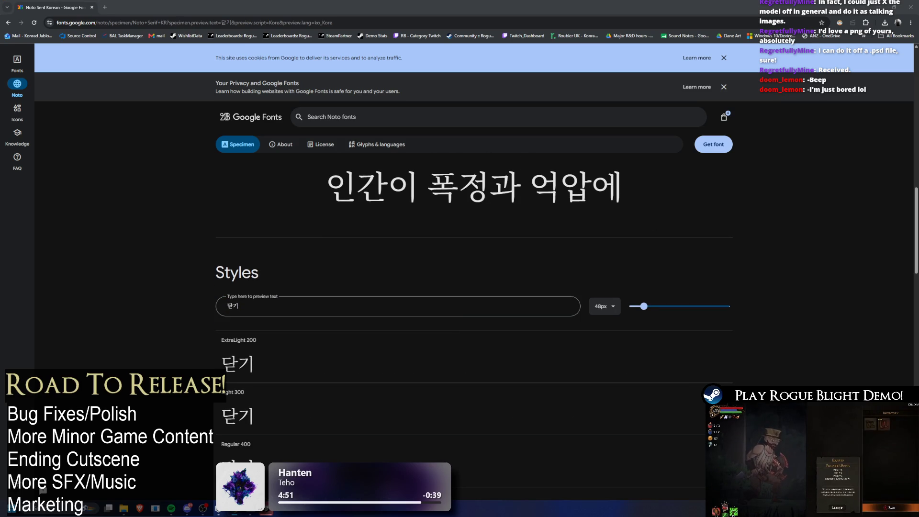
pyautogui.hotkey('alt', 'Tab')
pyautogui.hotkey('ctrl', 'a')
pyautogui.write('피드백 보내기')
# Step: Review 피드백 보내기 across the Noto Serif Korean weights, then return to the running game
pyautogui.scroll(-2, 475, 274)
pyautogui.scroll(-3, 369, 322)
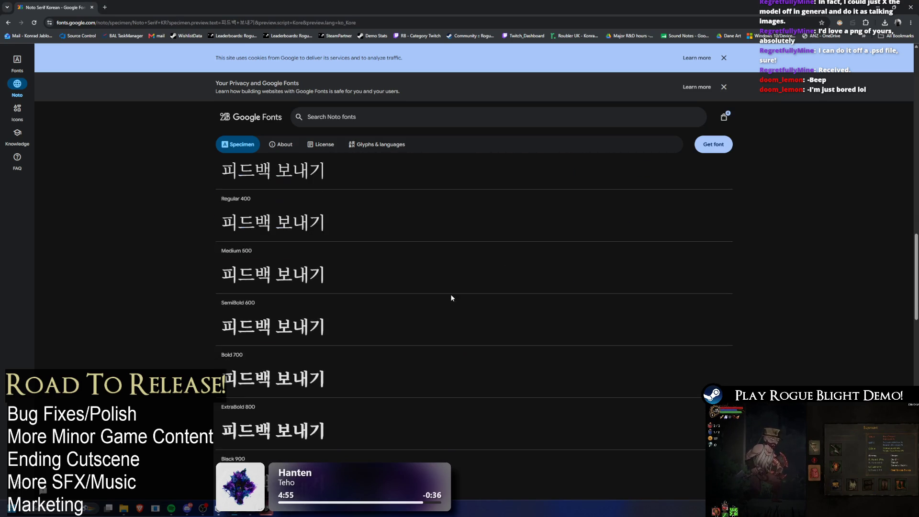
pyautogui.scroll(2, 449, 297)
pyautogui.scroll(-7, 632, 226)
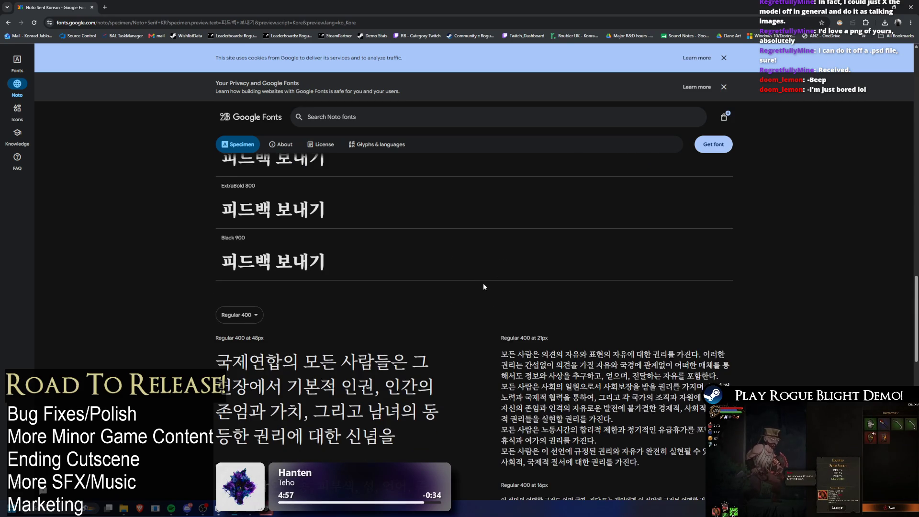
pyautogui.scroll(-2, 483, 287)
pyautogui.scroll(8, 558, 277)
pyautogui.scroll(-15, 558, 277)
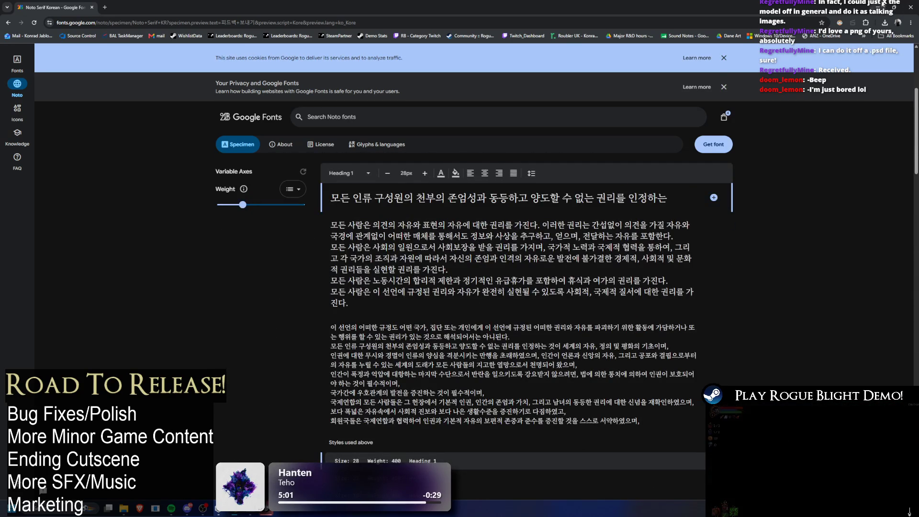
pyautogui.click(882, 4)
pyautogui.click(893, 44)
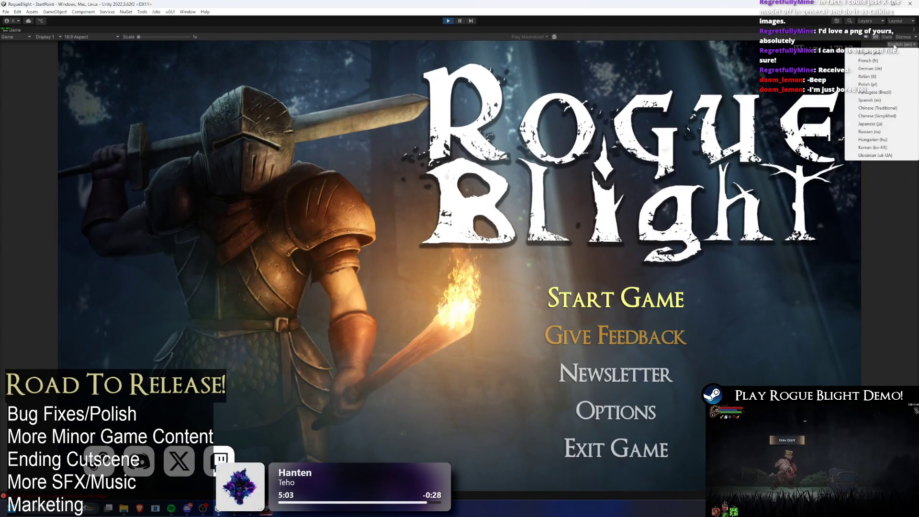
# Step: Switch the game to Korean and select NewGameTxt by searching 'newga' in the hierarchy
pyautogui.click(872, 148)
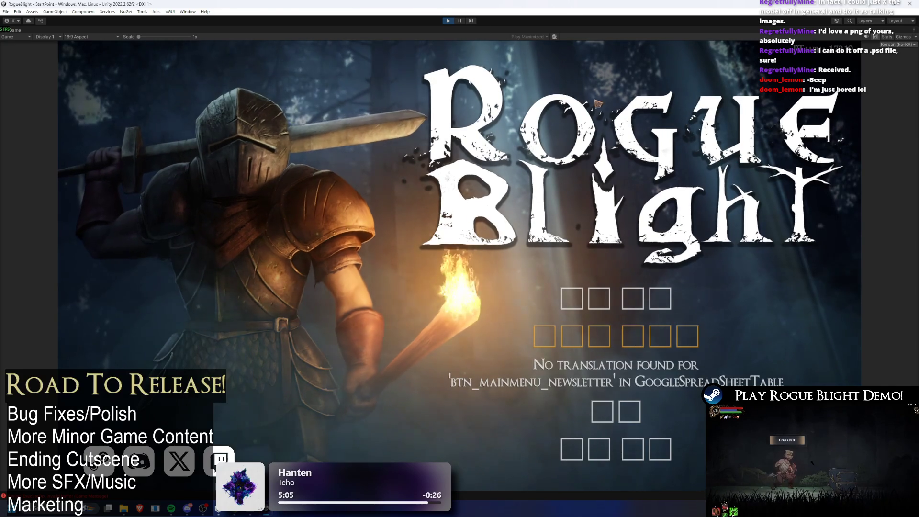
pyautogui.hotkey('ctrl', 'shift', 'p')
pyautogui.click(75, 279)
pyautogui.write('newga')
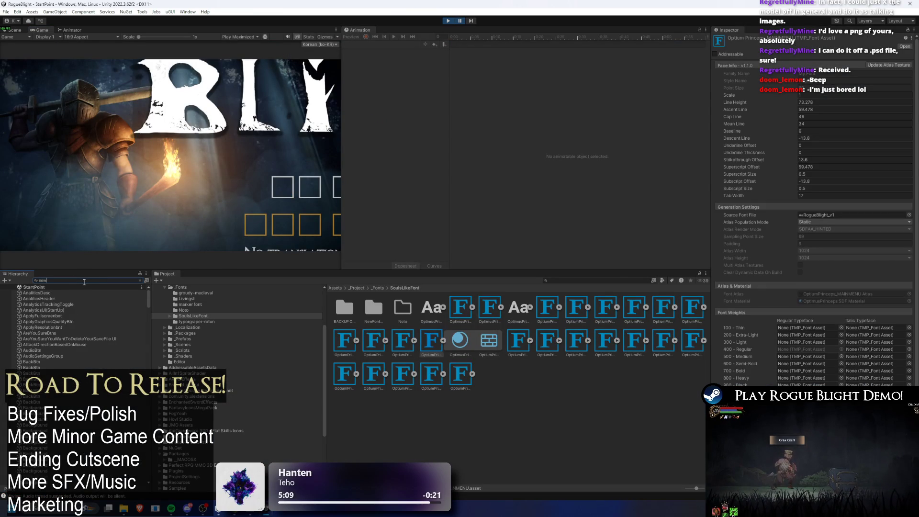
pyautogui.click(44, 298)
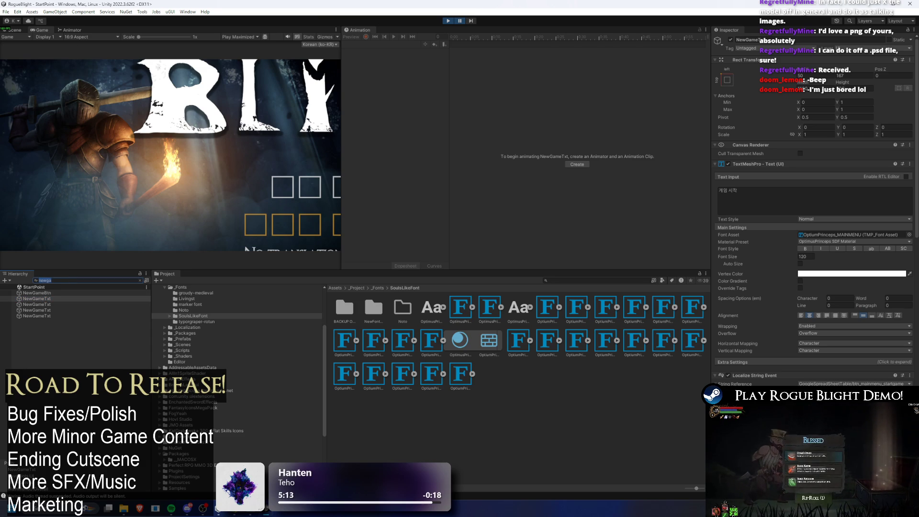
pyautogui.click(140, 280)
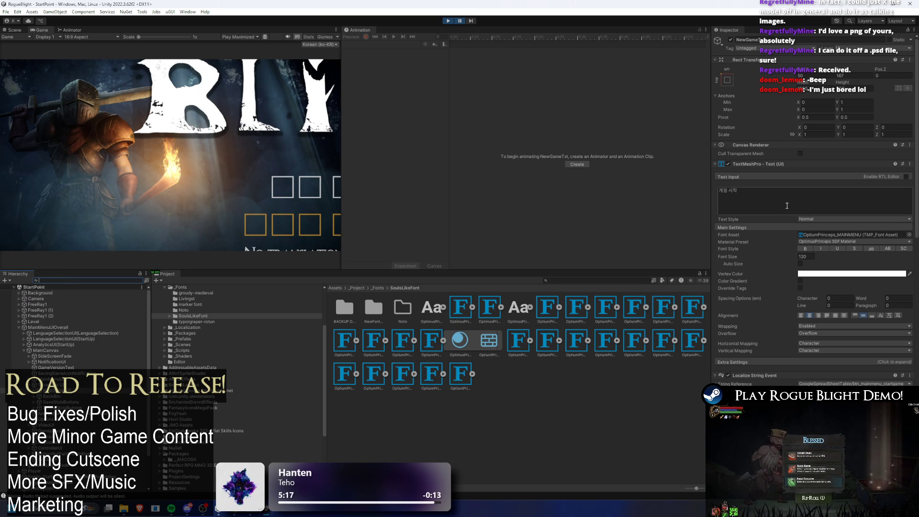
# Step: Ping NewGameTxt's OptimusPrinceps font asset and expand it to show its material and atlas
pyautogui.scroll(-3, 845, 238)
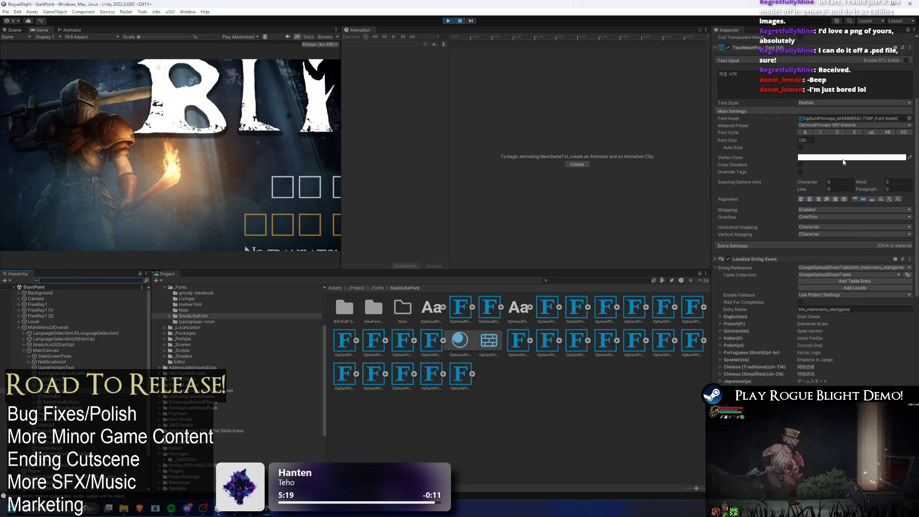
pyautogui.click(854, 127)
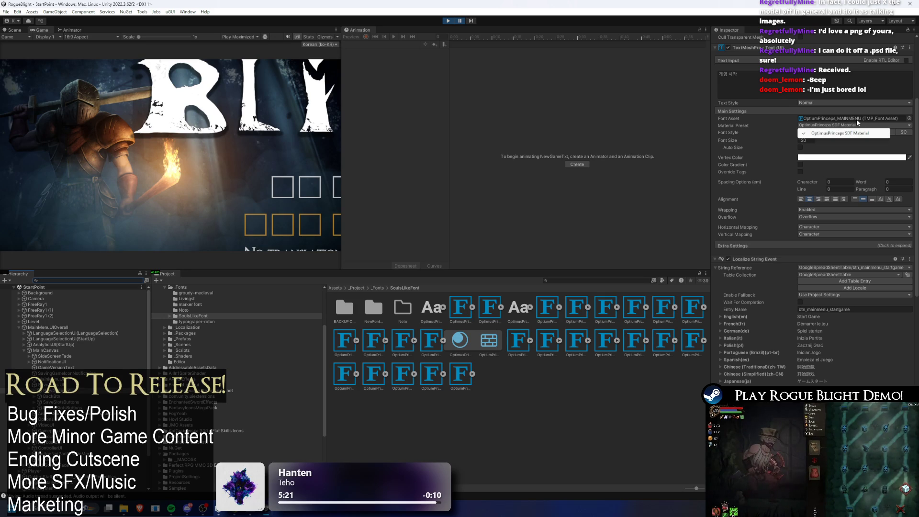
pyautogui.click(859, 119)
pyautogui.scroll(-5, 851, 171)
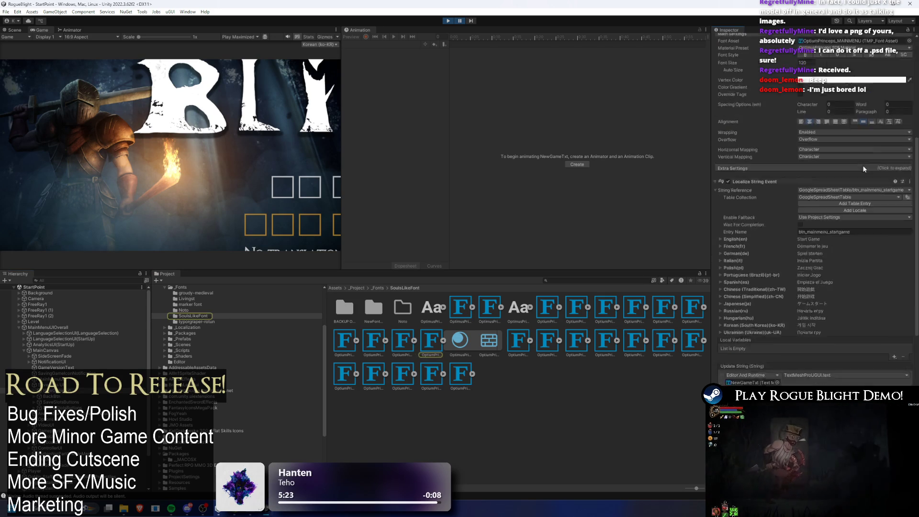
pyautogui.scroll(5, 851, 171)
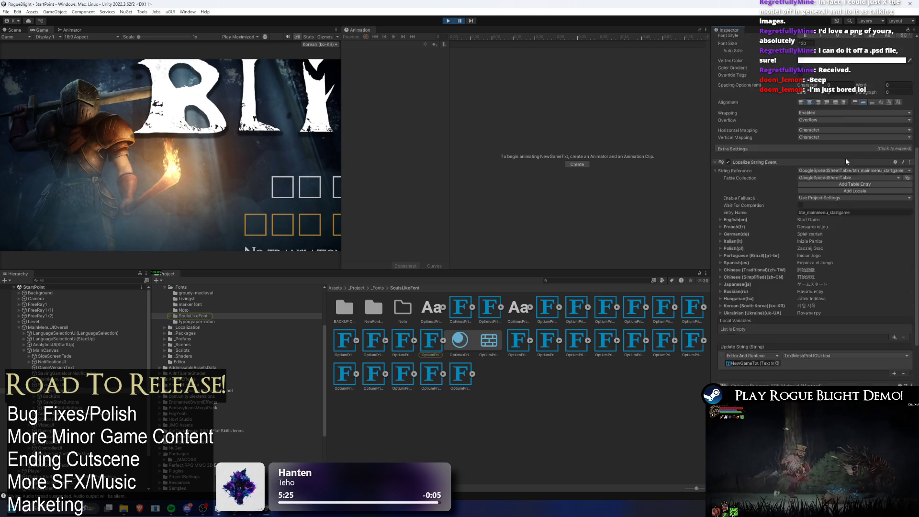
pyautogui.click(413, 339)
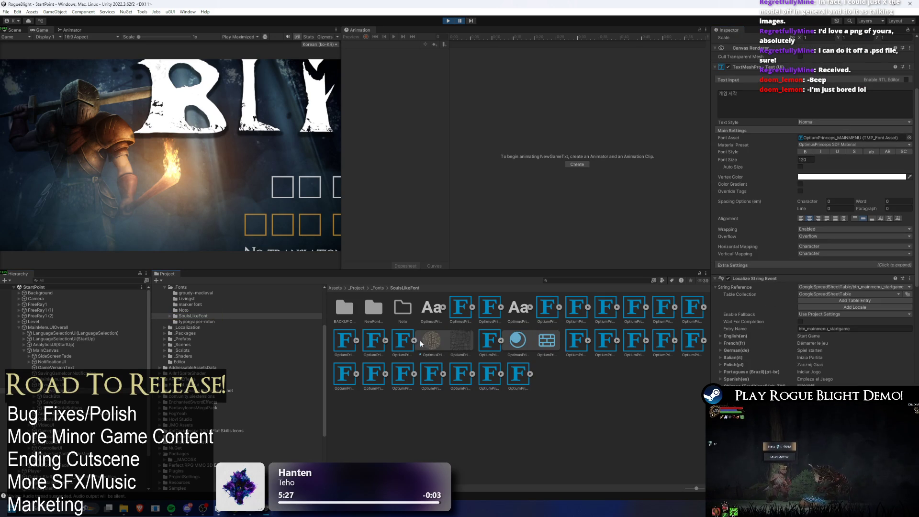
# Step: Inspect the OptimusPrinceps_MAINMENU font asset, its Font Asset Creator, and the RogueBlight_v1 source font
pyautogui.click(489, 341)
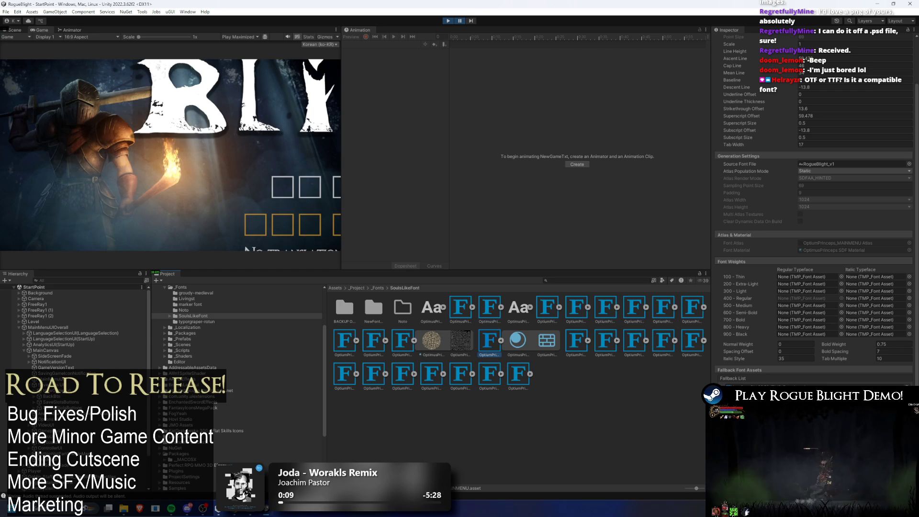
pyautogui.scroll(3, 771, 212)
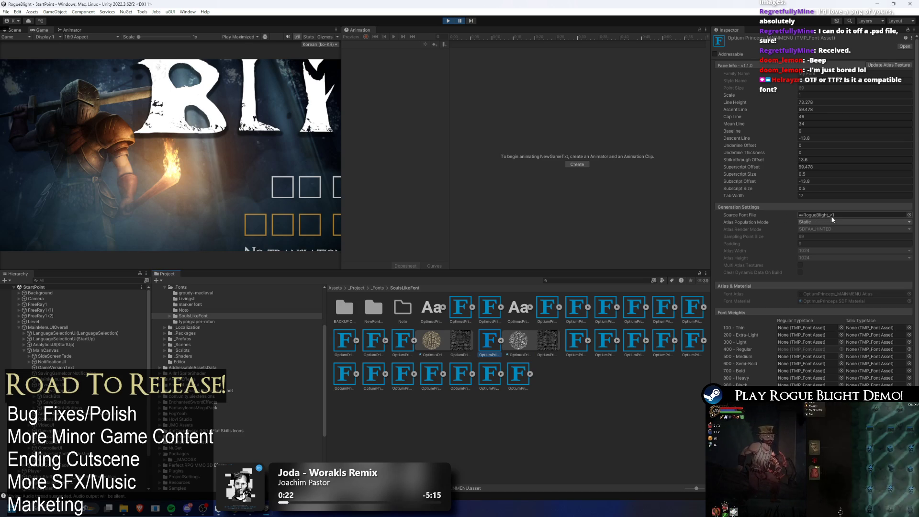
pyautogui.click(885, 64)
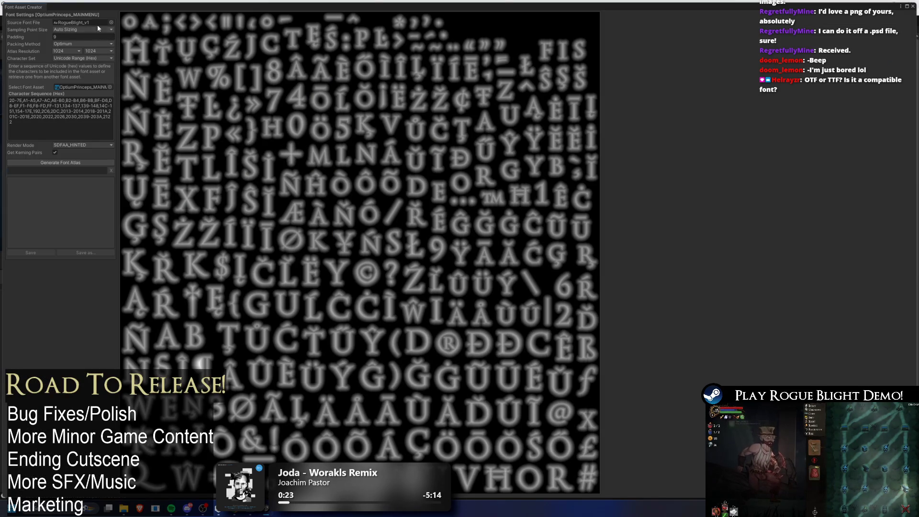
pyautogui.click(912, 7)
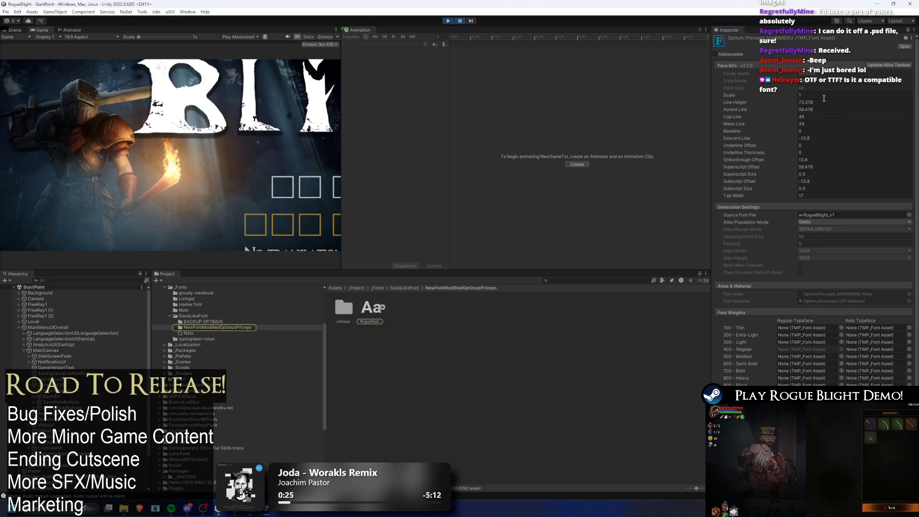
pyautogui.click(366, 310)
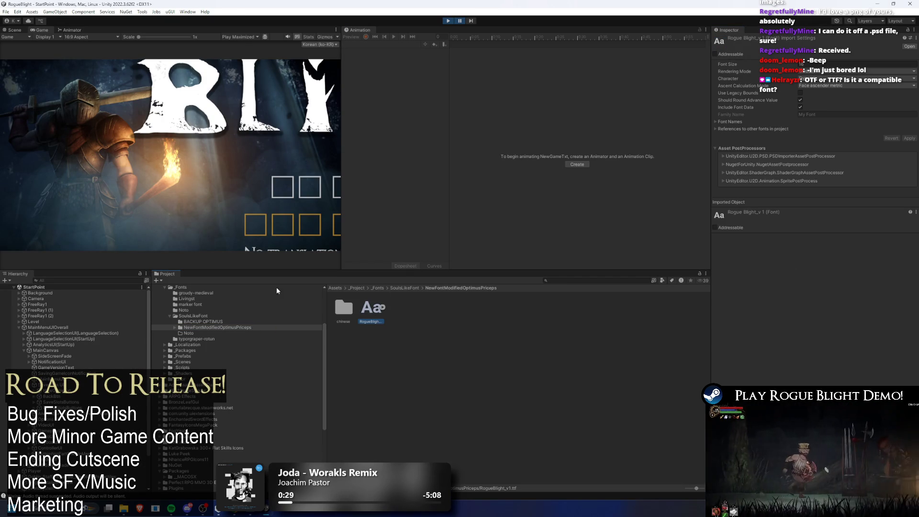
pyautogui.hotkey('ctrl', 'z')
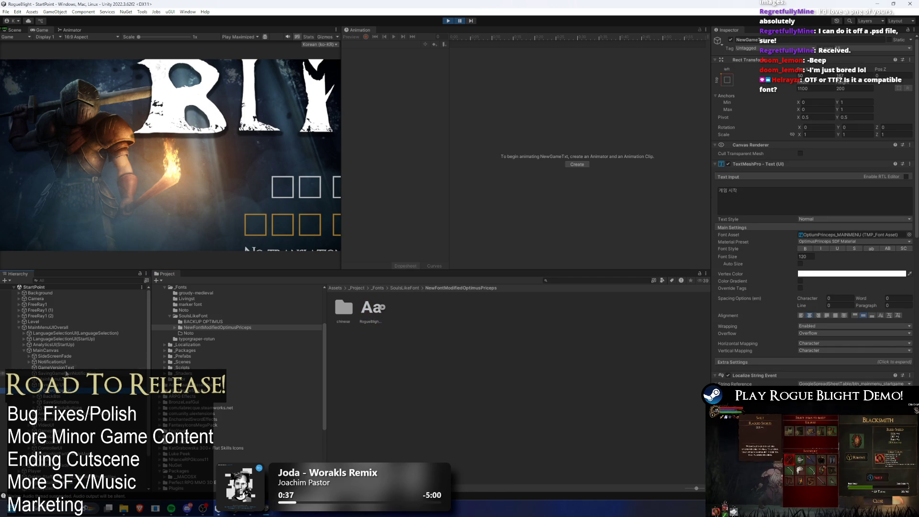
# Step: Reopen the MAINMENU font asset from NewGameTxt and collapse Font Weights to show Fallback Font Assets
pyautogui.scroll(-5, 840, 196)
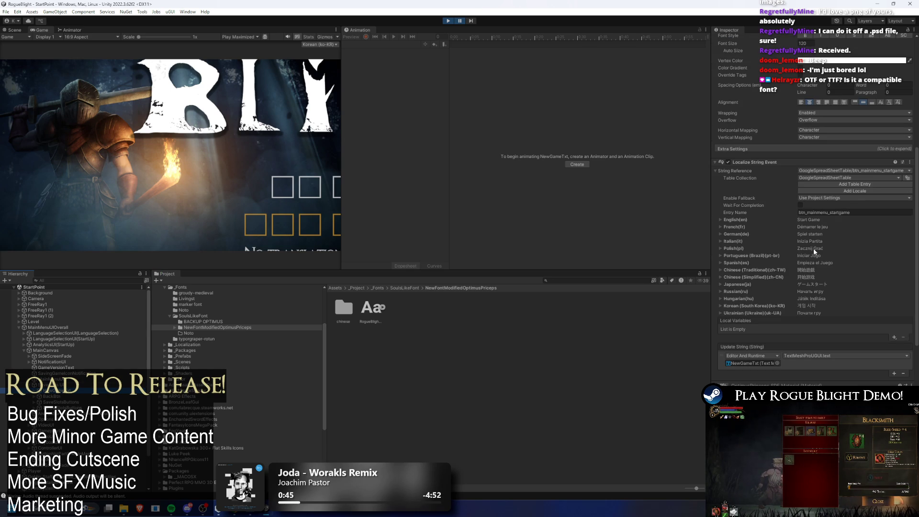
pyautogui.scroll(-5, 849, 243)
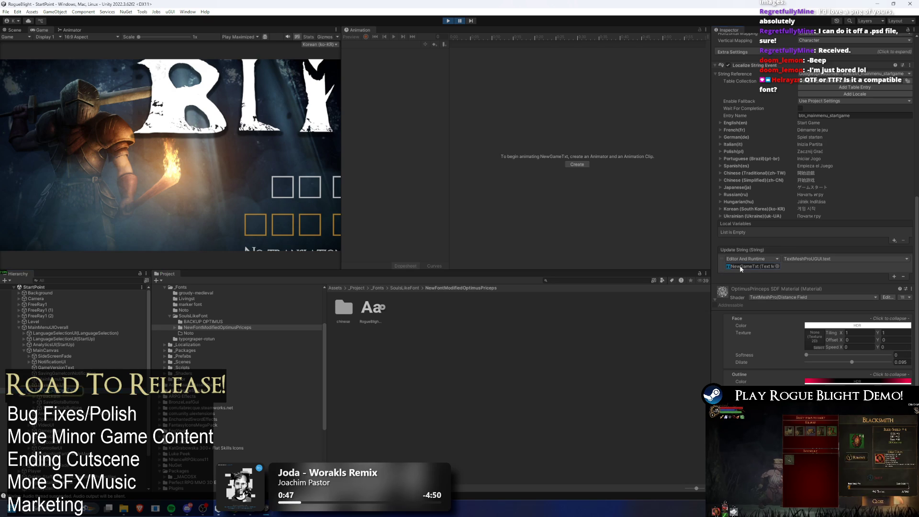
pyautogui.scroll(10, 849, 191)
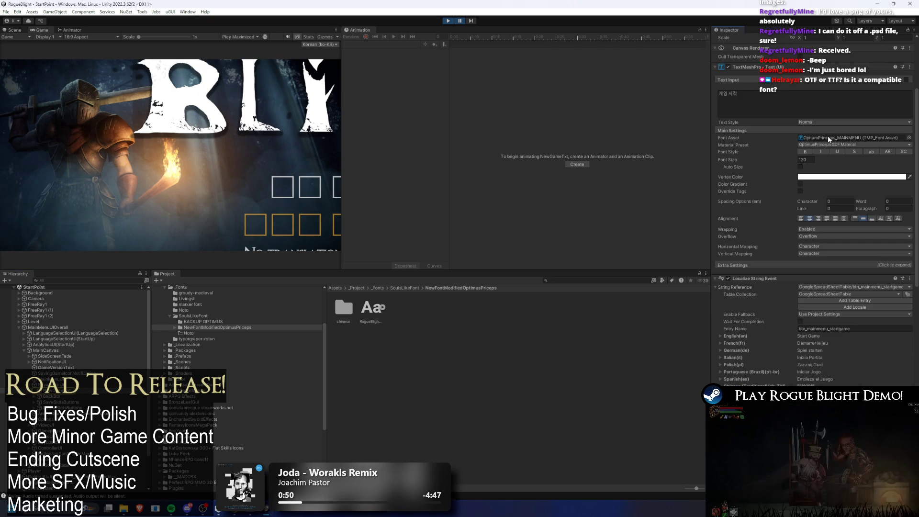
pyautogui.click(851, 137)
pyautogui.click(489, 340)
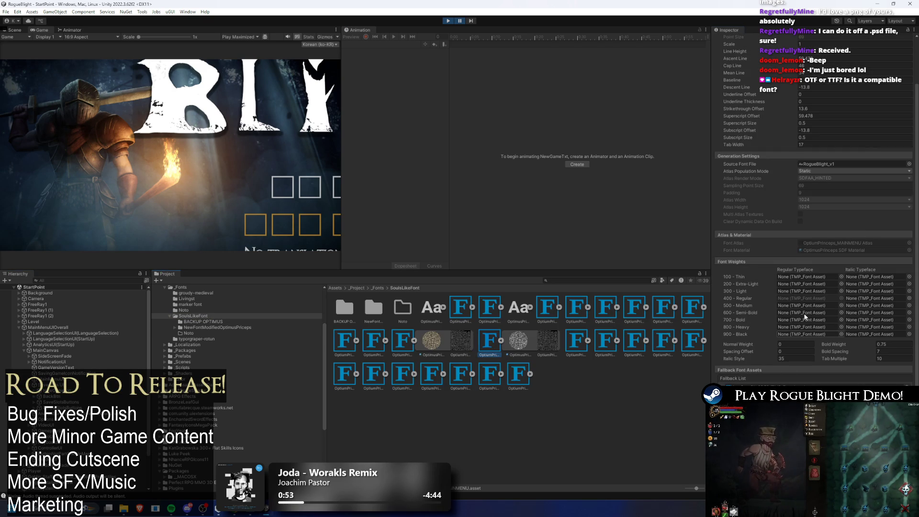
pyautogui.click(750, 265)
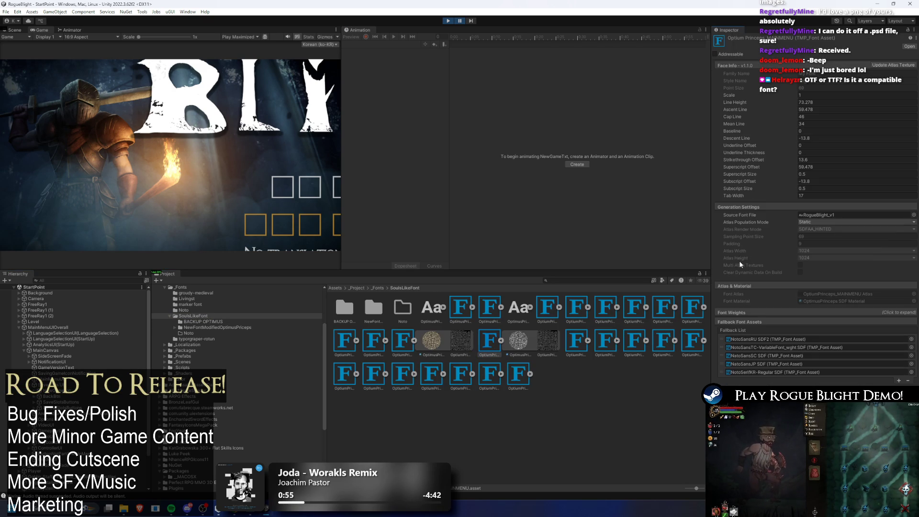
# Step: Drag NotoSerifKR-Regular SDF above NotoSansRU SDF2 in the MAINMENU fallback list, then stop playing
pyautogui.click(737, 285)
pyautogui.click(743, 206)
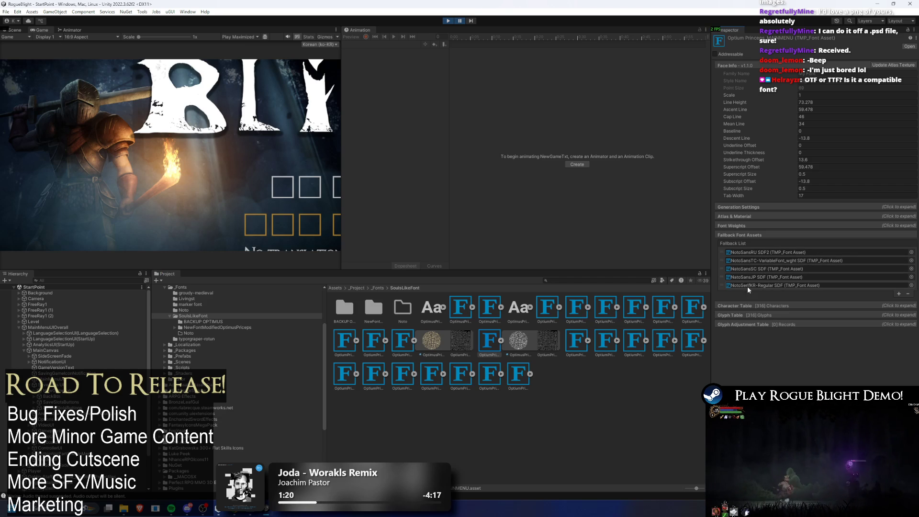
pyautogui.moveTo(723, 286); pyautogui.dragTo(724, 253)
pyautogui.click(449, 22)
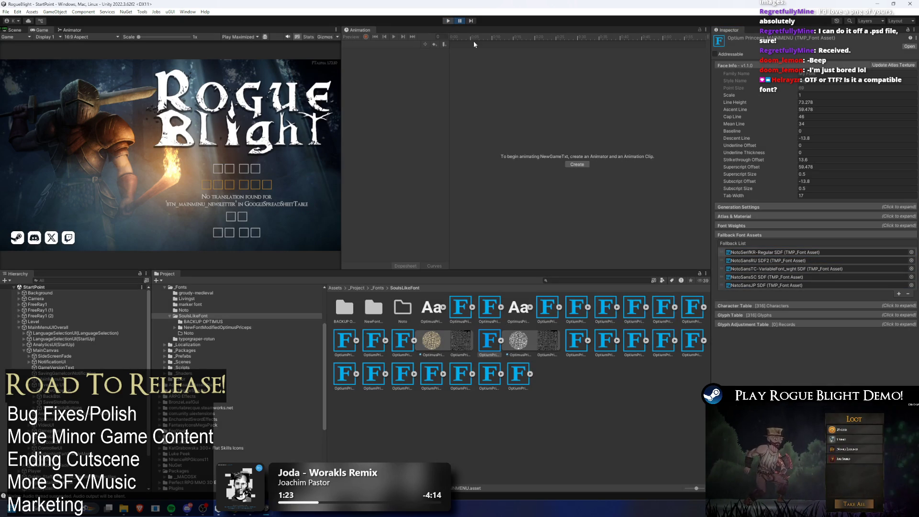
# Step: Open NotoSerifKR-Regular SDF from the fallback list and ping its Source Font File
pyautogui.click(761, 253)
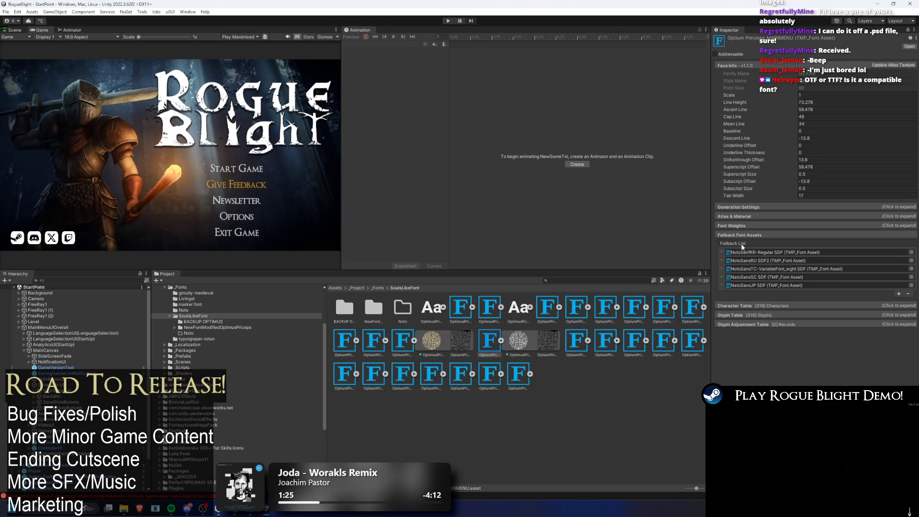
pyautogui.click(693, 303)
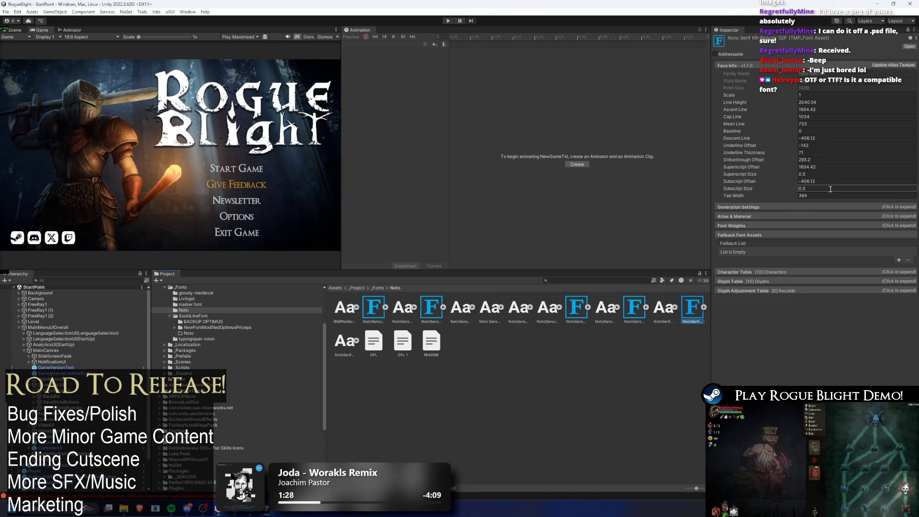
pyautogui.click(813, 207)
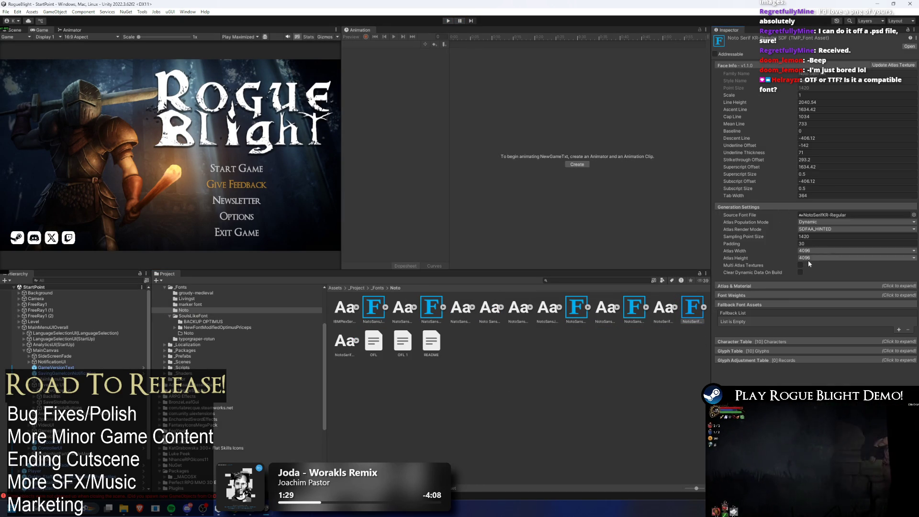
pyautogui.click(830, 215)
# Step: Compare the Noto Serif KR and Noto Sans TC font import settings, then run the game
pyautogui.click(668, 311)
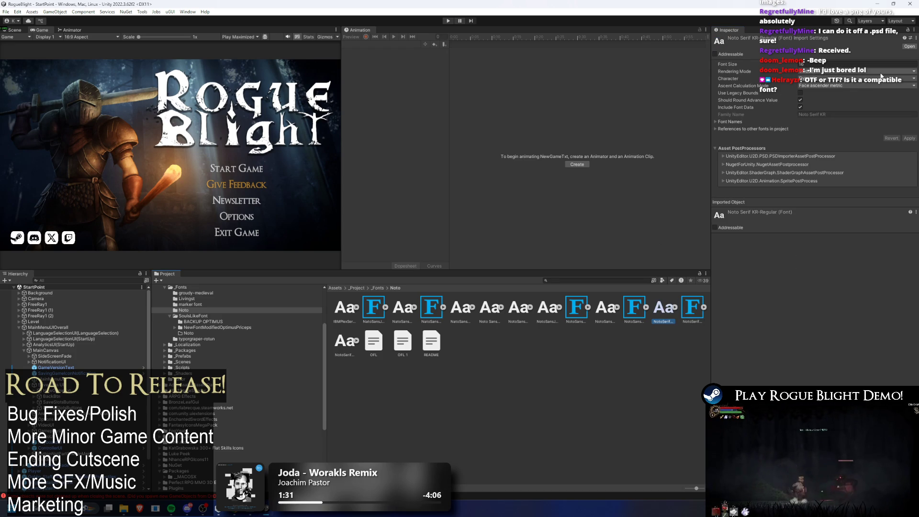
pyautogui.click(611, 313)
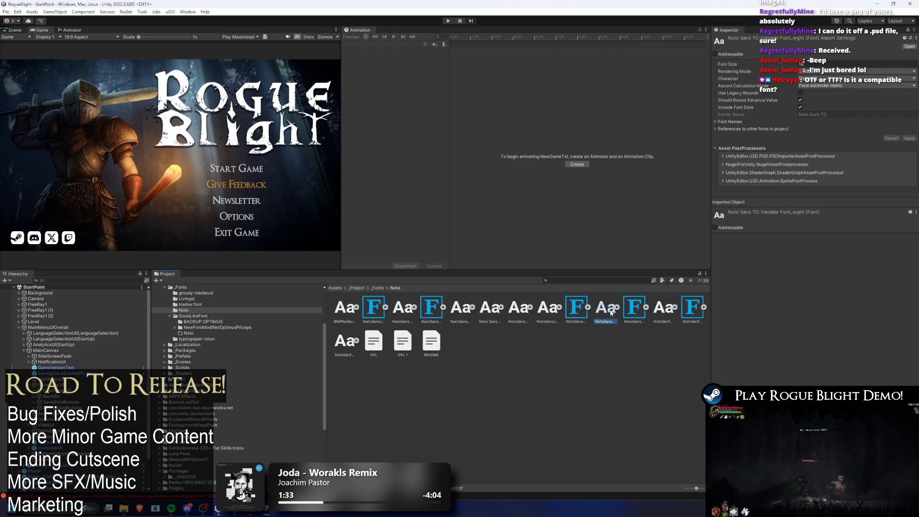
pyautogui.click(668, 310)
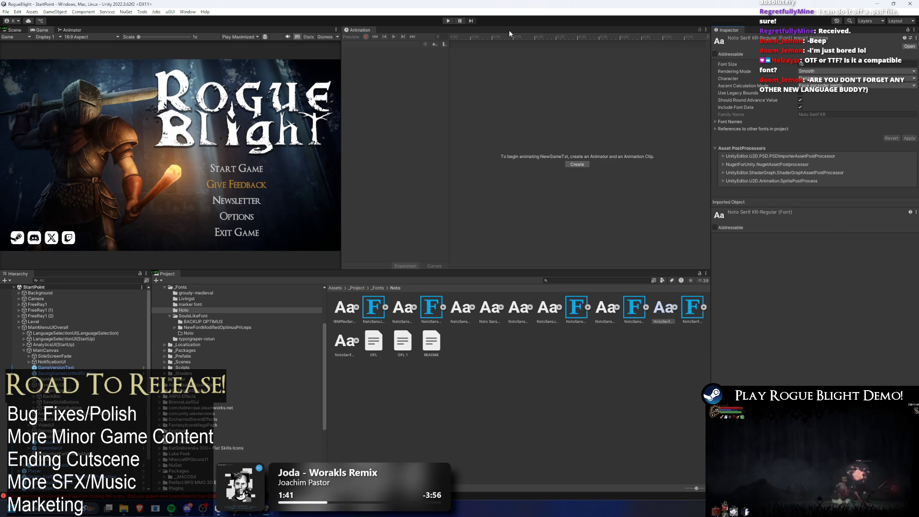
pyautogui.click(447, 21)
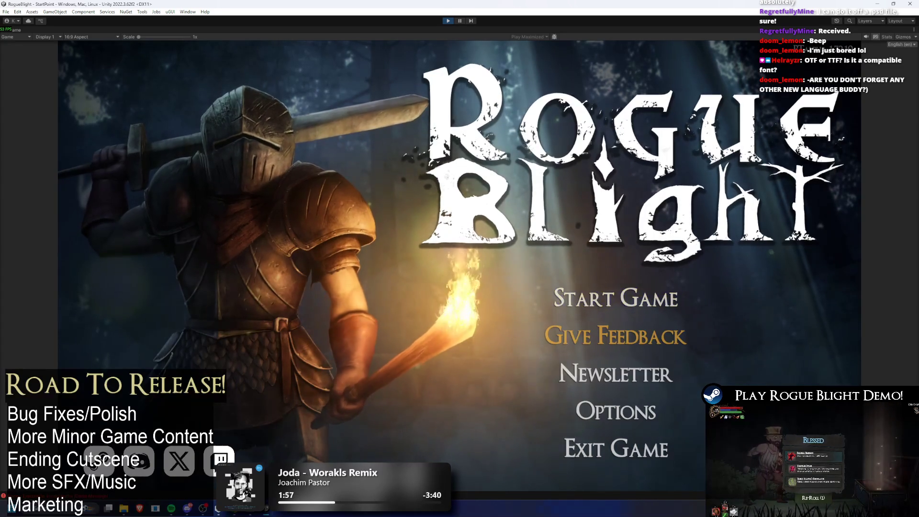
# Step: Switch the main menu locale to Korean, then Chinese (Traditional), then Ukrainian (uk-UA)
pyautogui.click(900, 44)
pyautogui.click(872, 148)
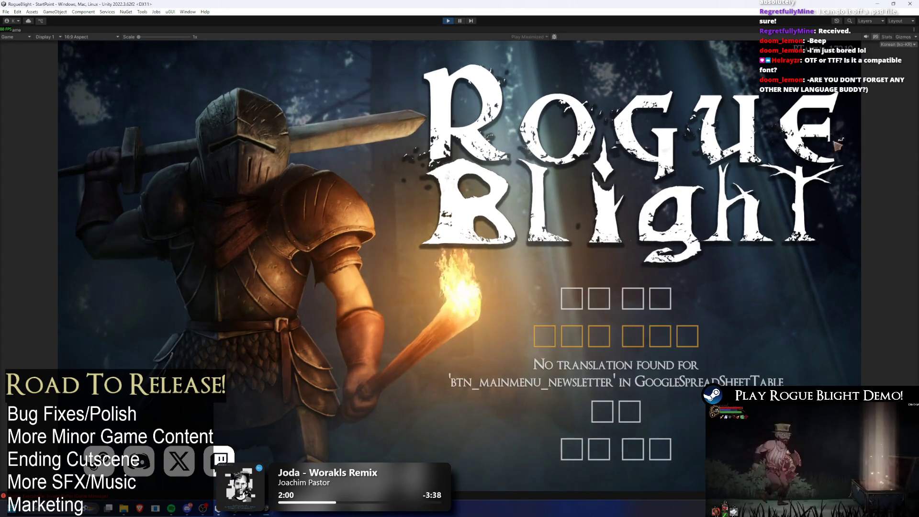
pyautogui.click(898, 44)
pyautogui.click(884, 108)
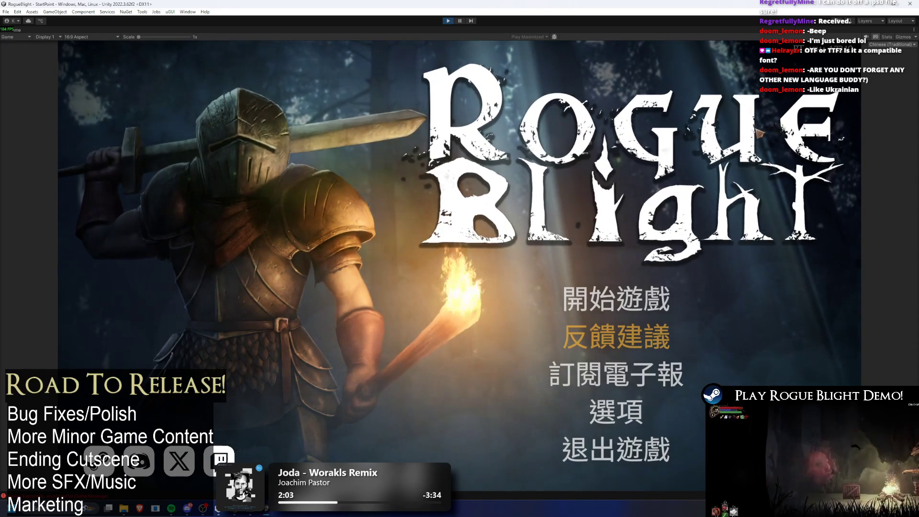
pyautogui.click(905, 45)
pyautogui.click(875, 155)
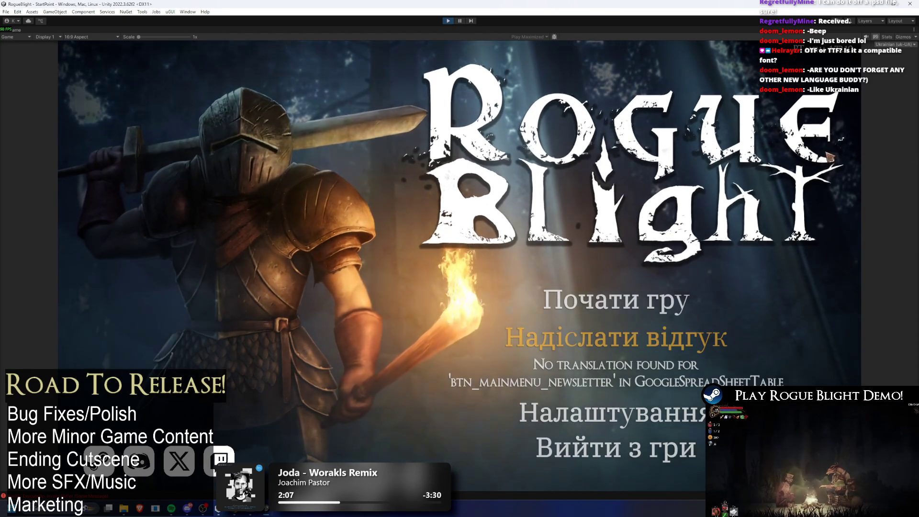